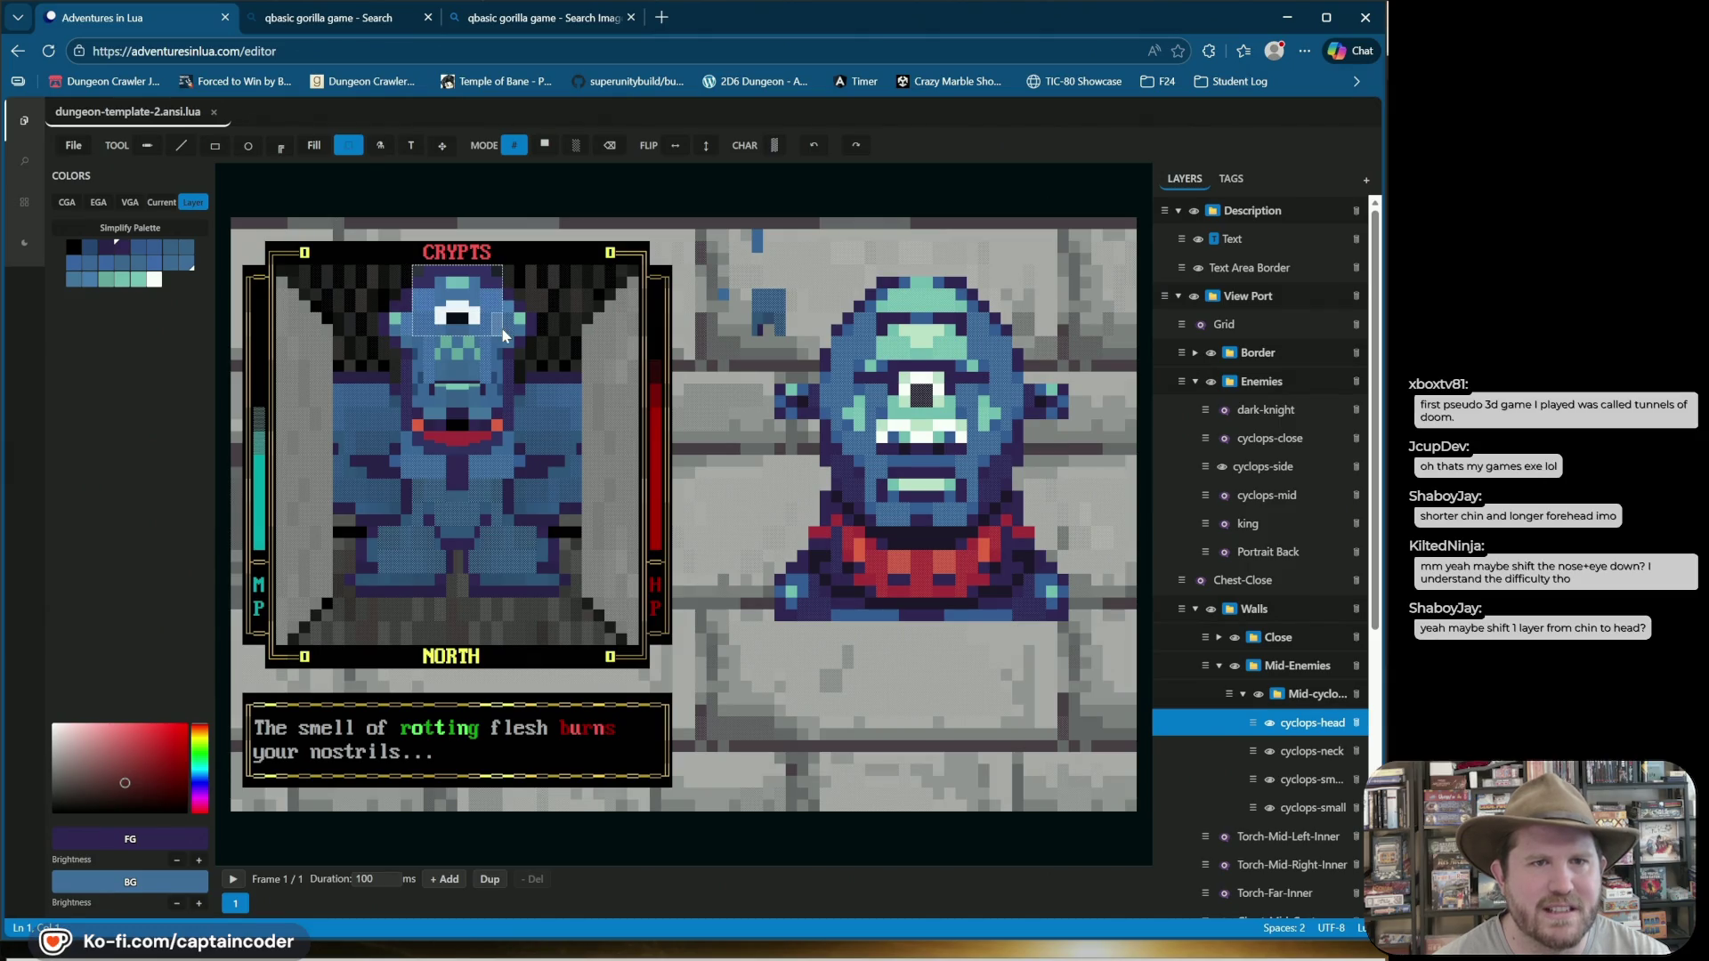
Try selecting and nudging the cyclops head, undoing the trial moves.
key("Down")
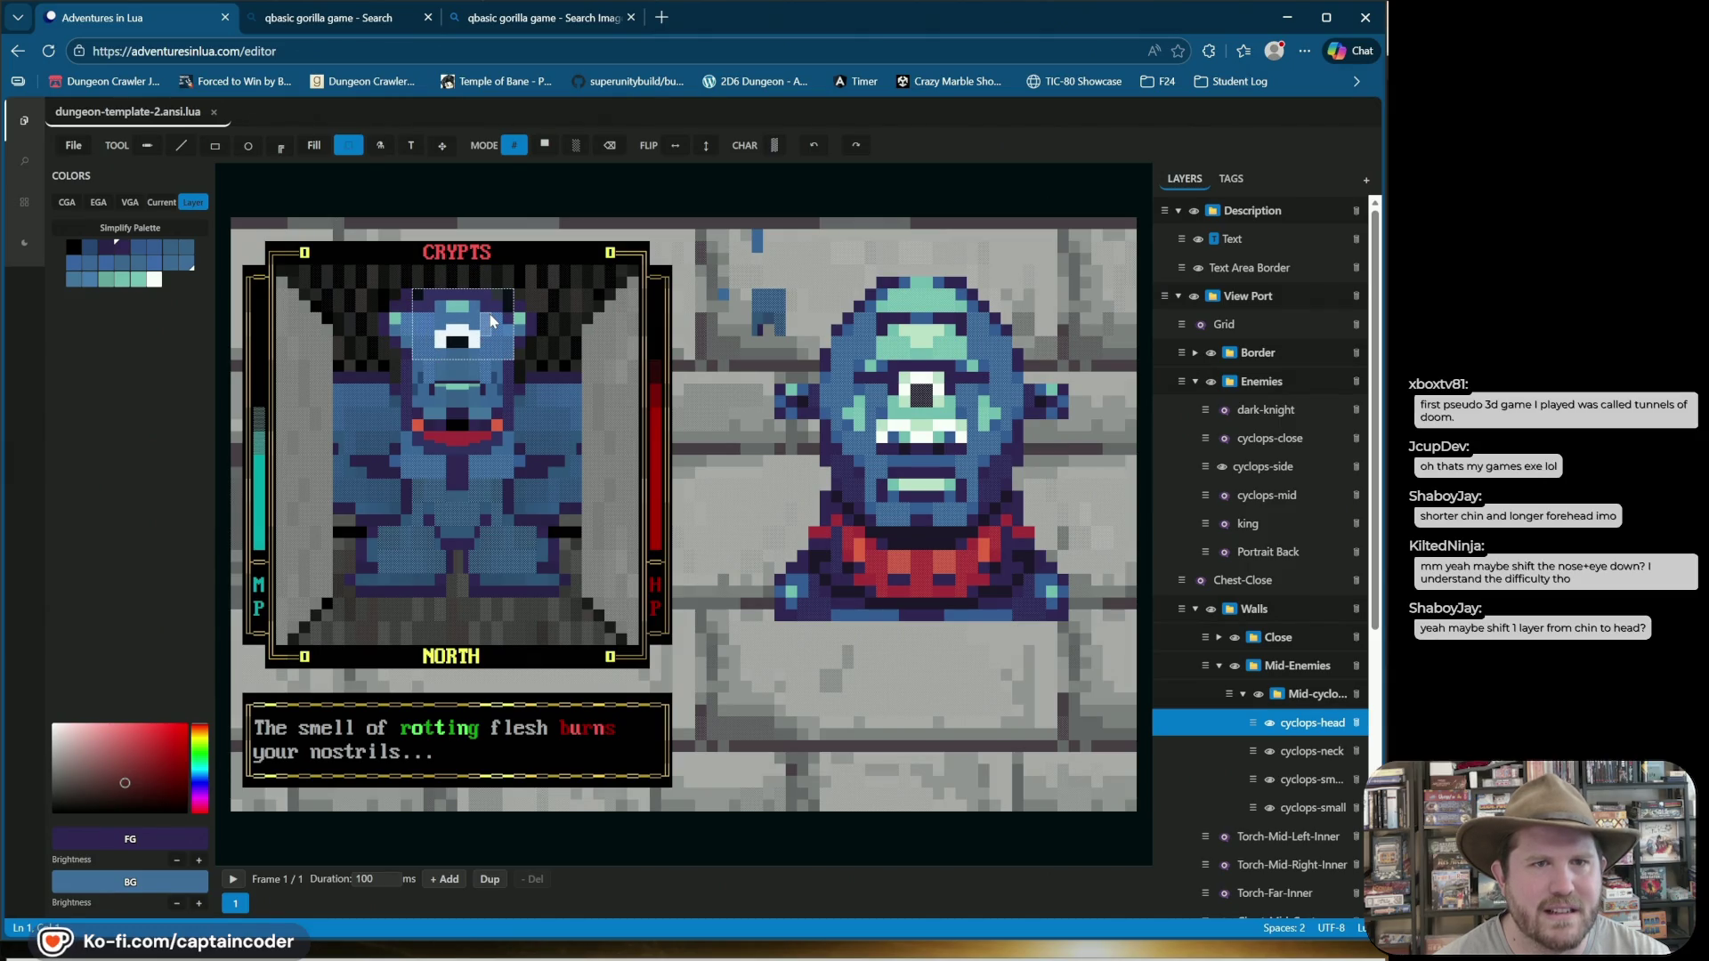
left_click_drag(558, 289, 529, 329)
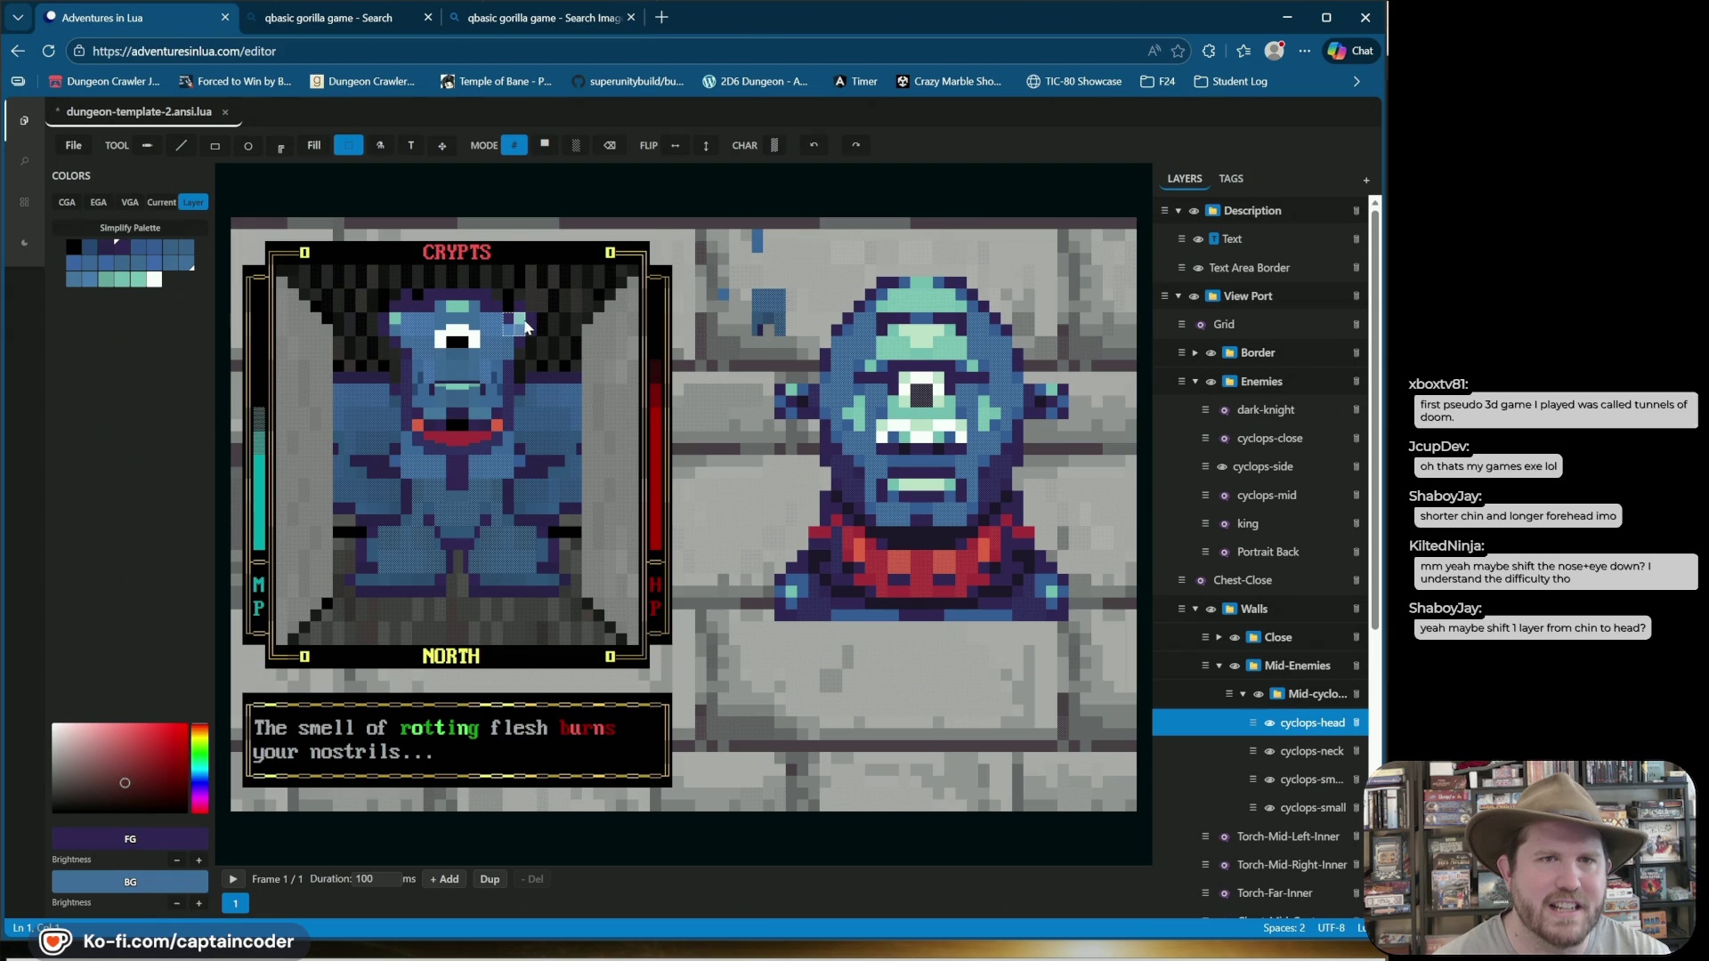
key("ctrl+z")
left_click(415, 283)
left_click_drag(433, 296, 503, 350)
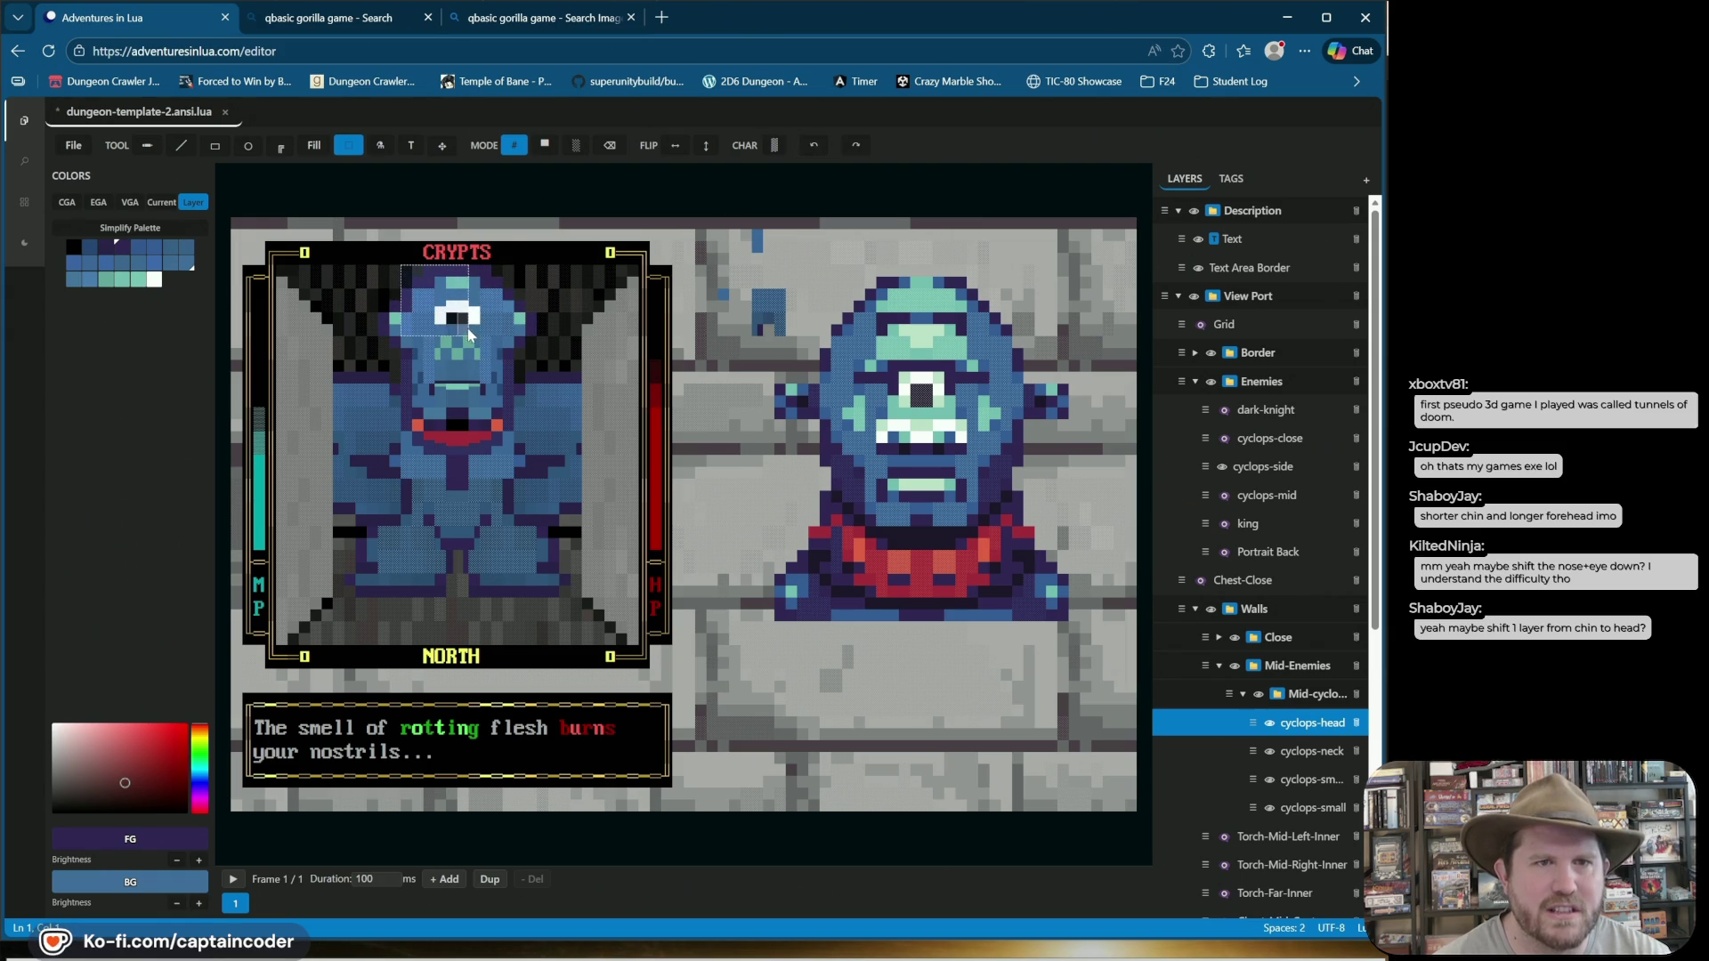
left_click(388, 278)
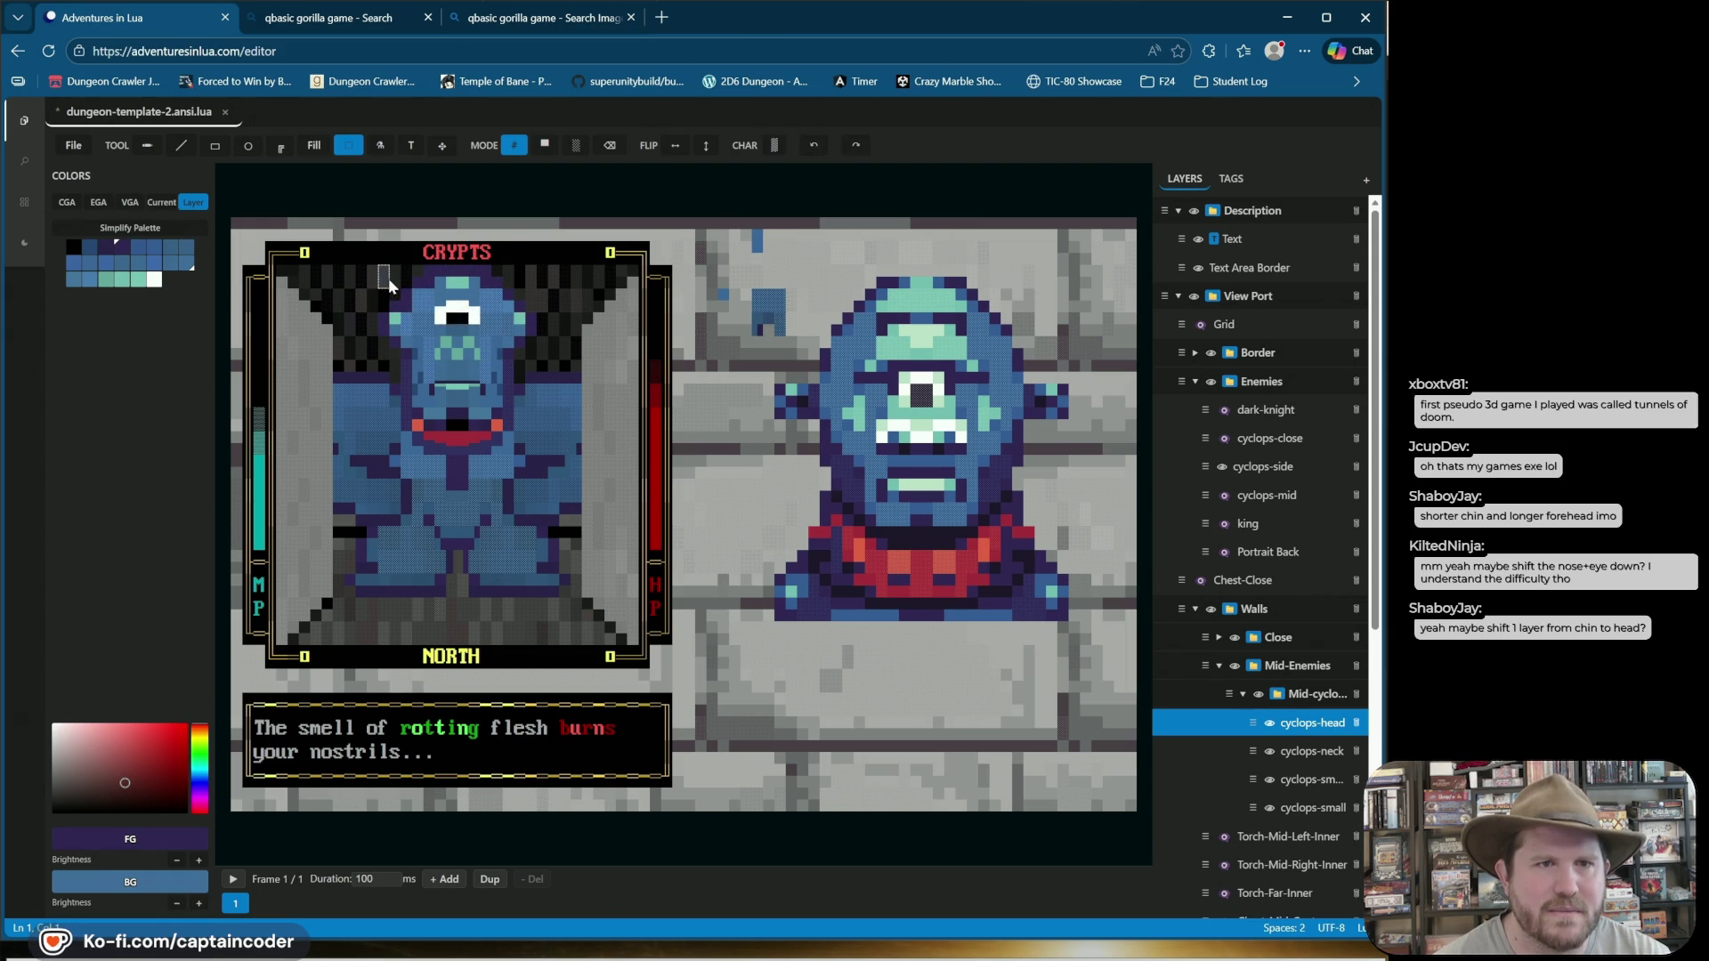
left_click(508, 323)
left_click(552, 300)
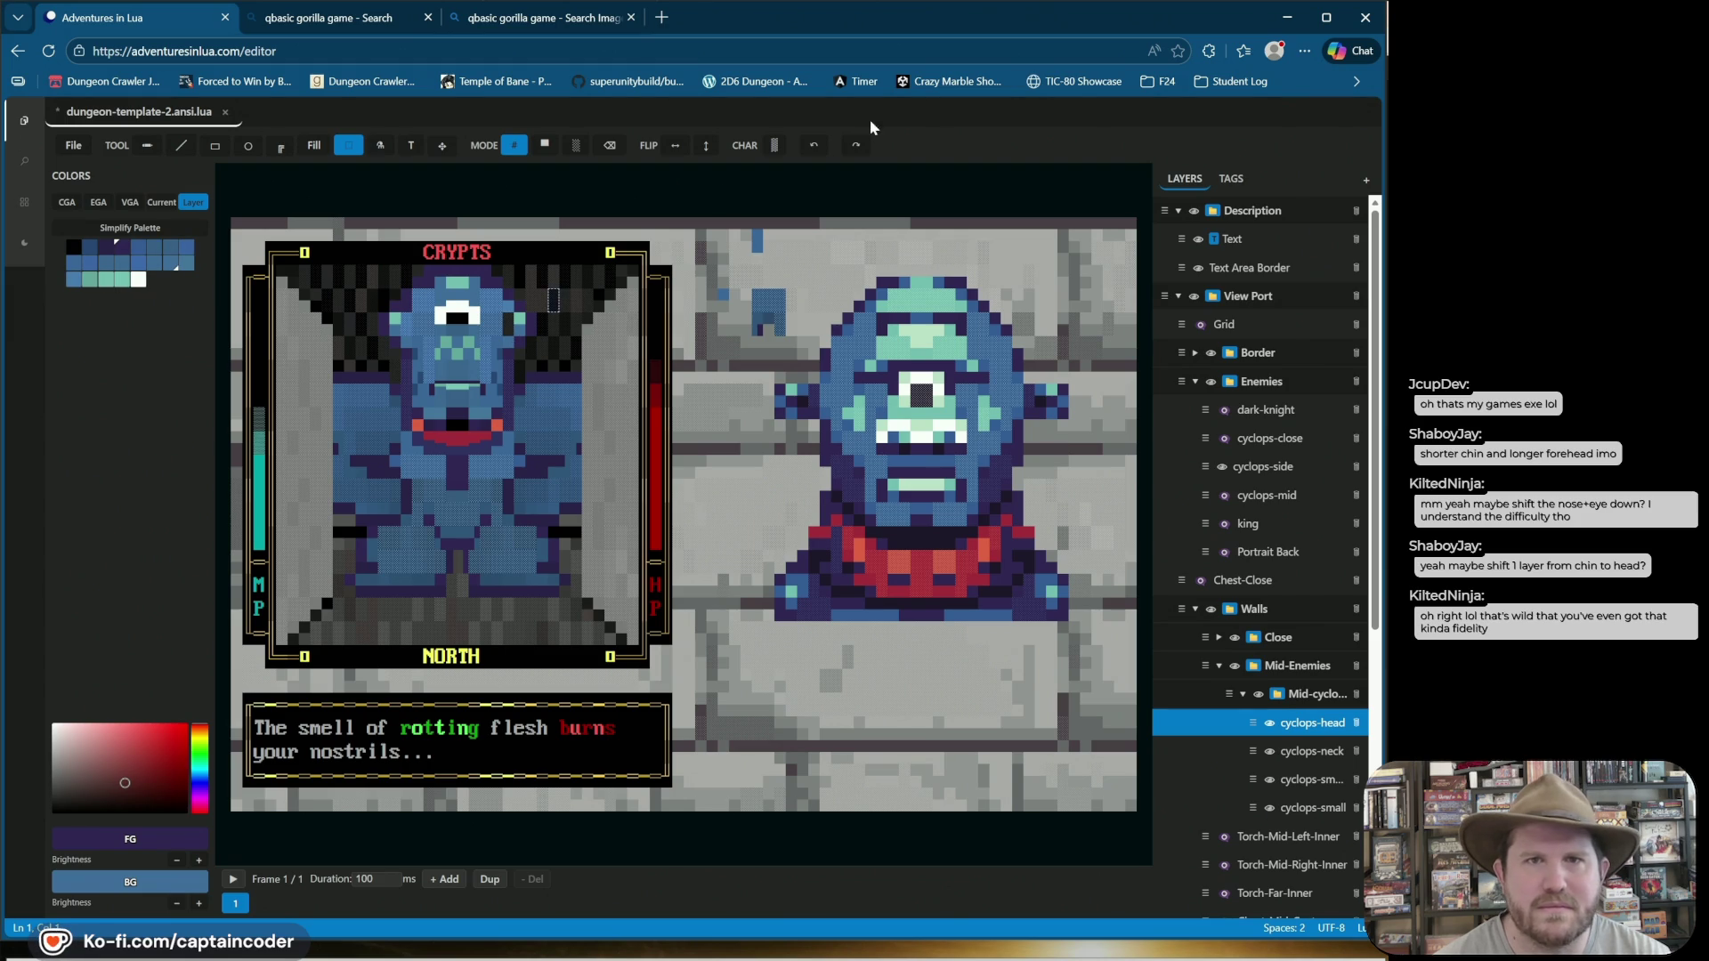
left_click(810, 151)
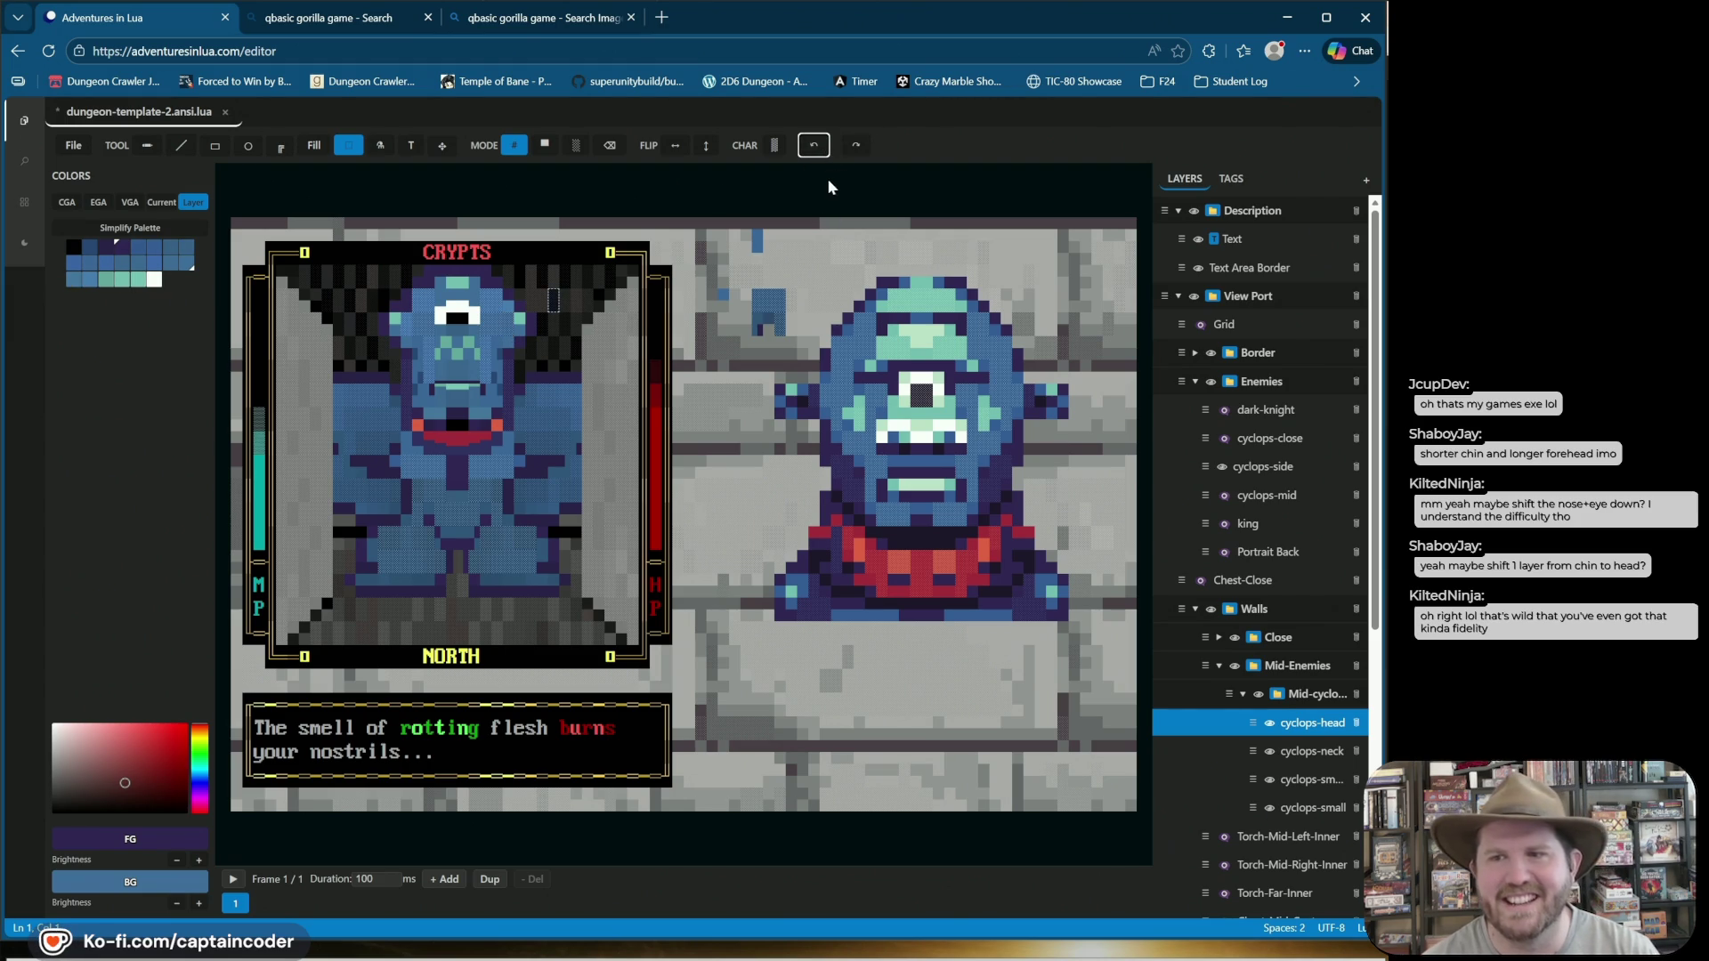
Box the cyclops head, shift it down one row and commit, then pick full-block mode.
mouse_move(388, 277)
left_mouse_down()
mouse_move(528, 329)
mouse_move(531, 348)
mouse_move(527, 329)
mouse_move(478, 322)
left_mouse_up()
left_click(585, 293)
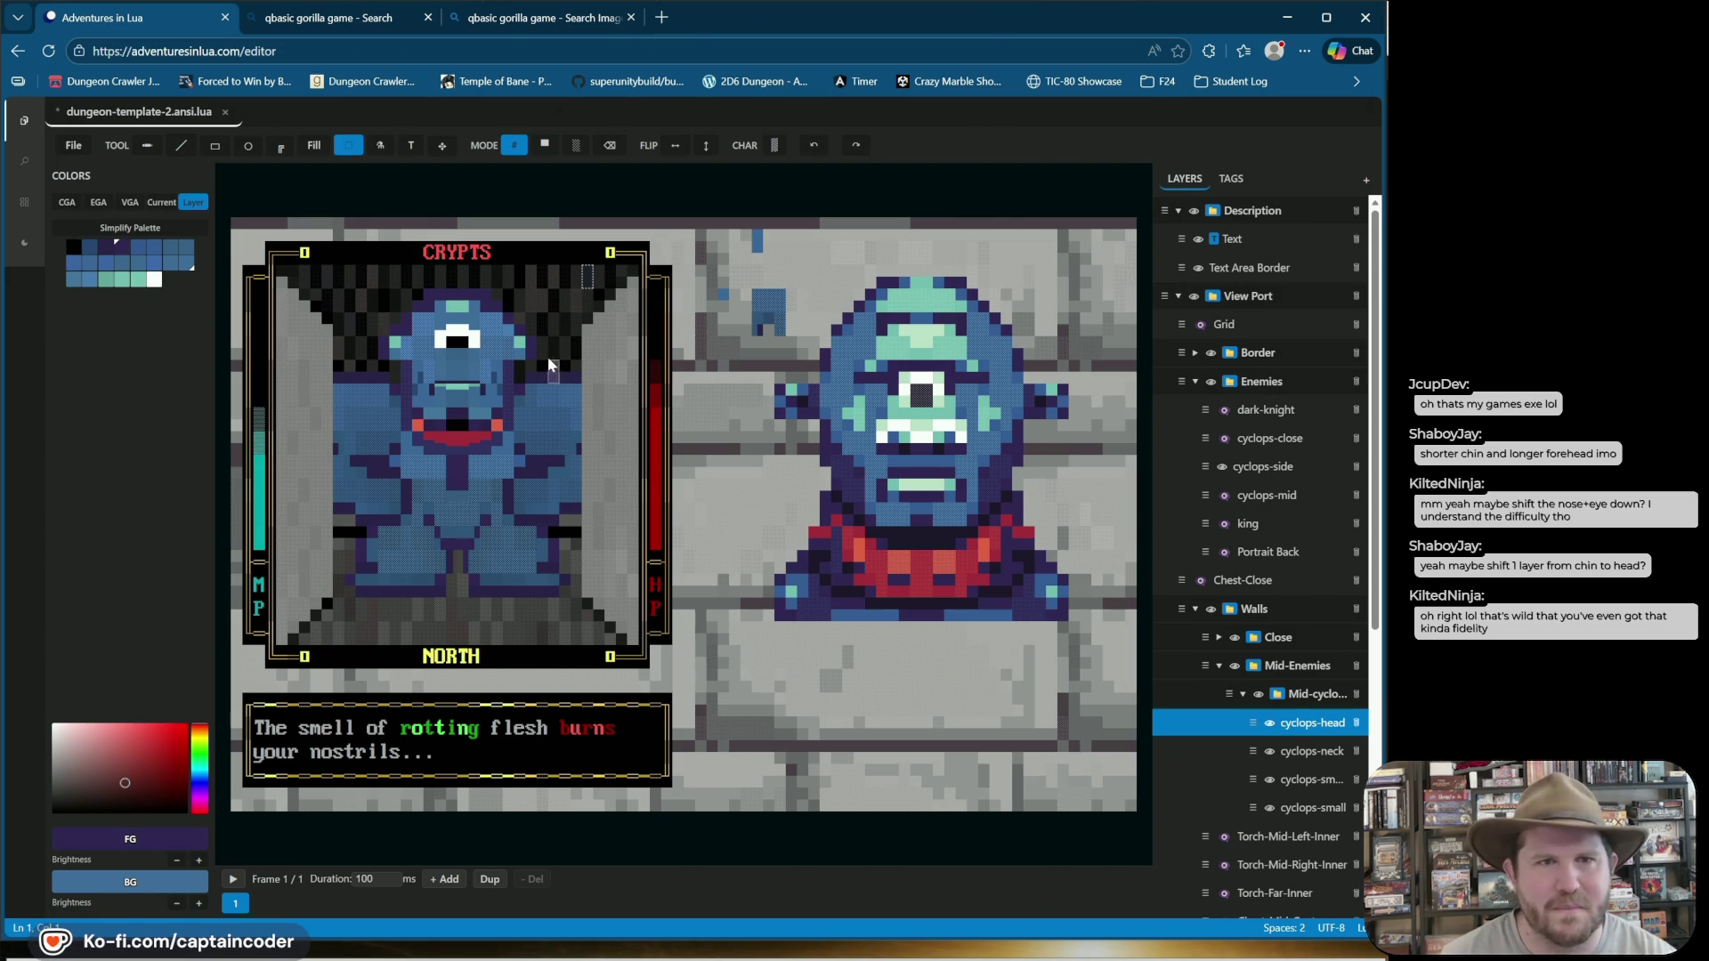
left_click(546, 144)
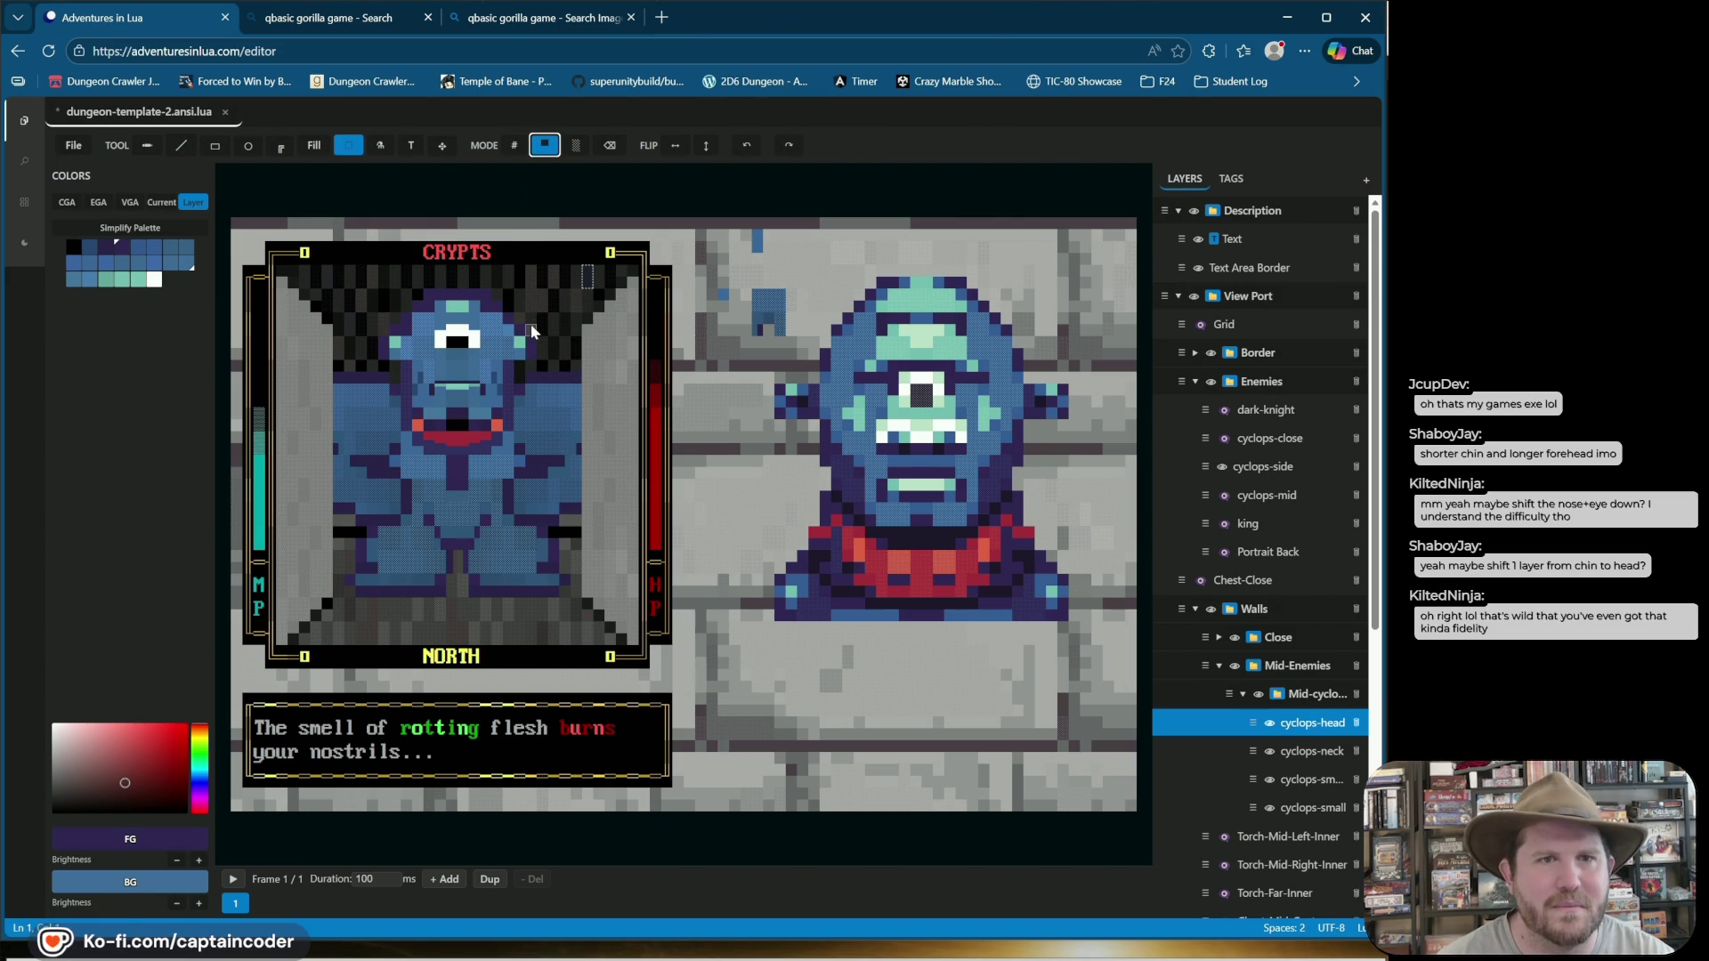
Save As dungeon-template-3.ansi.lua in the dcjam2026 > ansi folder.
left_click(72, 146)
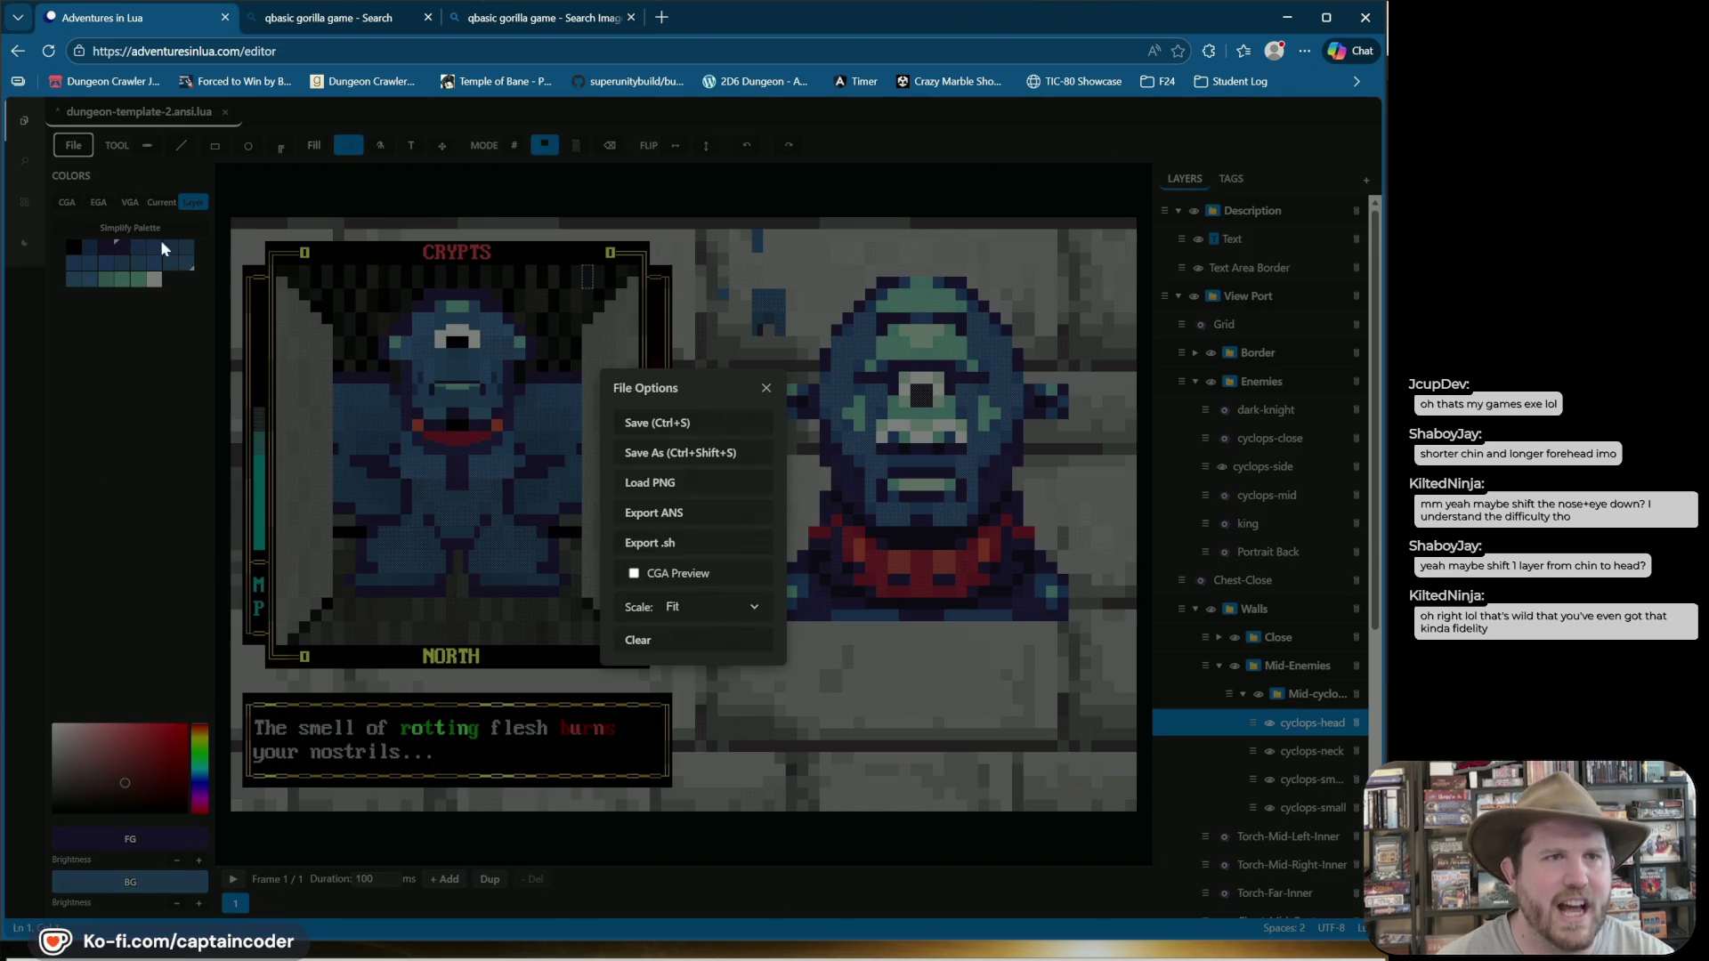
left_click(679, 456)
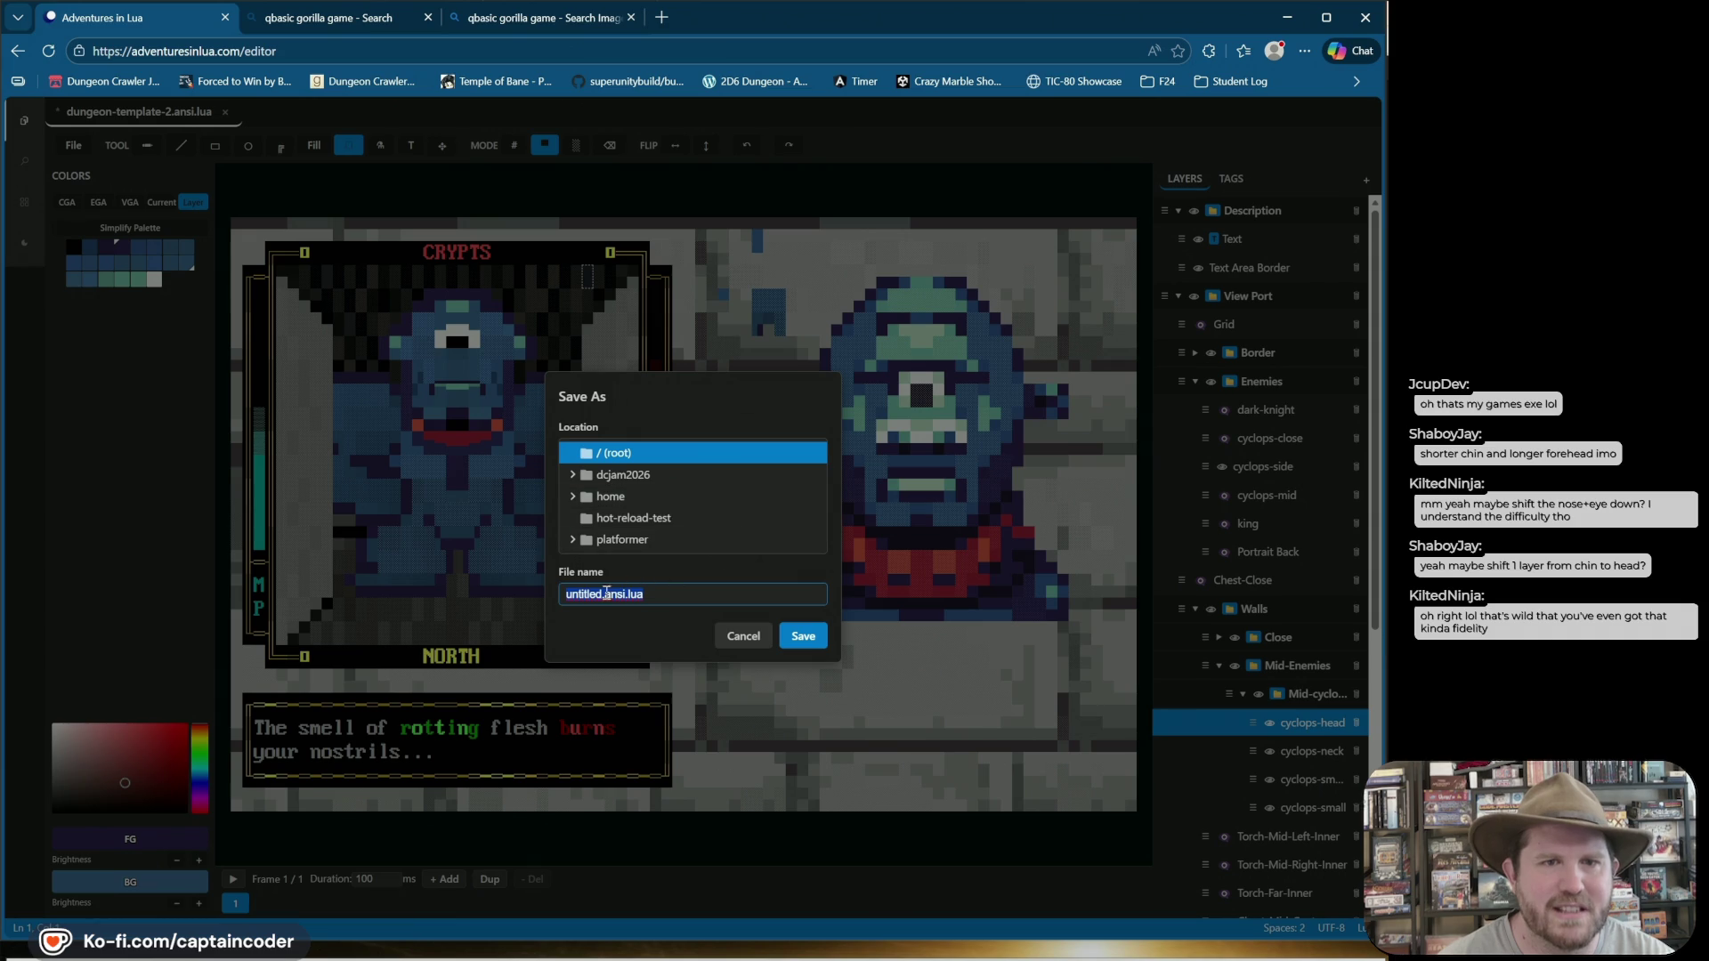
left_click(573, 474)
left_click(621, 469)
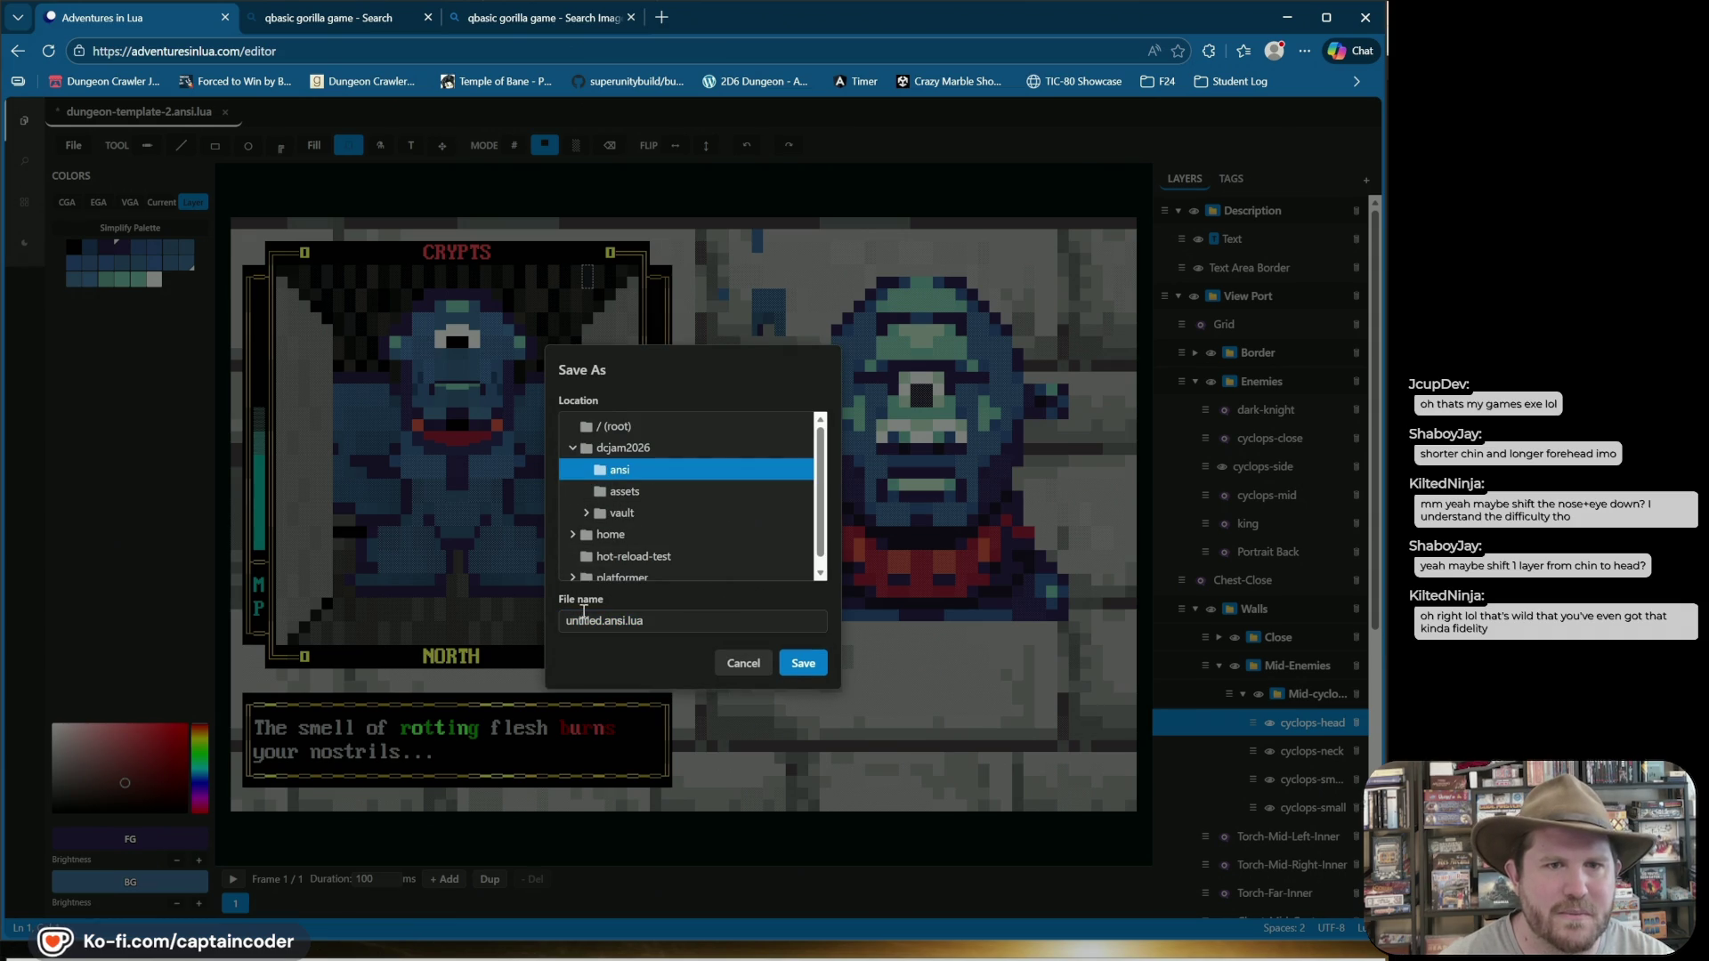
double_click(584, 620)
type("dungeon-te")
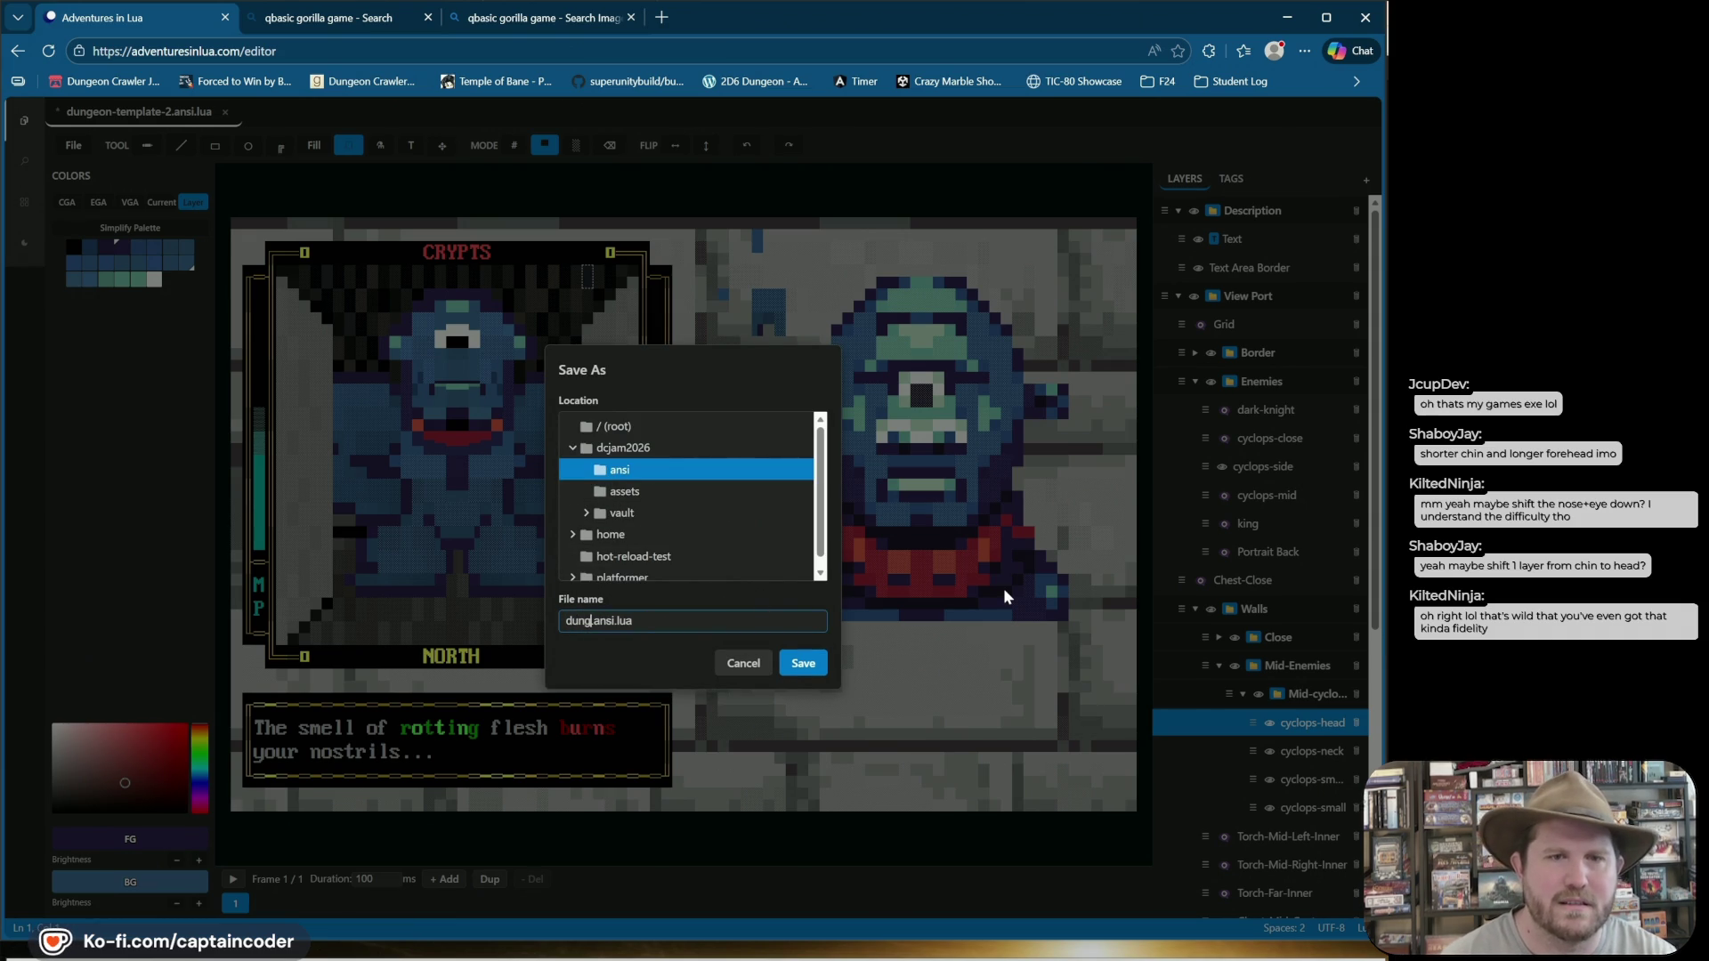
type("mplate-3")
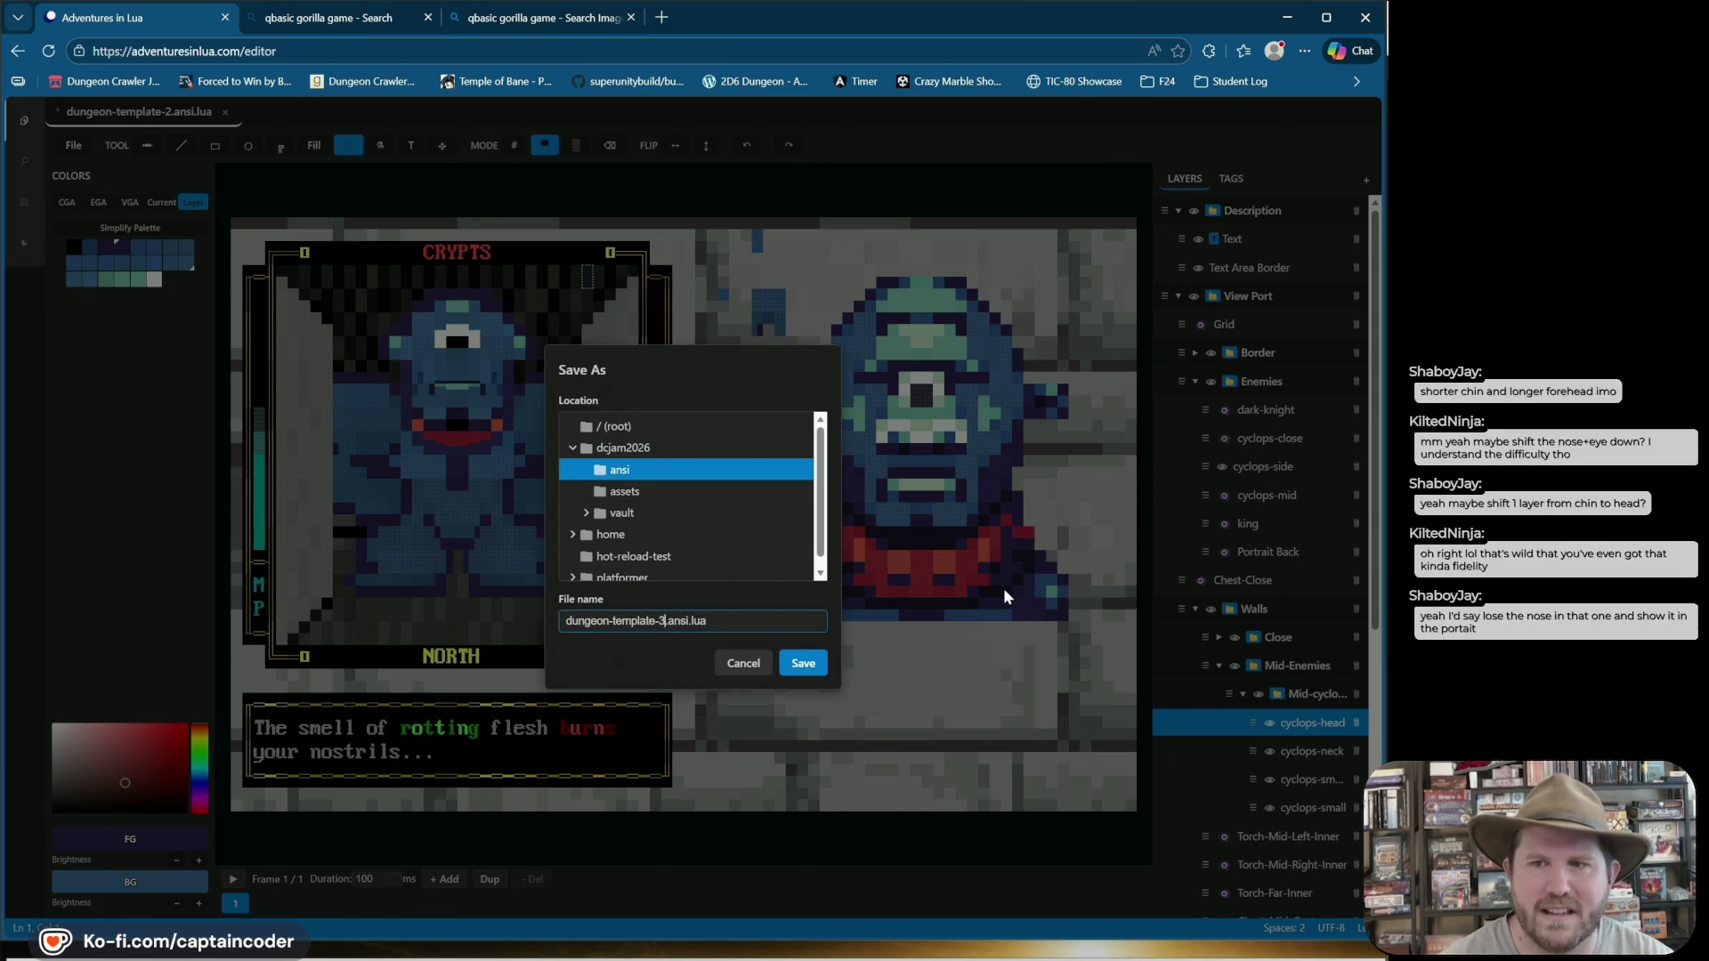
key("Return")
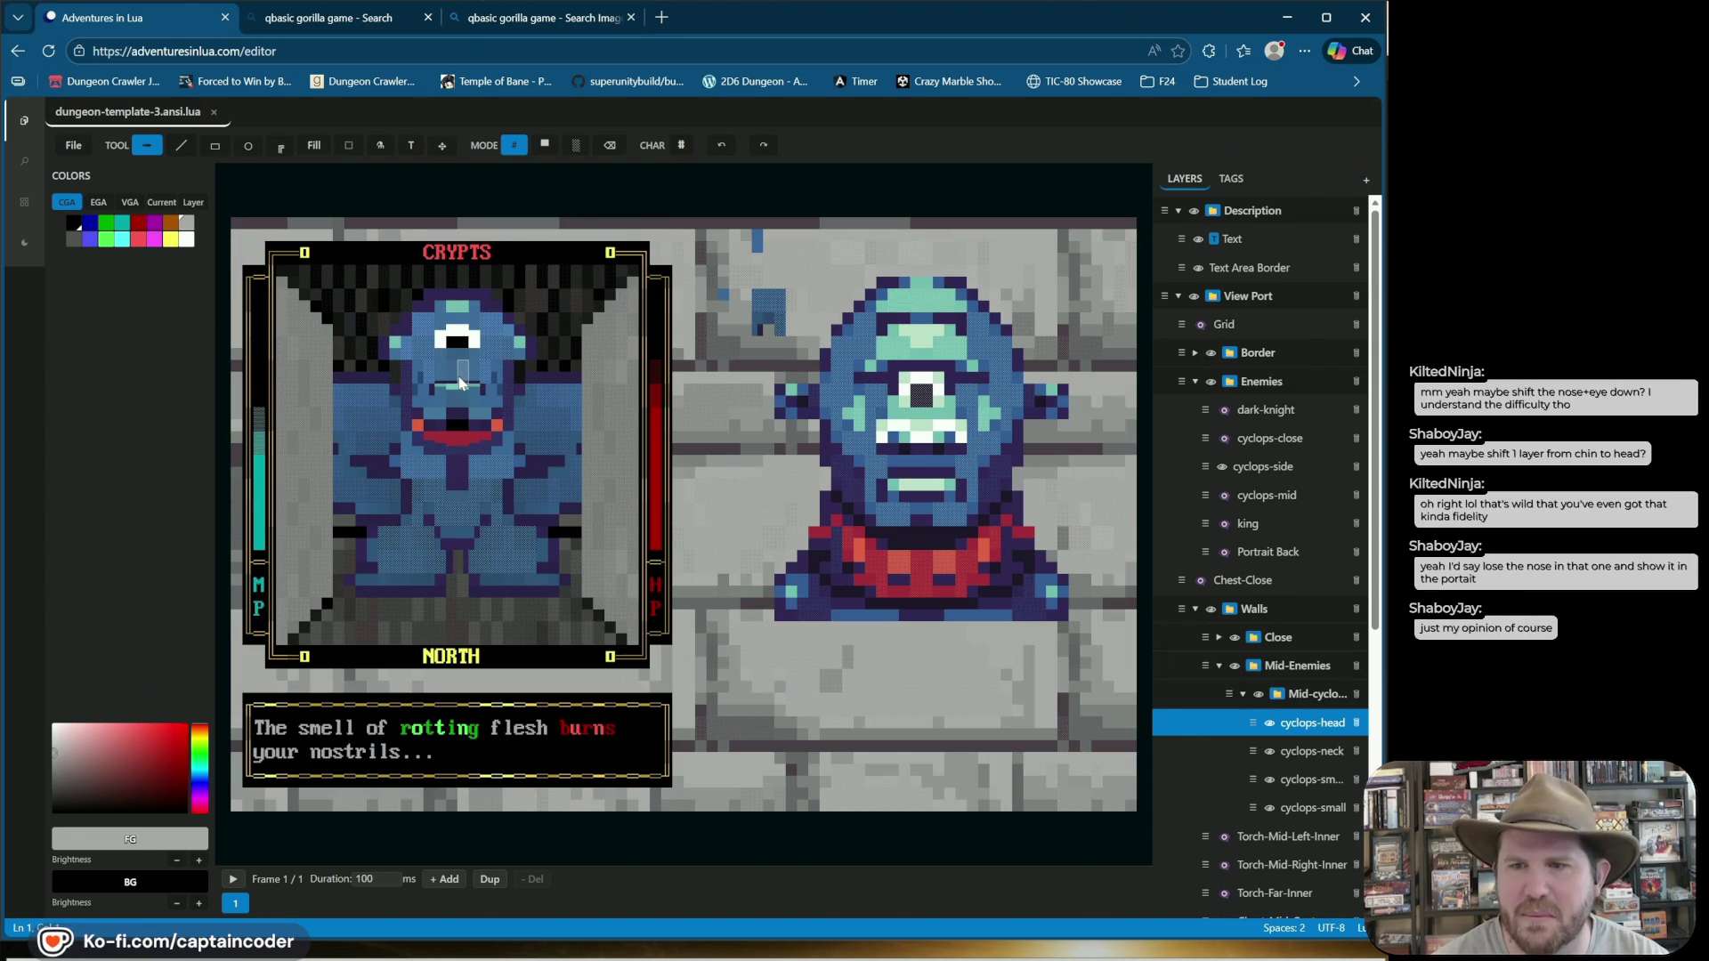
Paint a dark cell right of the pupil, choose the underscore character, and save.
left_click(455, 348, "alt")
left_click(454, 348, "alt")
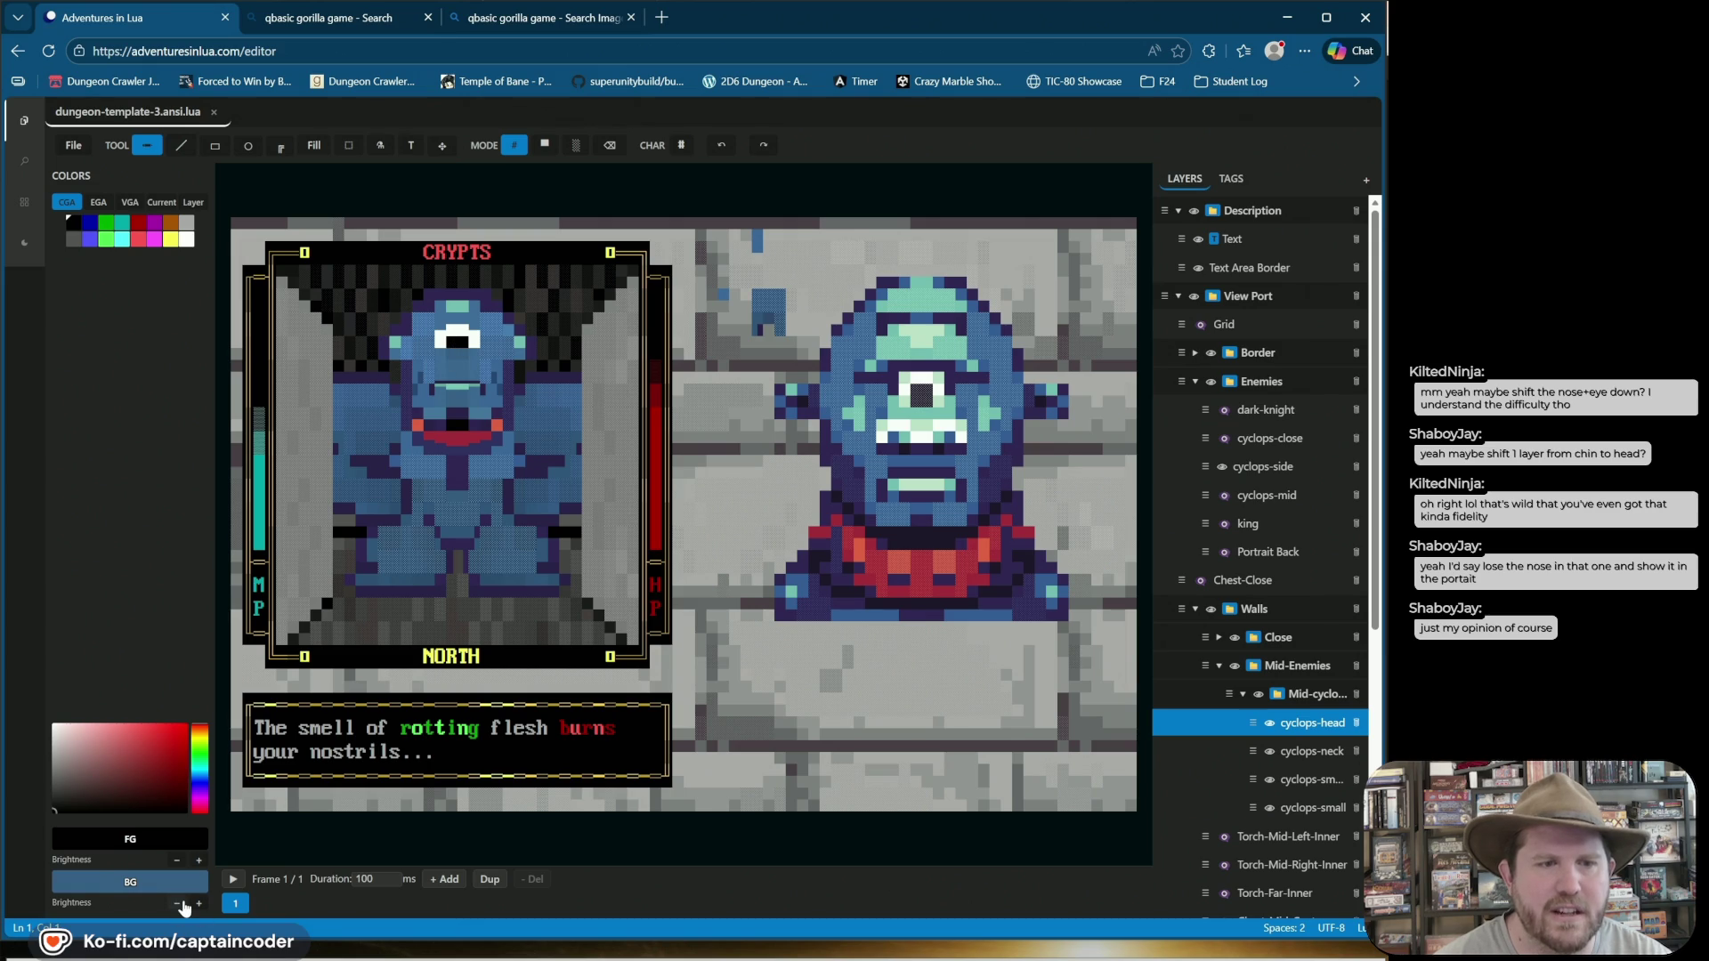
left_click(451, 350)
left_click(721, 145)
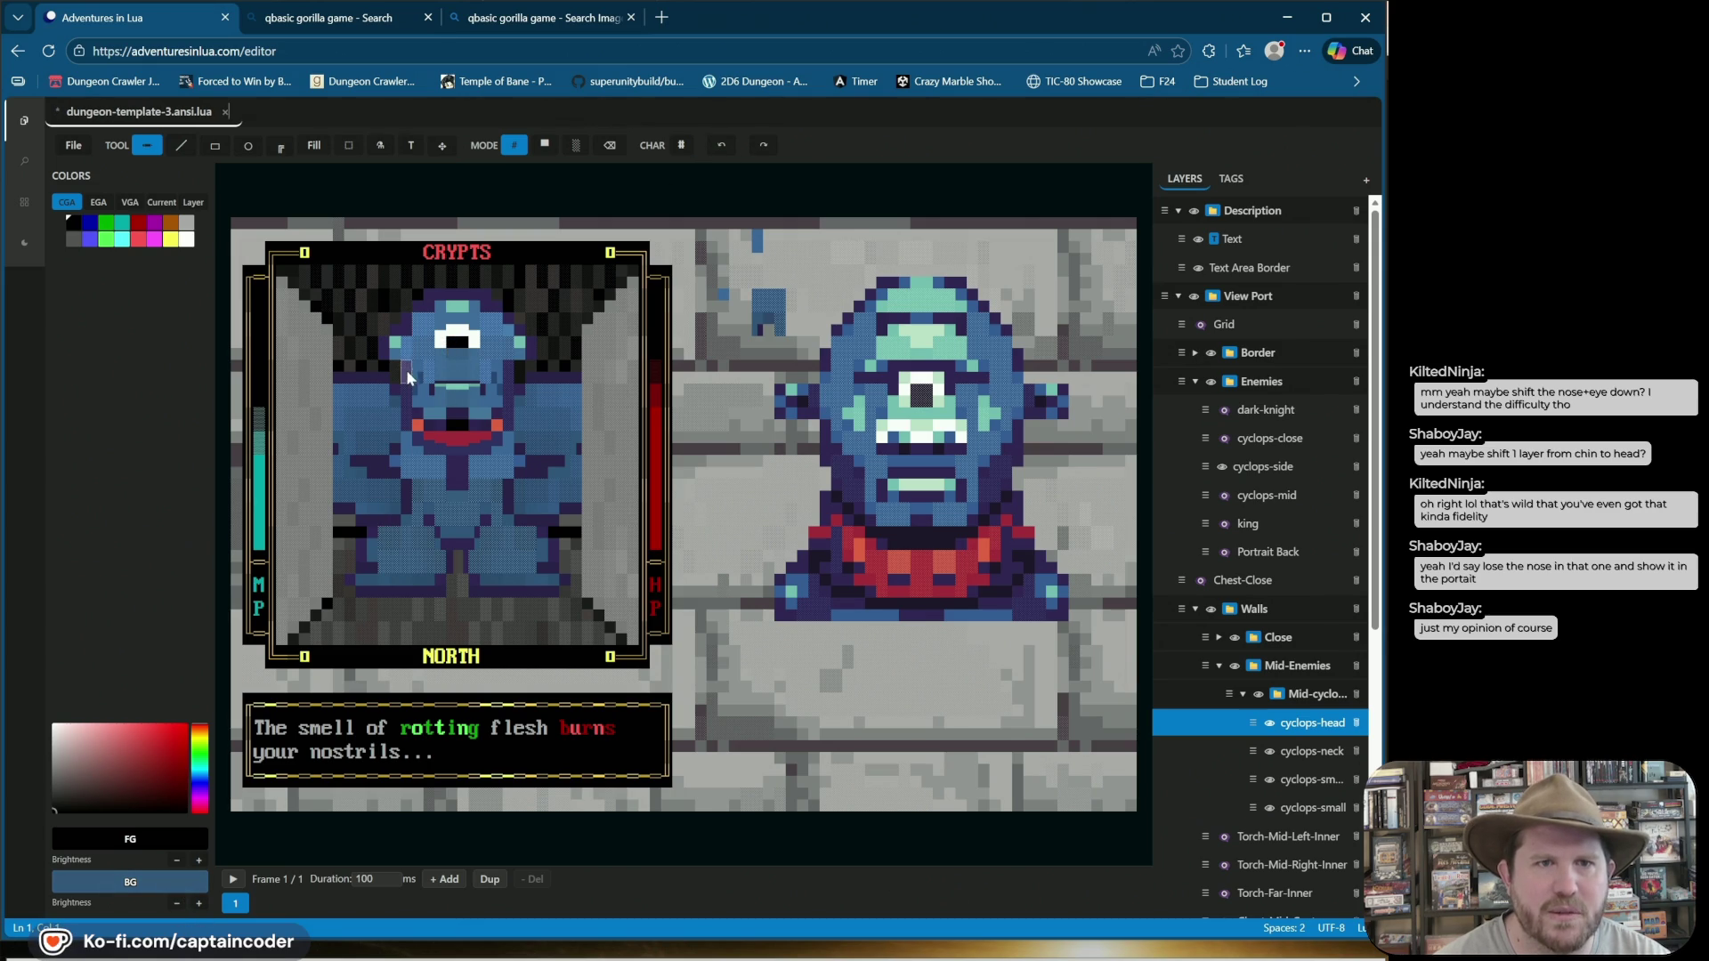
left_click(463, 348)
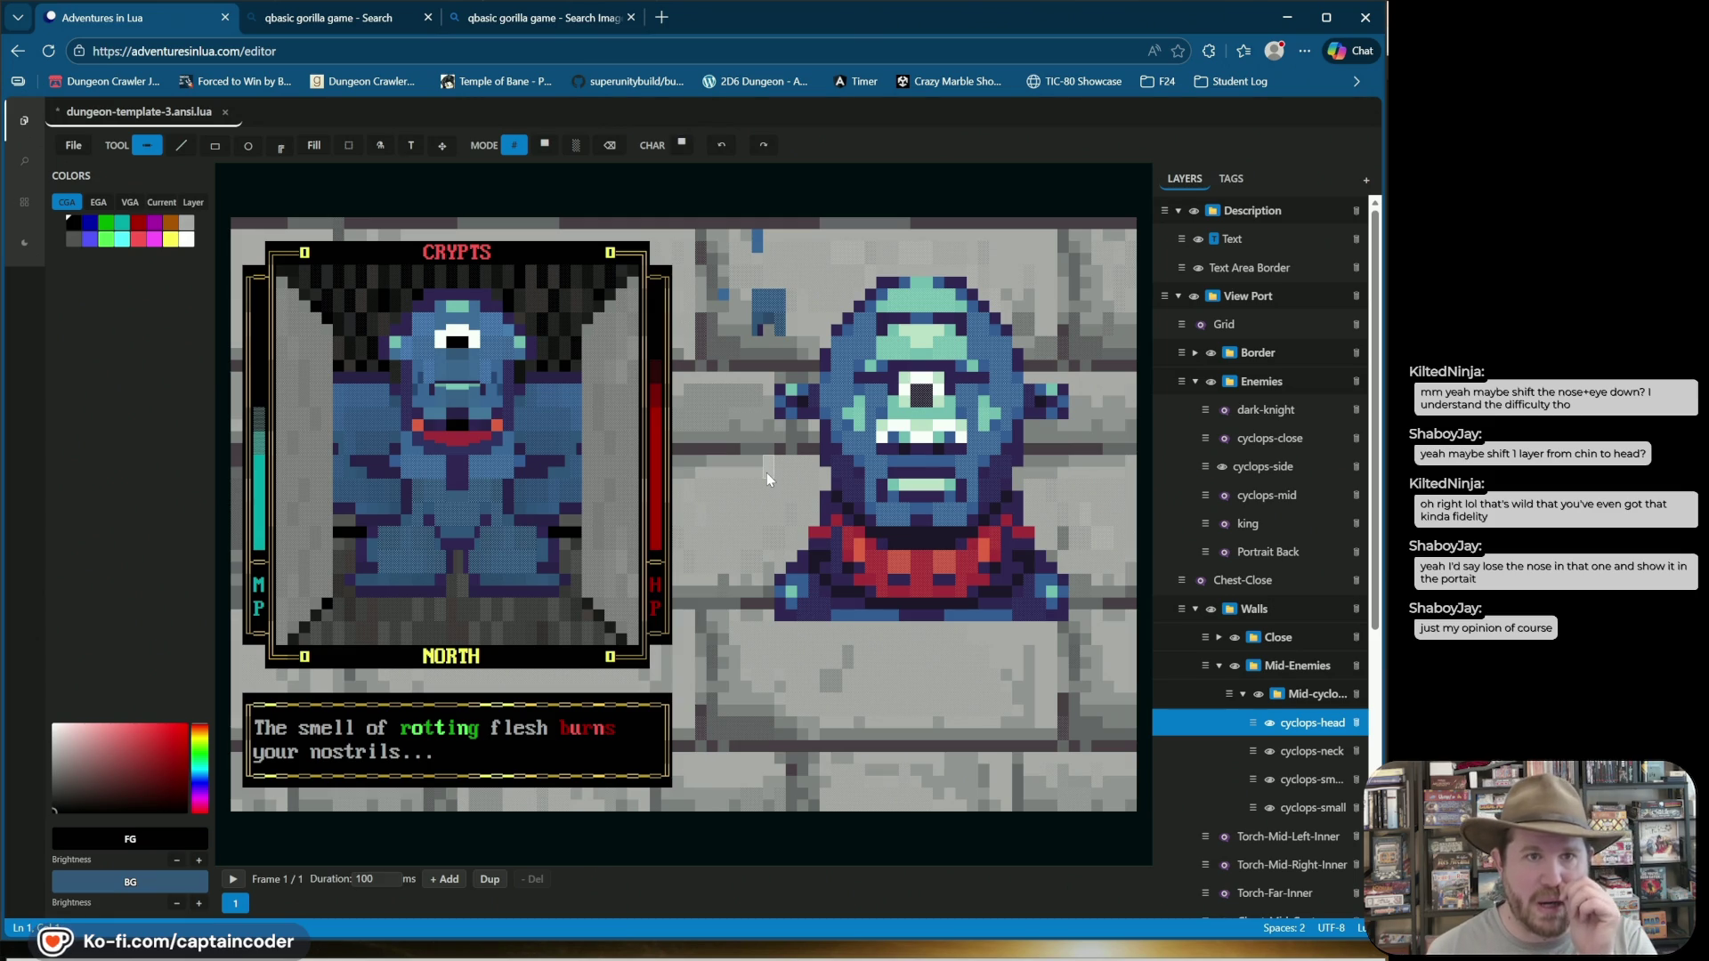
right_click(454, 385)
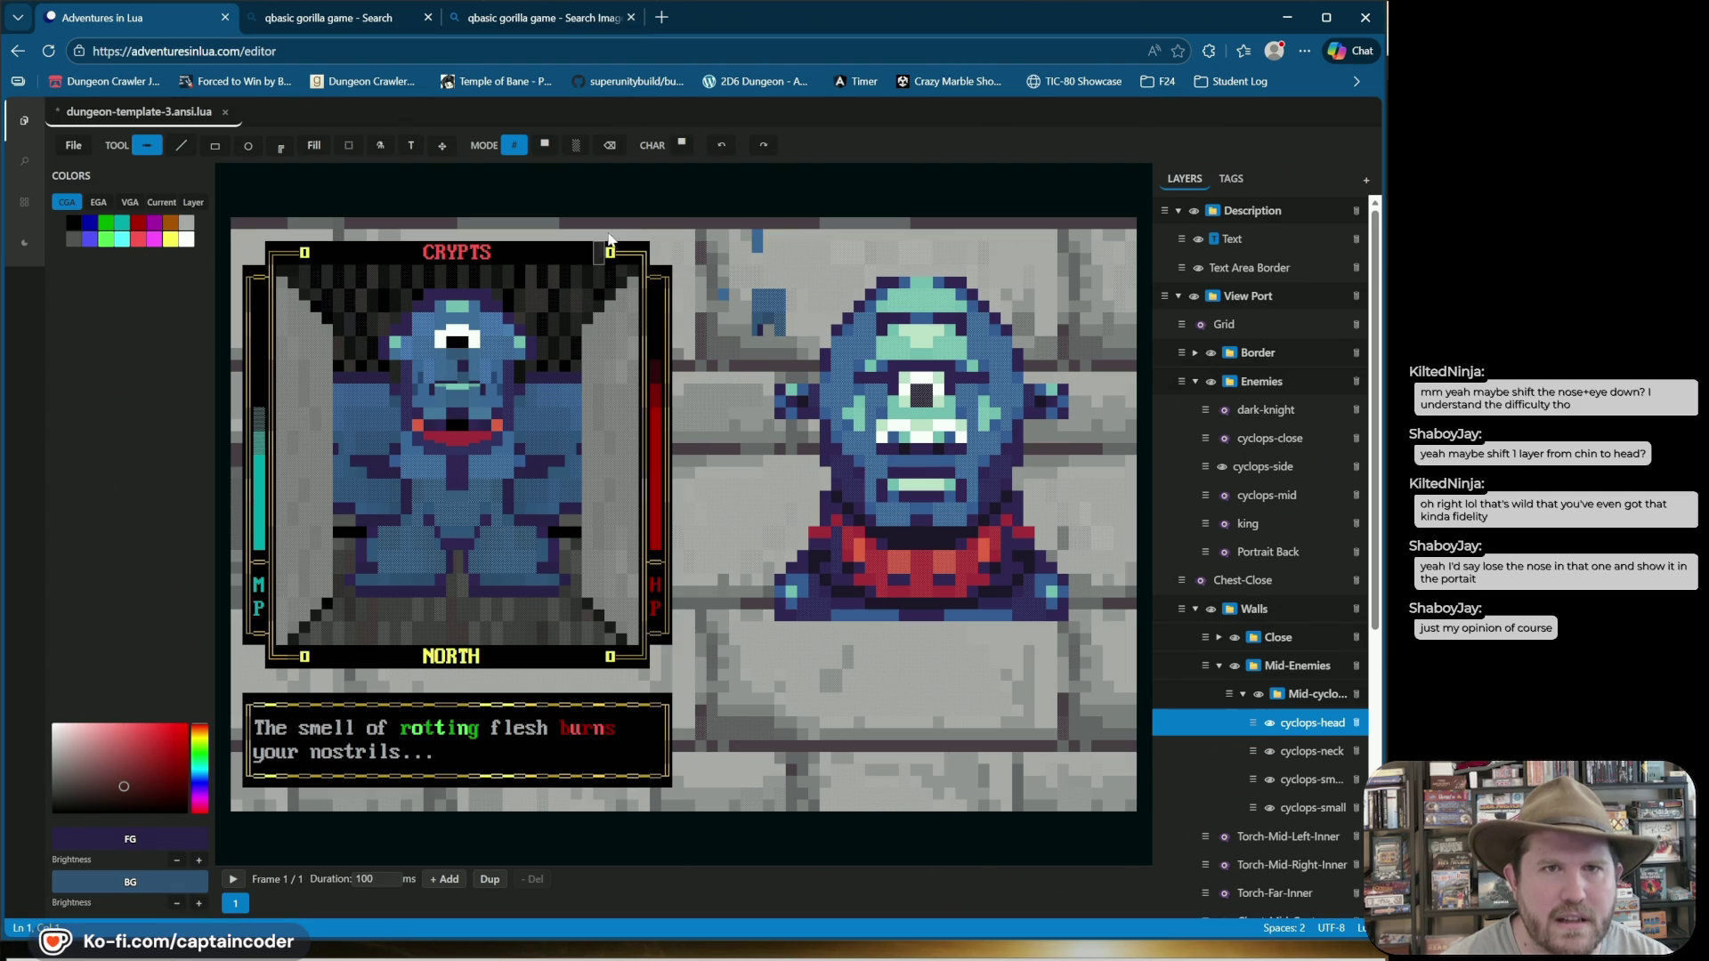
key("underscore")
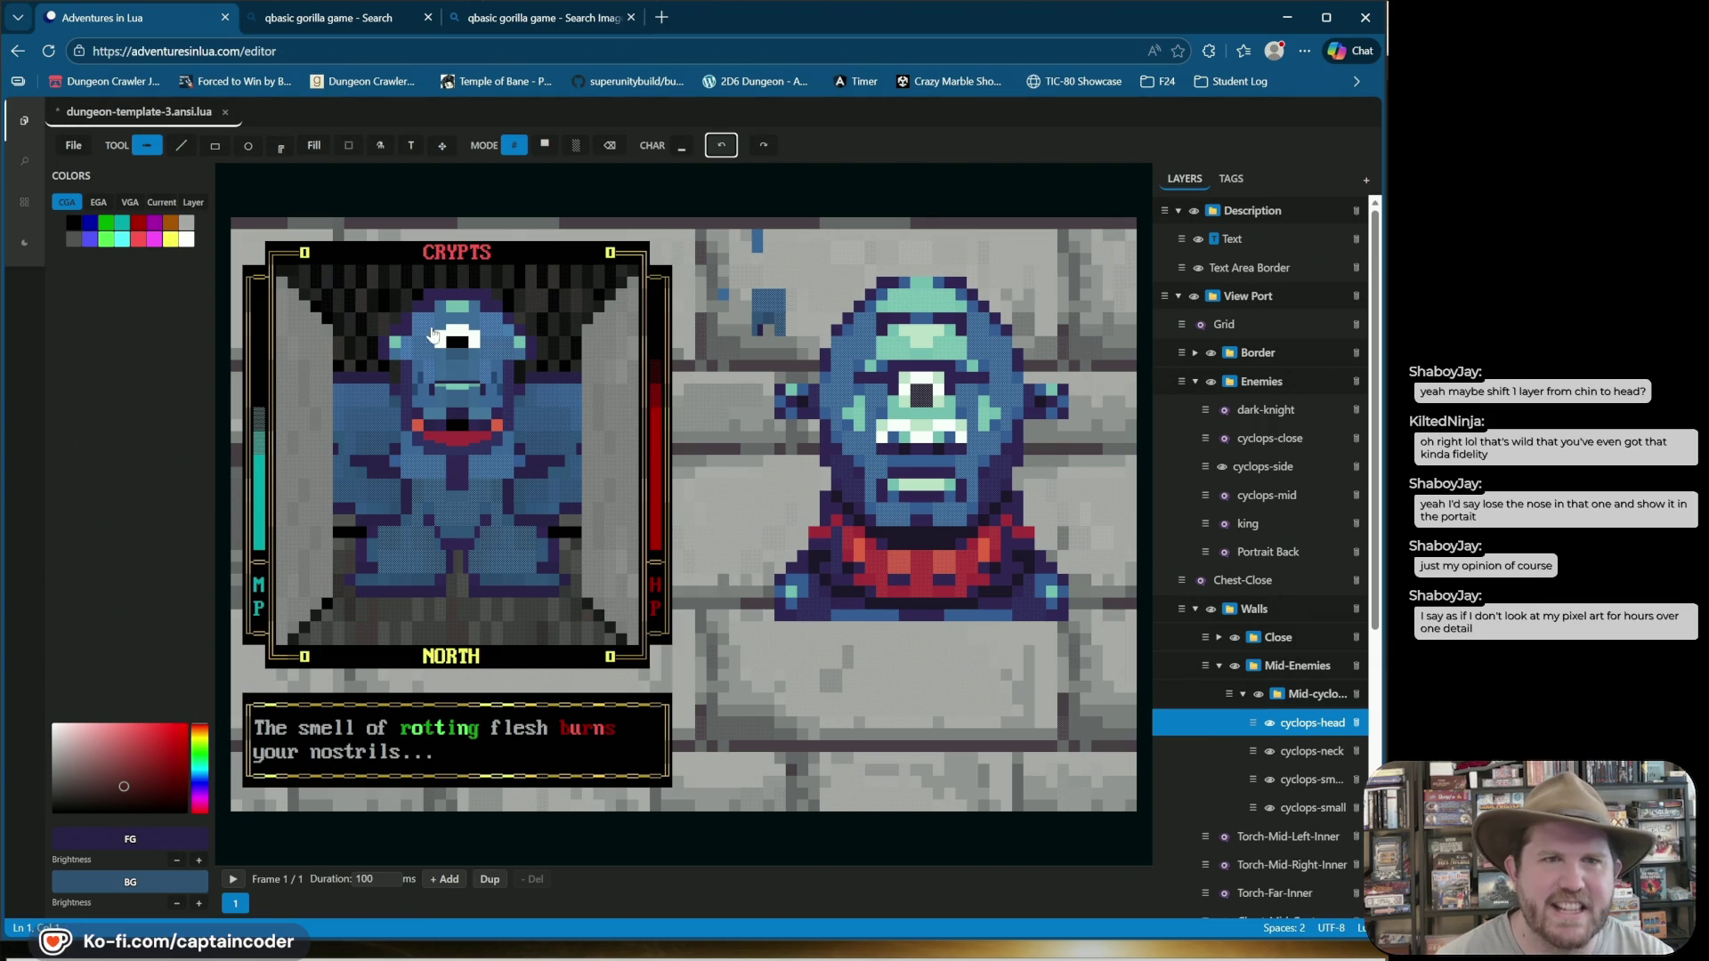
key("ctrl+s")
Try full-block cheek edits and undo them, then draw a light underline beneath the eye in character mode.
left_click(544, 146)
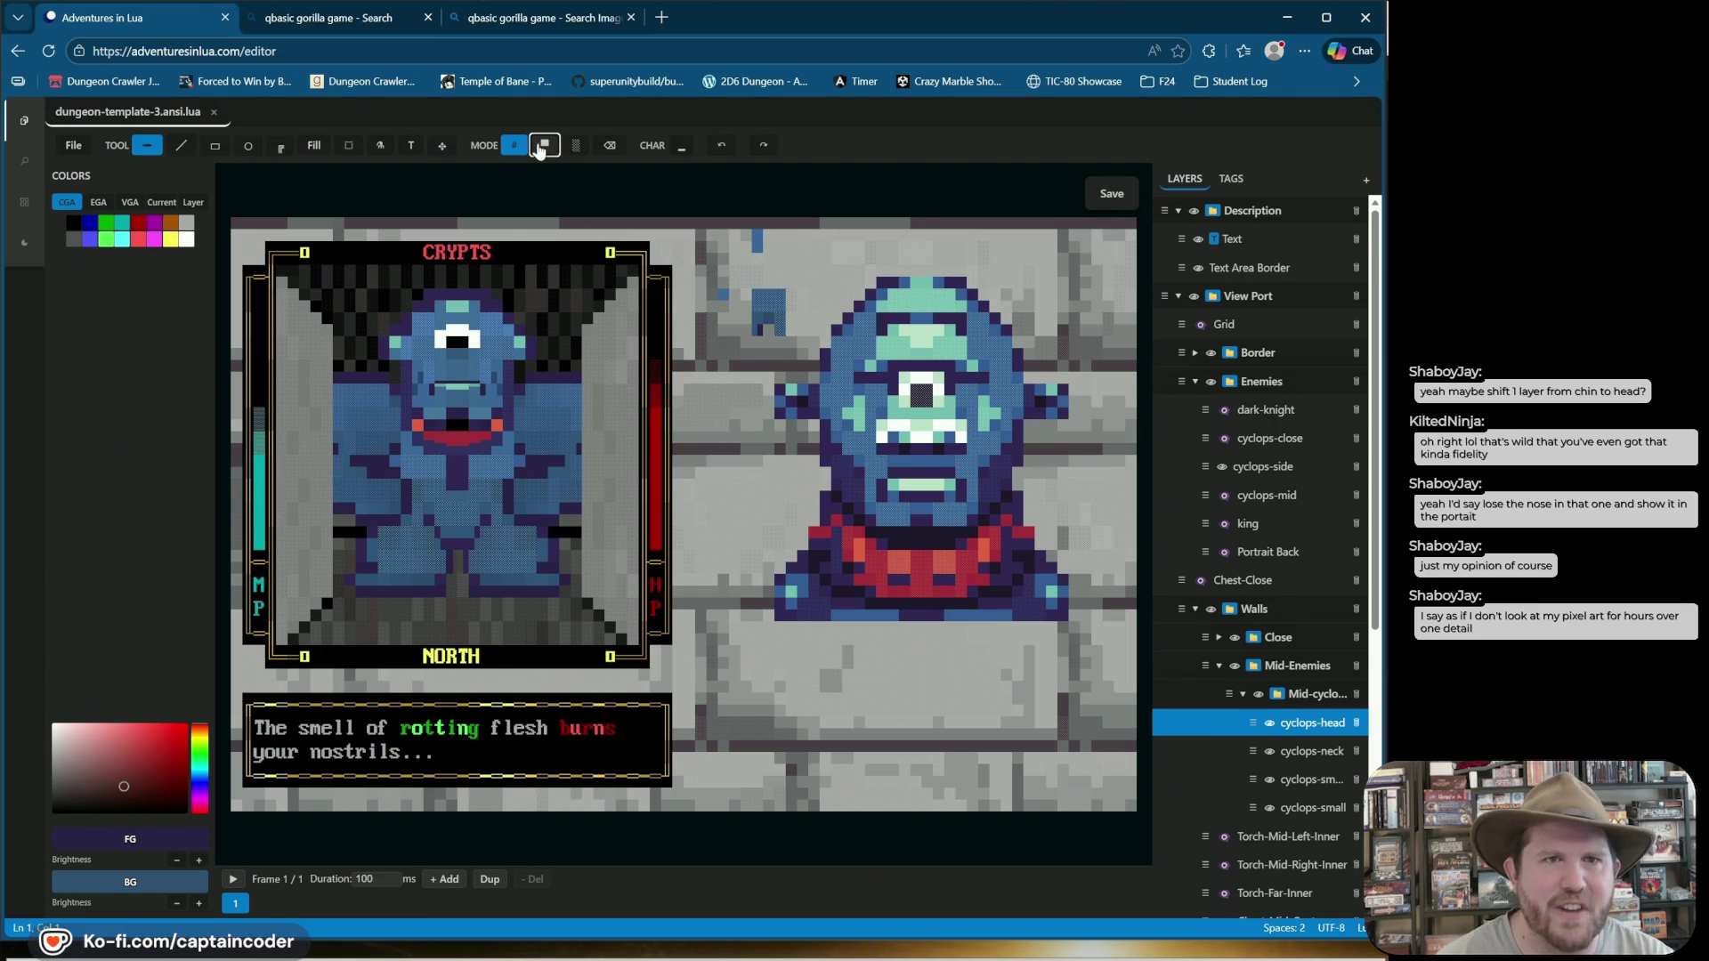
key("x")
left_click(415, 425)
left_click(655, 143)
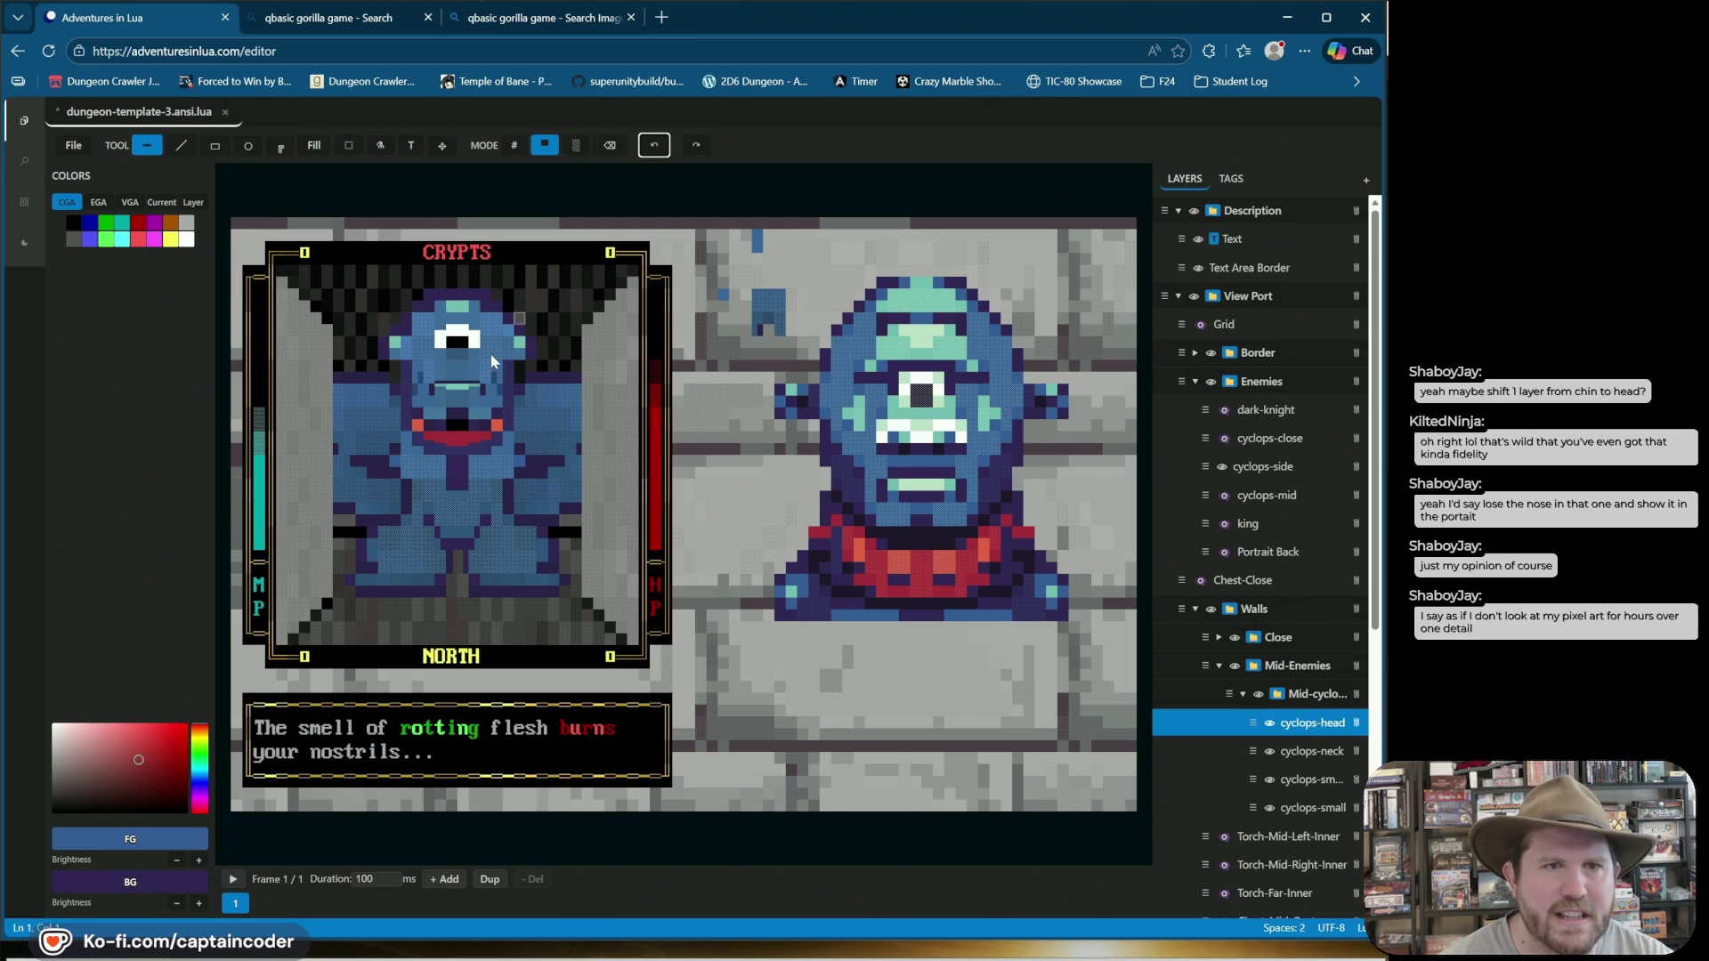
right_click(417, 413)
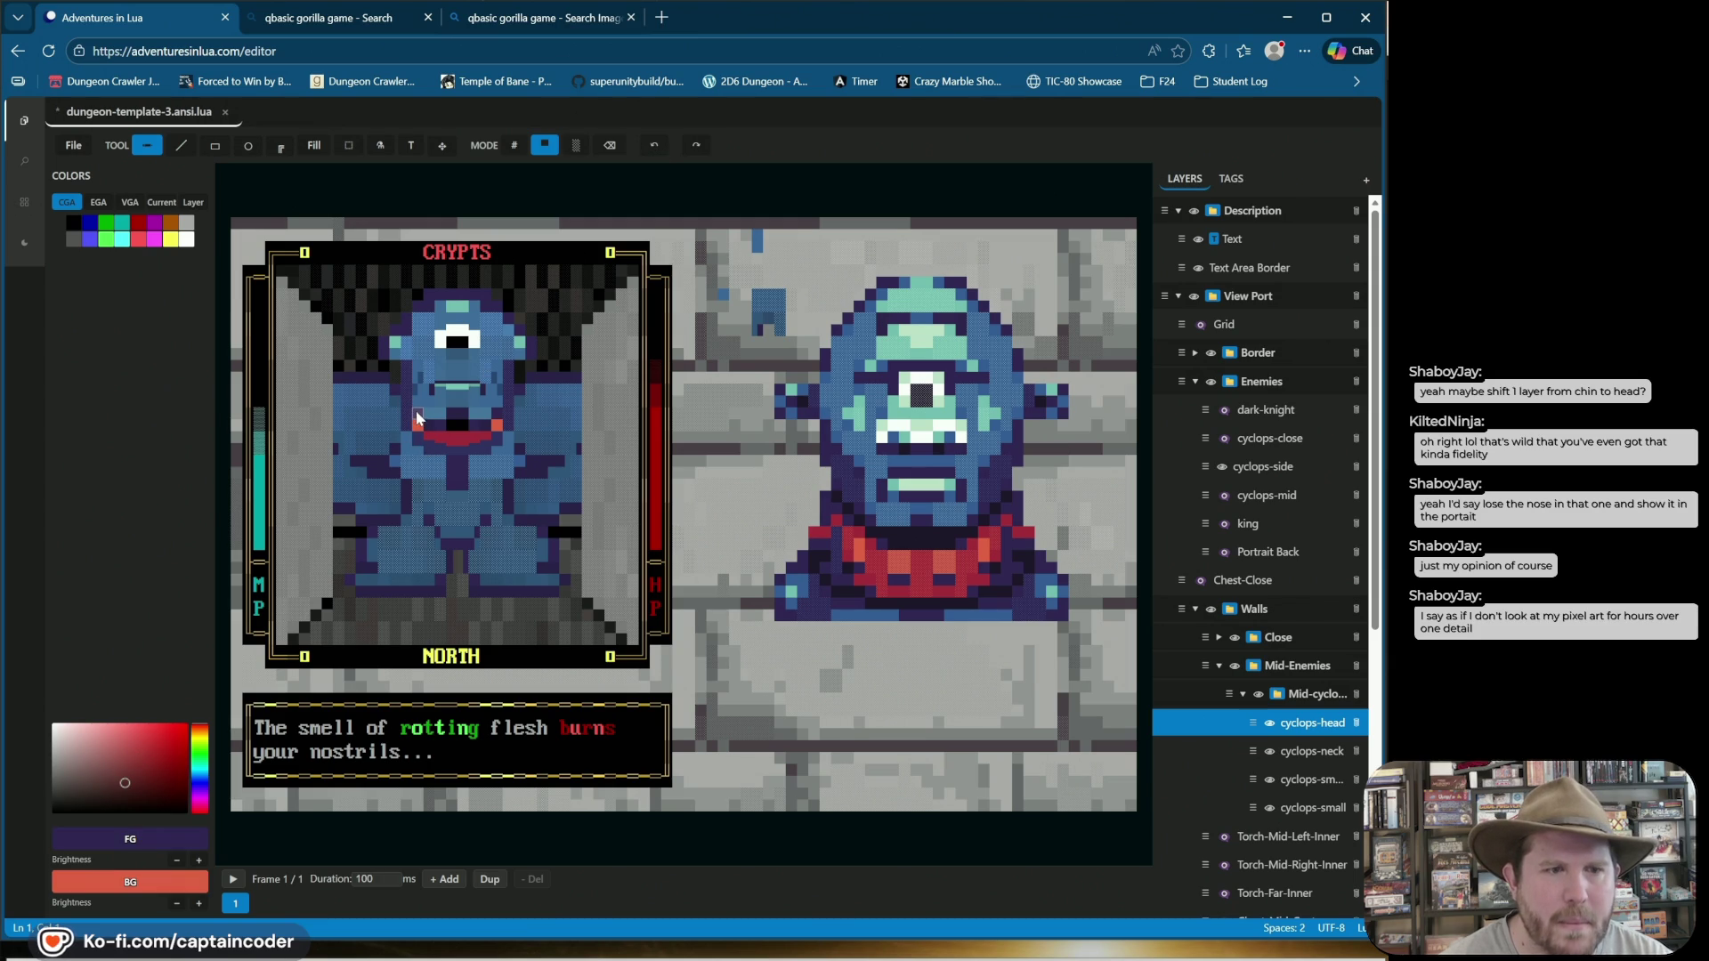
left_click(655, 144)
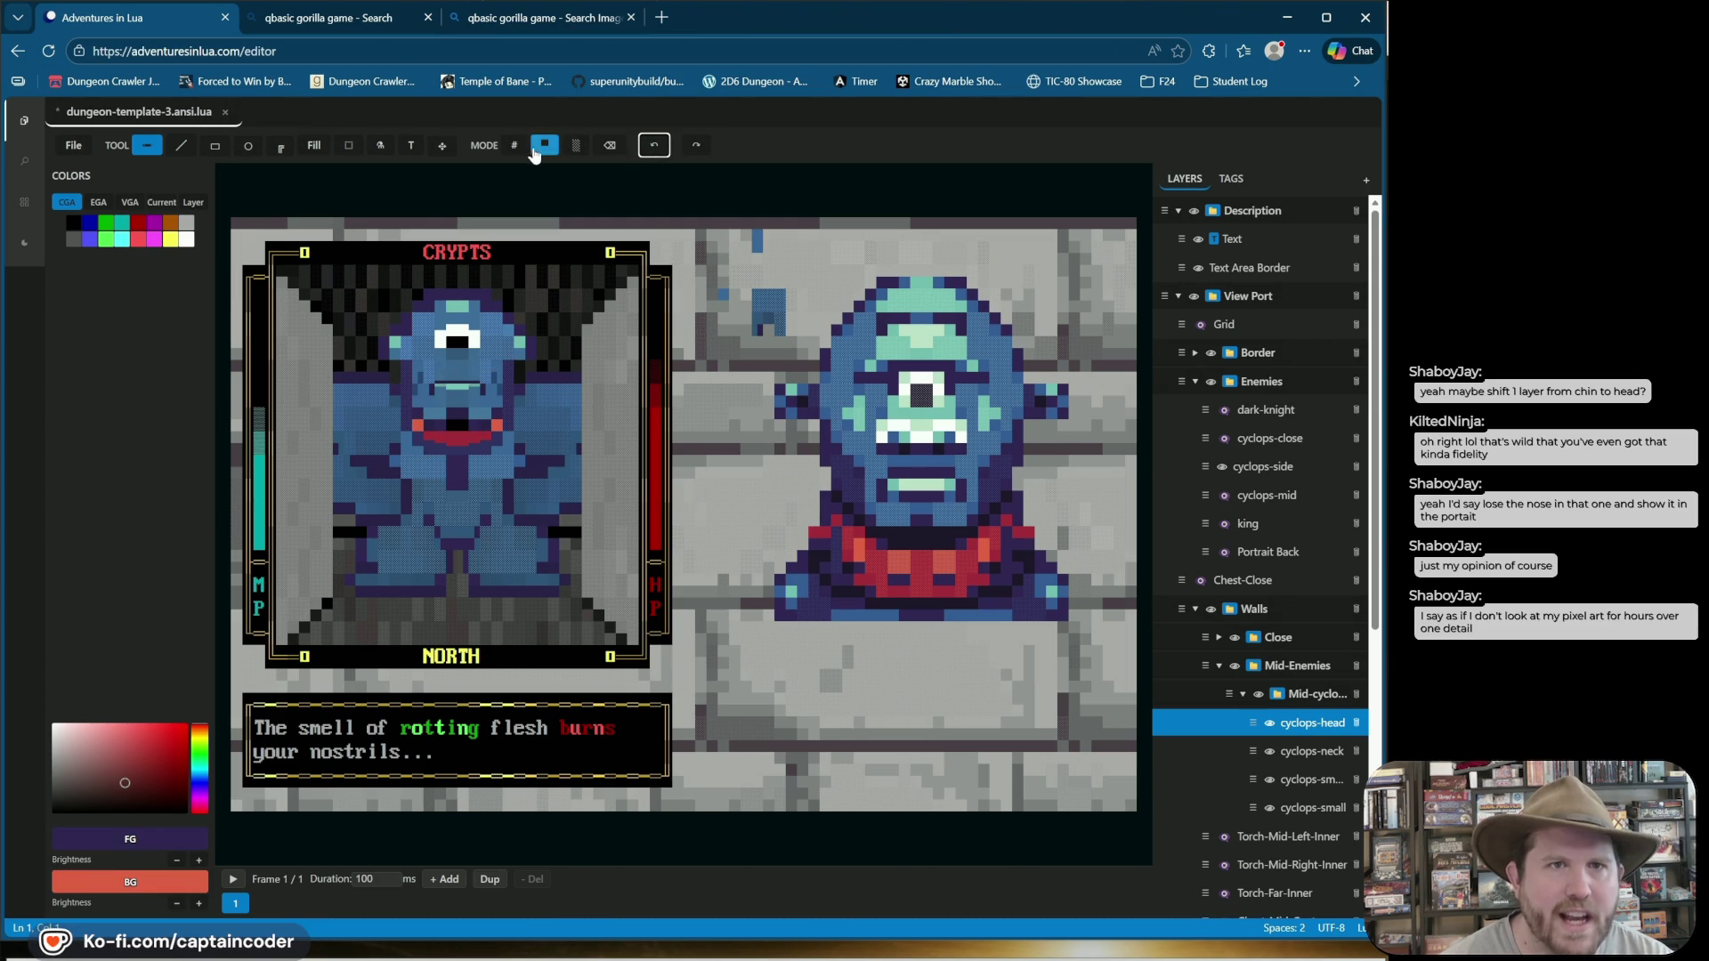
left_click(514, 145)
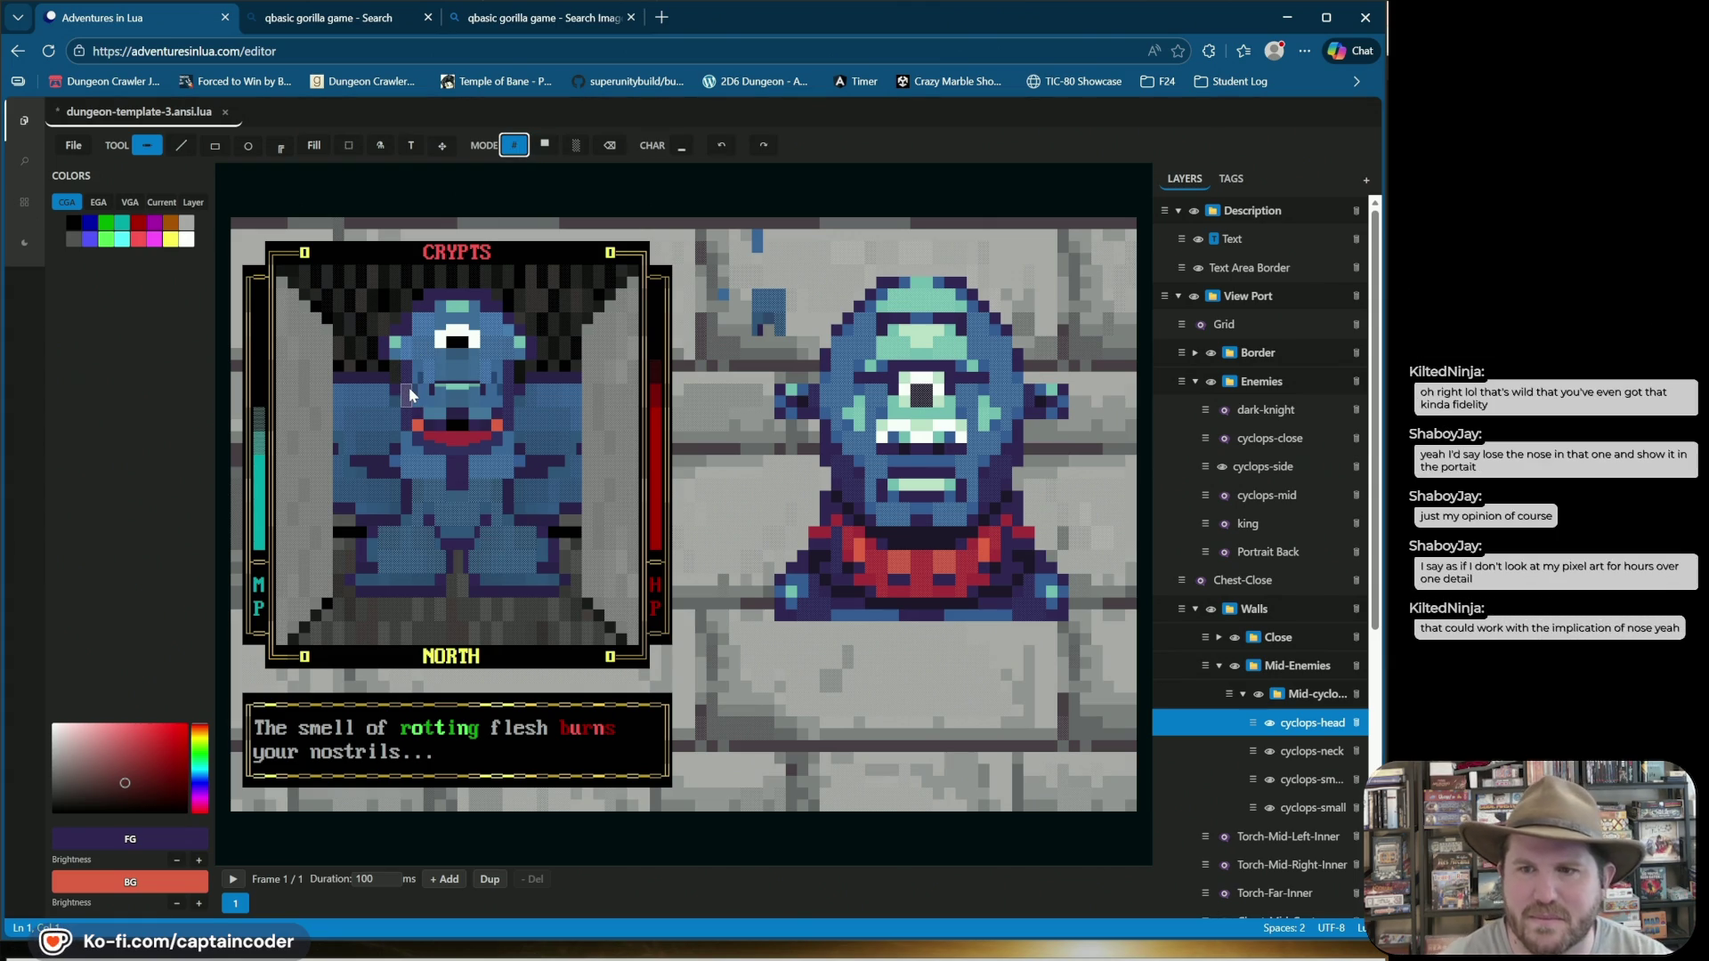
left_click(454, 373)
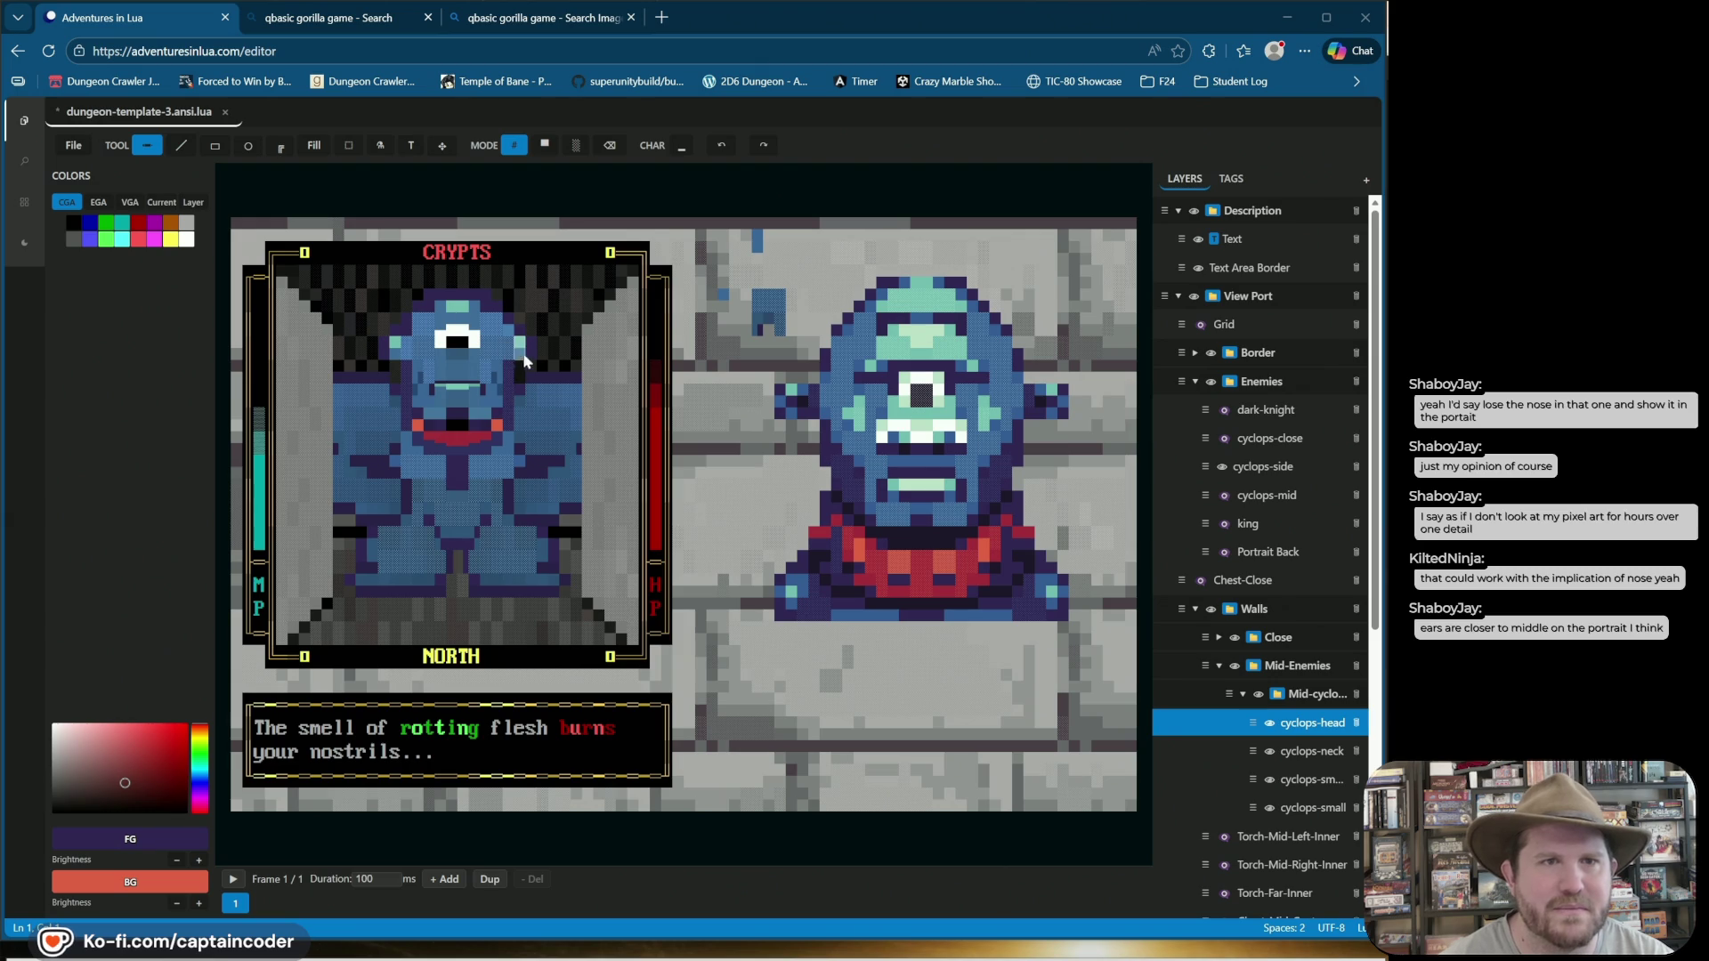
Switch the drawing mode back to full block, then to pixel-level half-block mode.
left_click(543, 151)
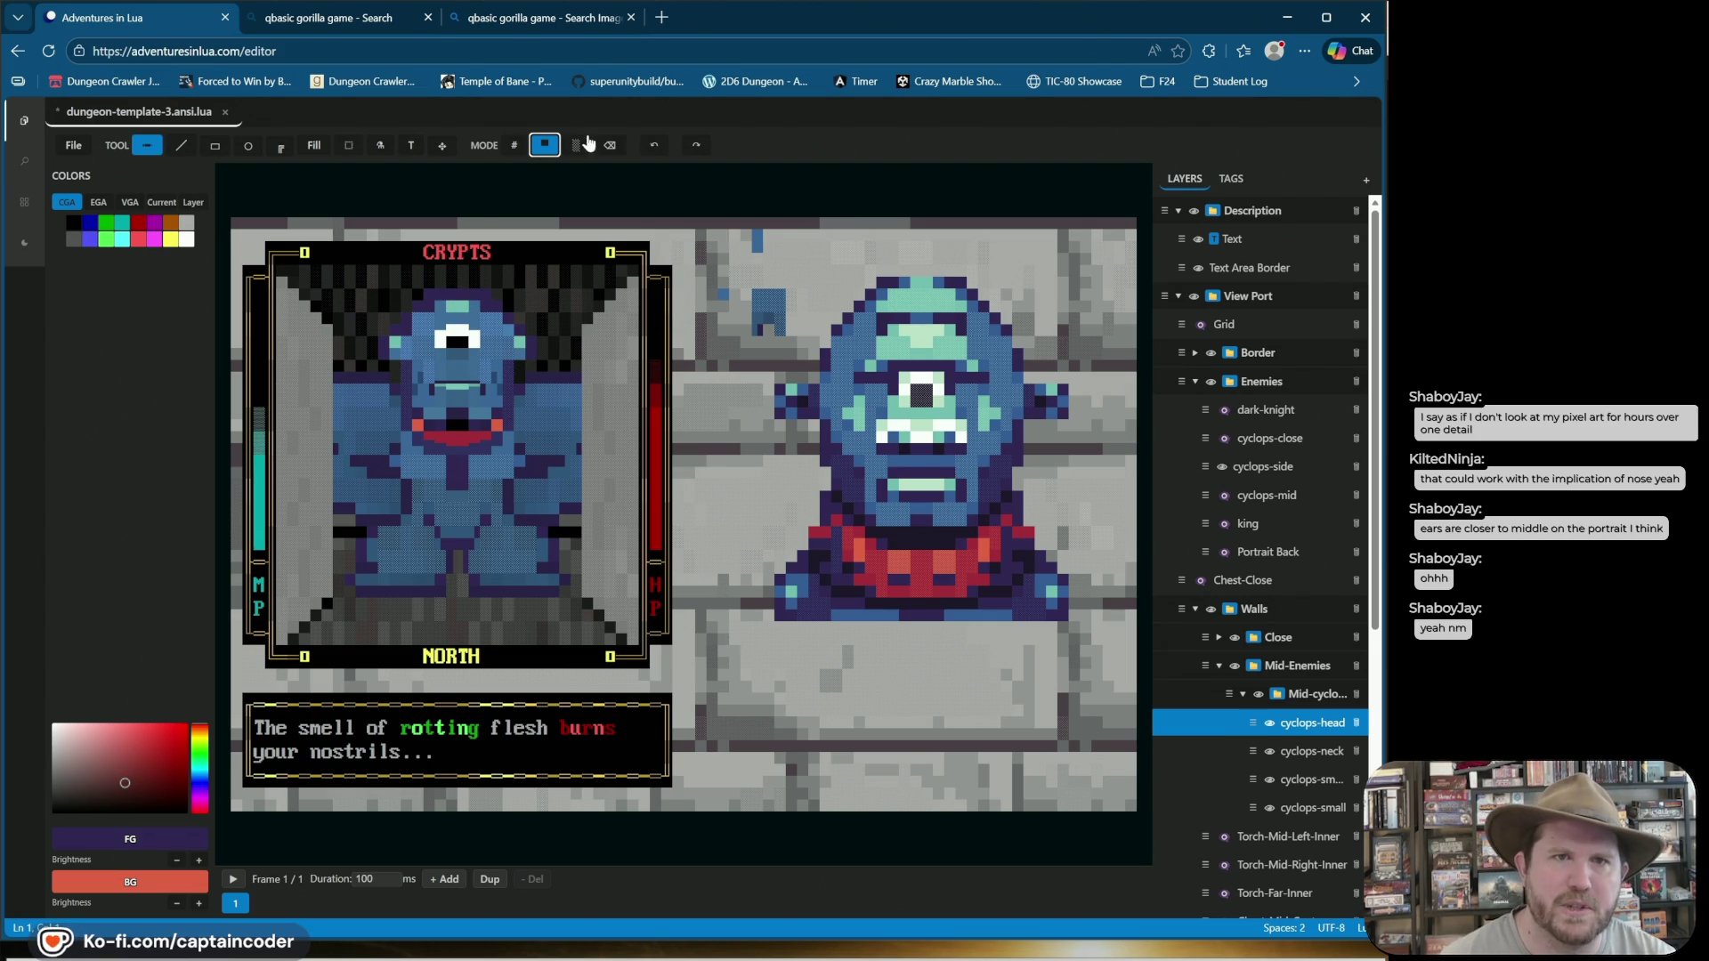
left_click(610, 145)
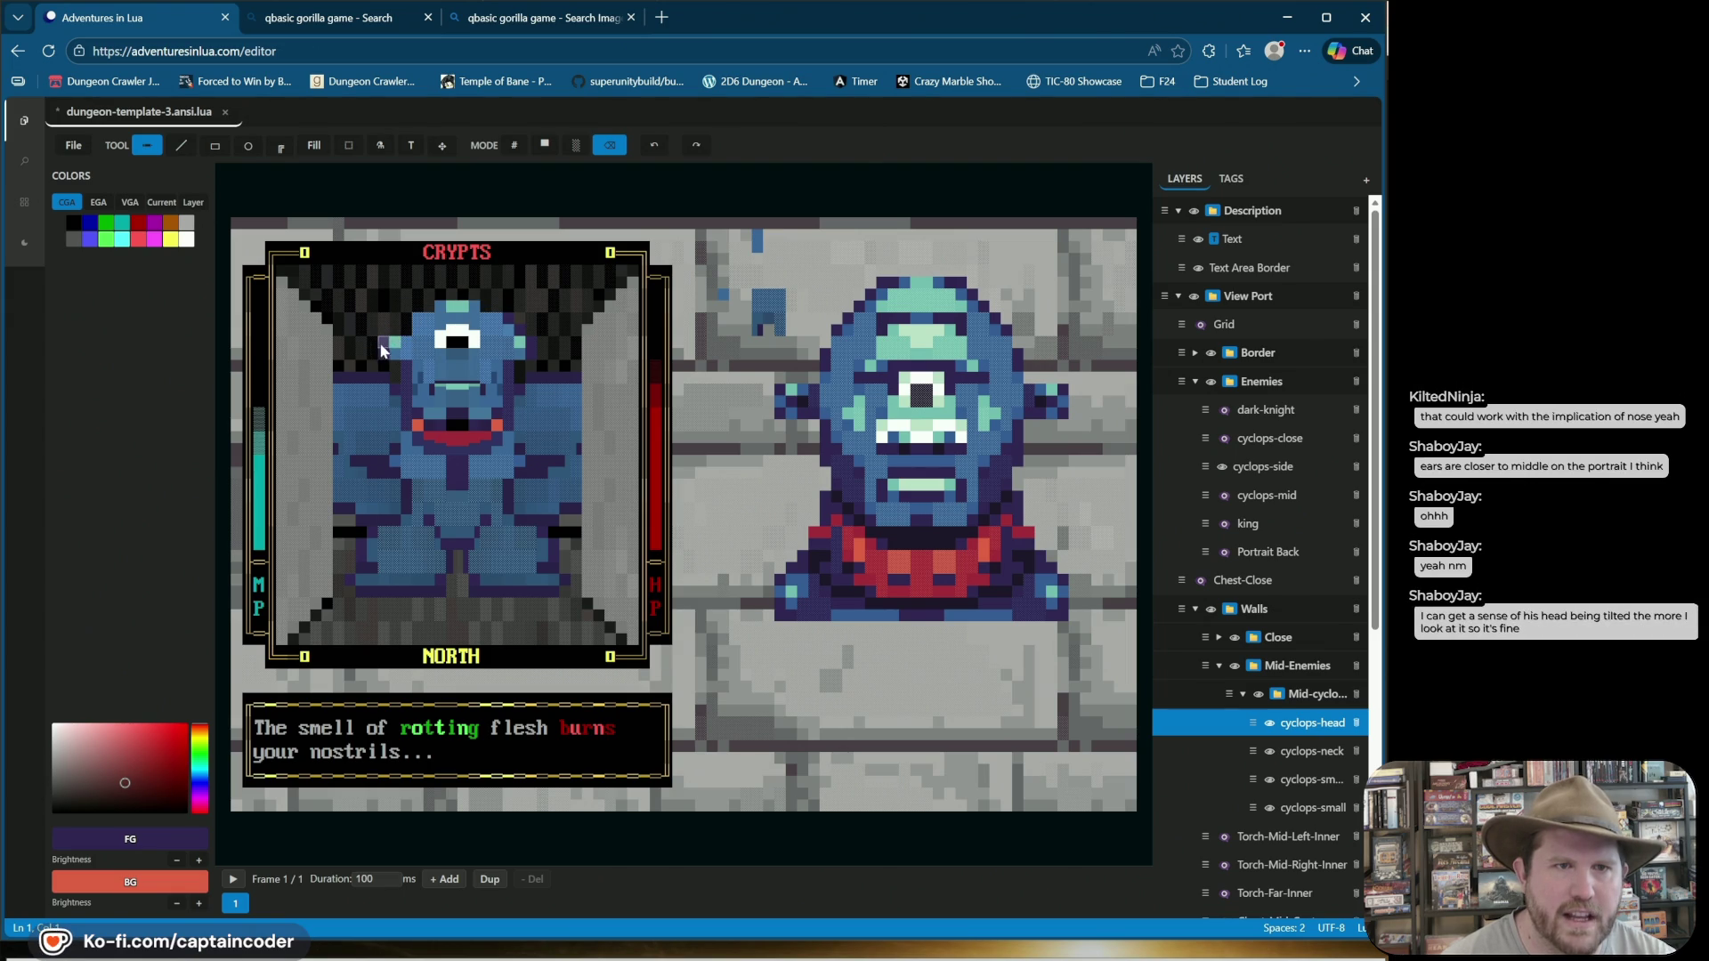
Extend the mouth's left end with red pixels, undo a stray one, and save with Ctrl+S.
left_click(405, 391)
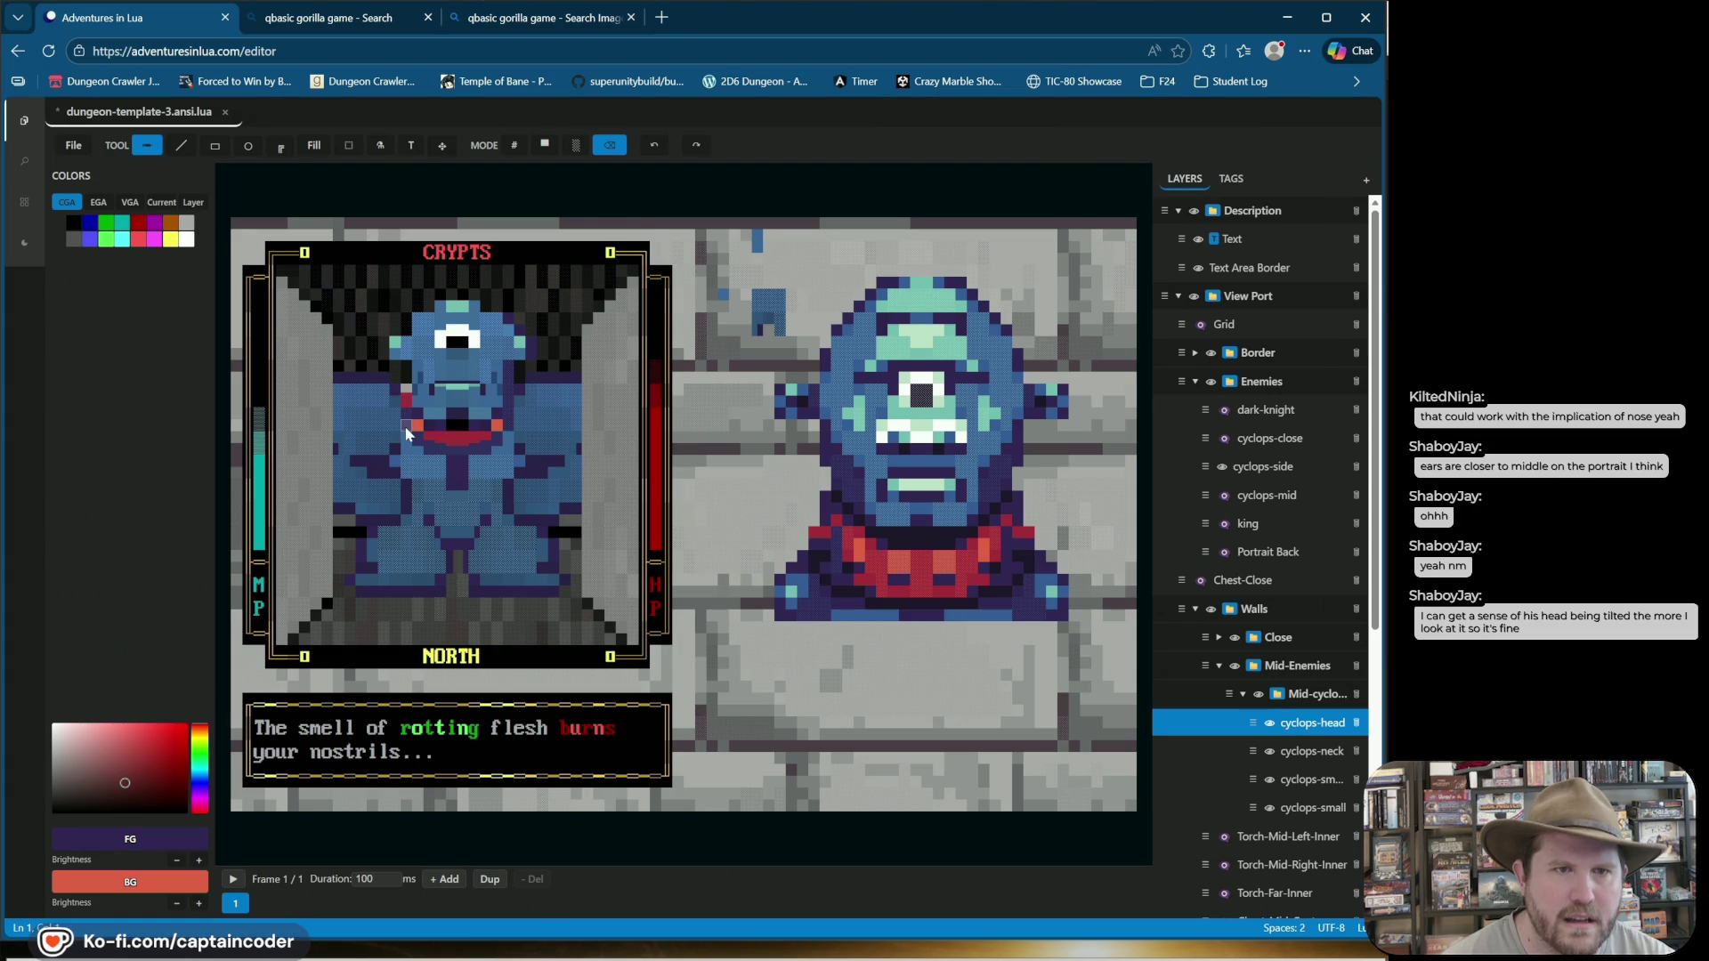
left_click(419, 417)
key("ctrl+z")
left_click(431, 425)
left_click(406, 394)
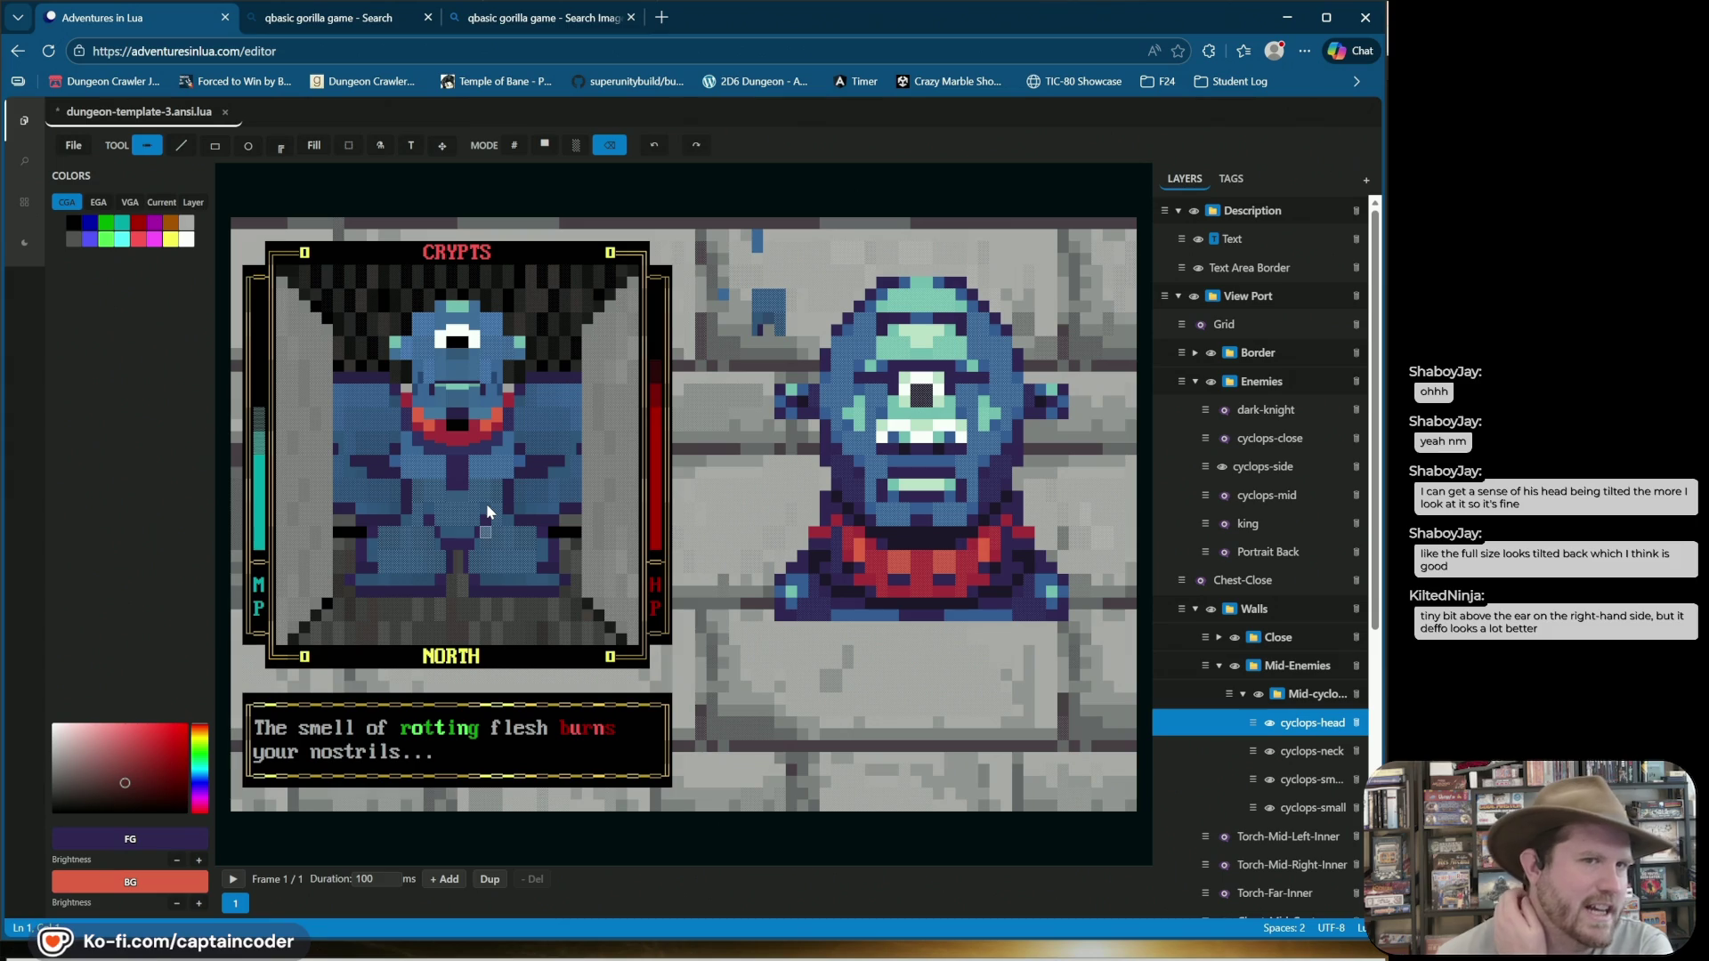
key("ctrl+s")
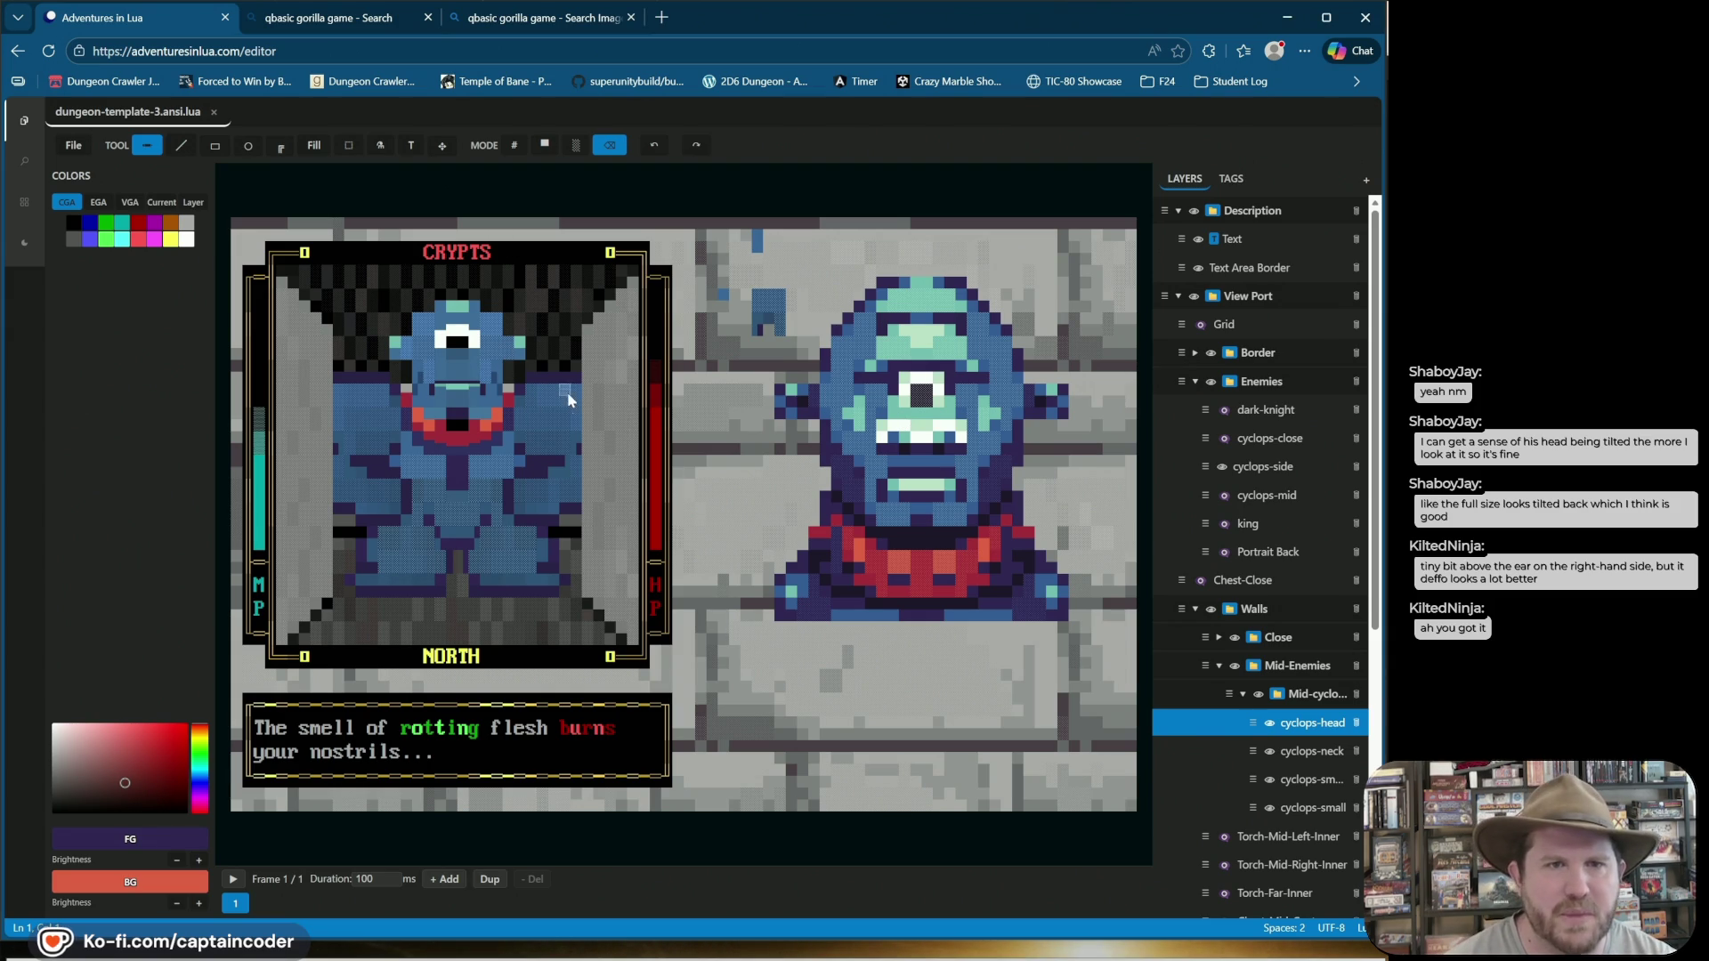
Select the cyclops-sm layer and flick its visibility to check it.
left_click(1270, 779)
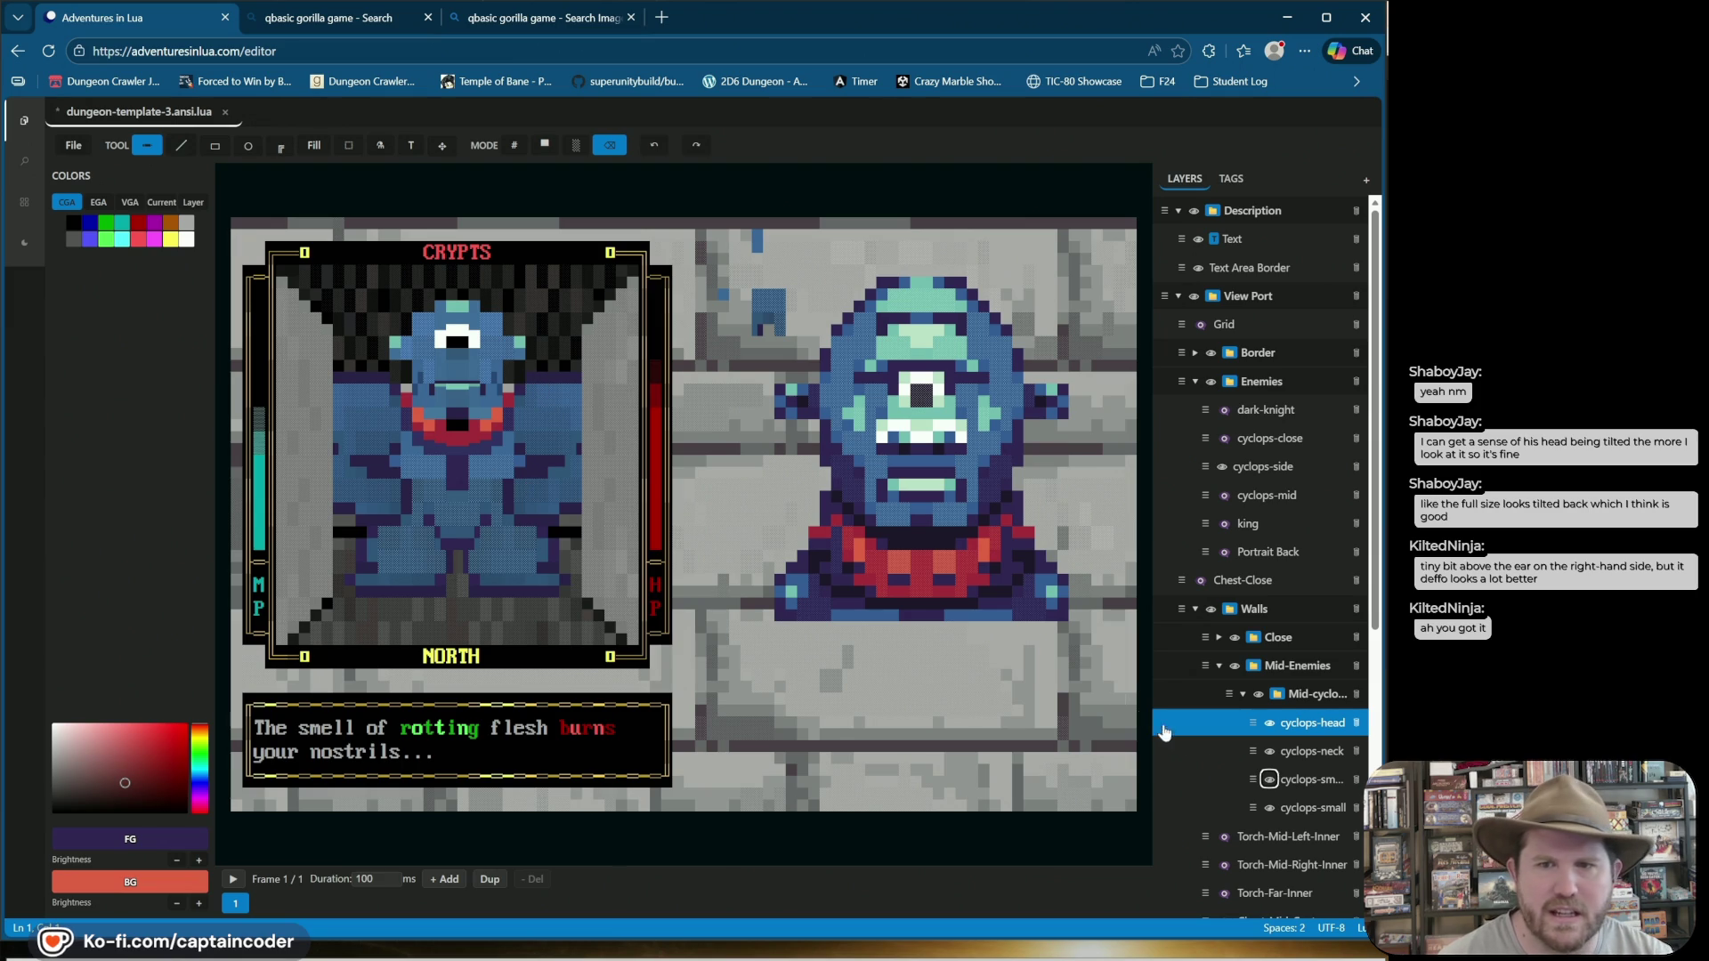
left_click(1296, 780)
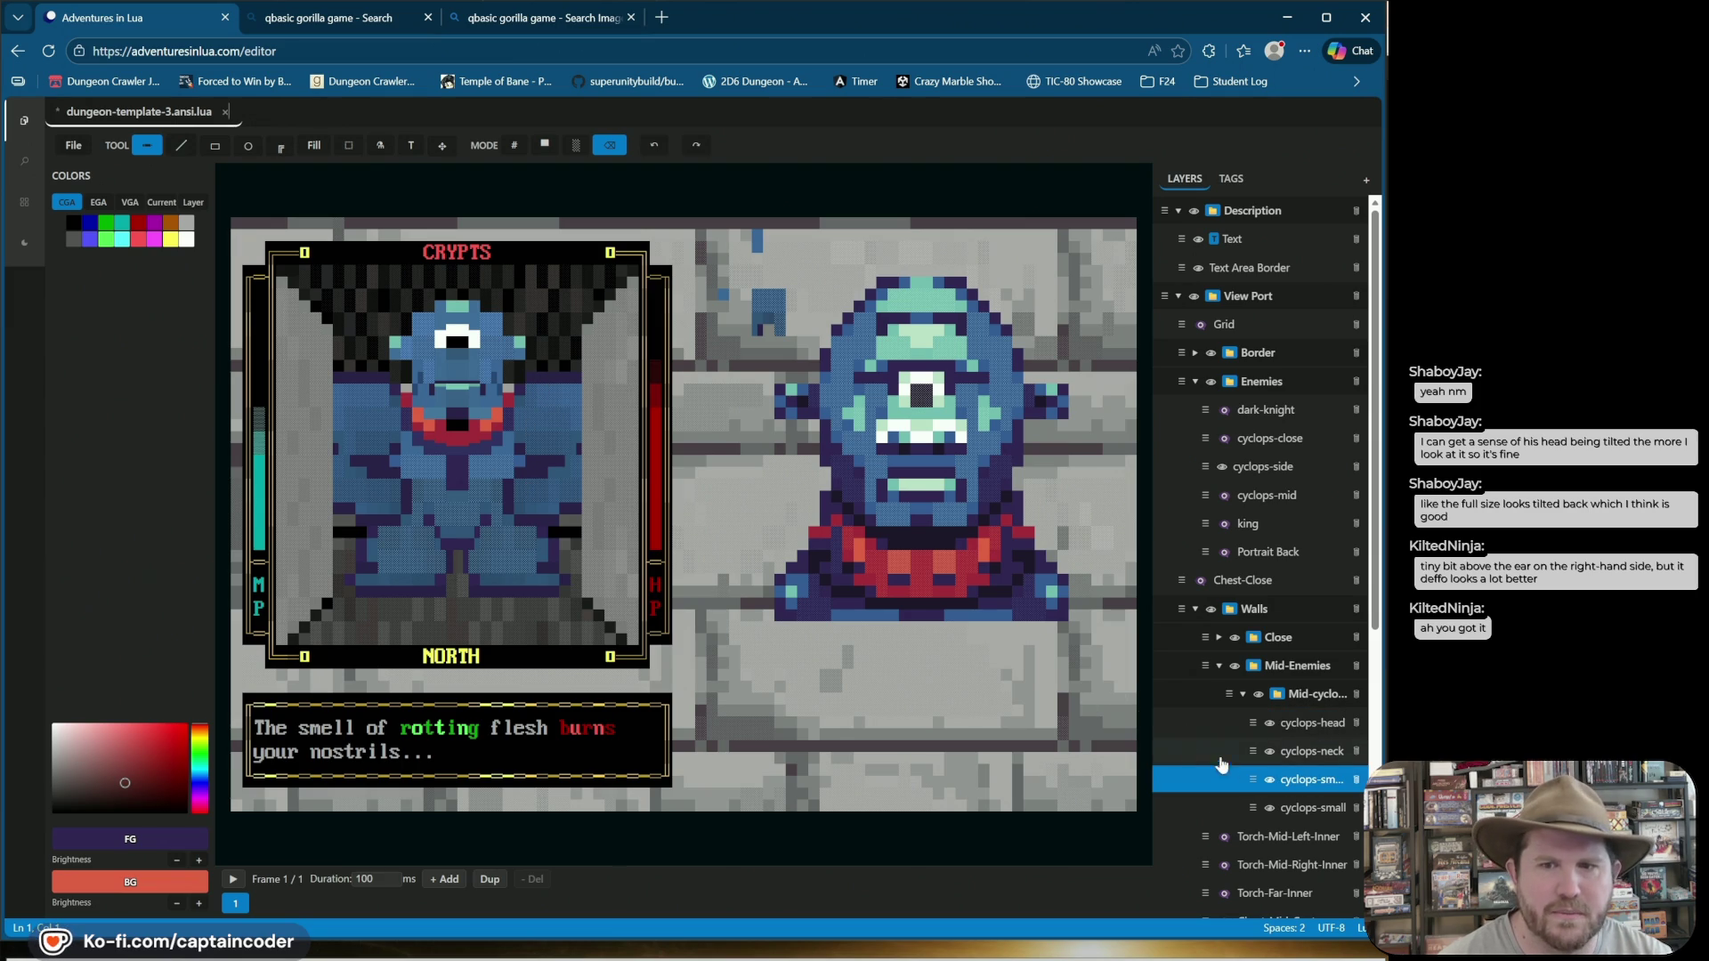
left_click(1269, 780)
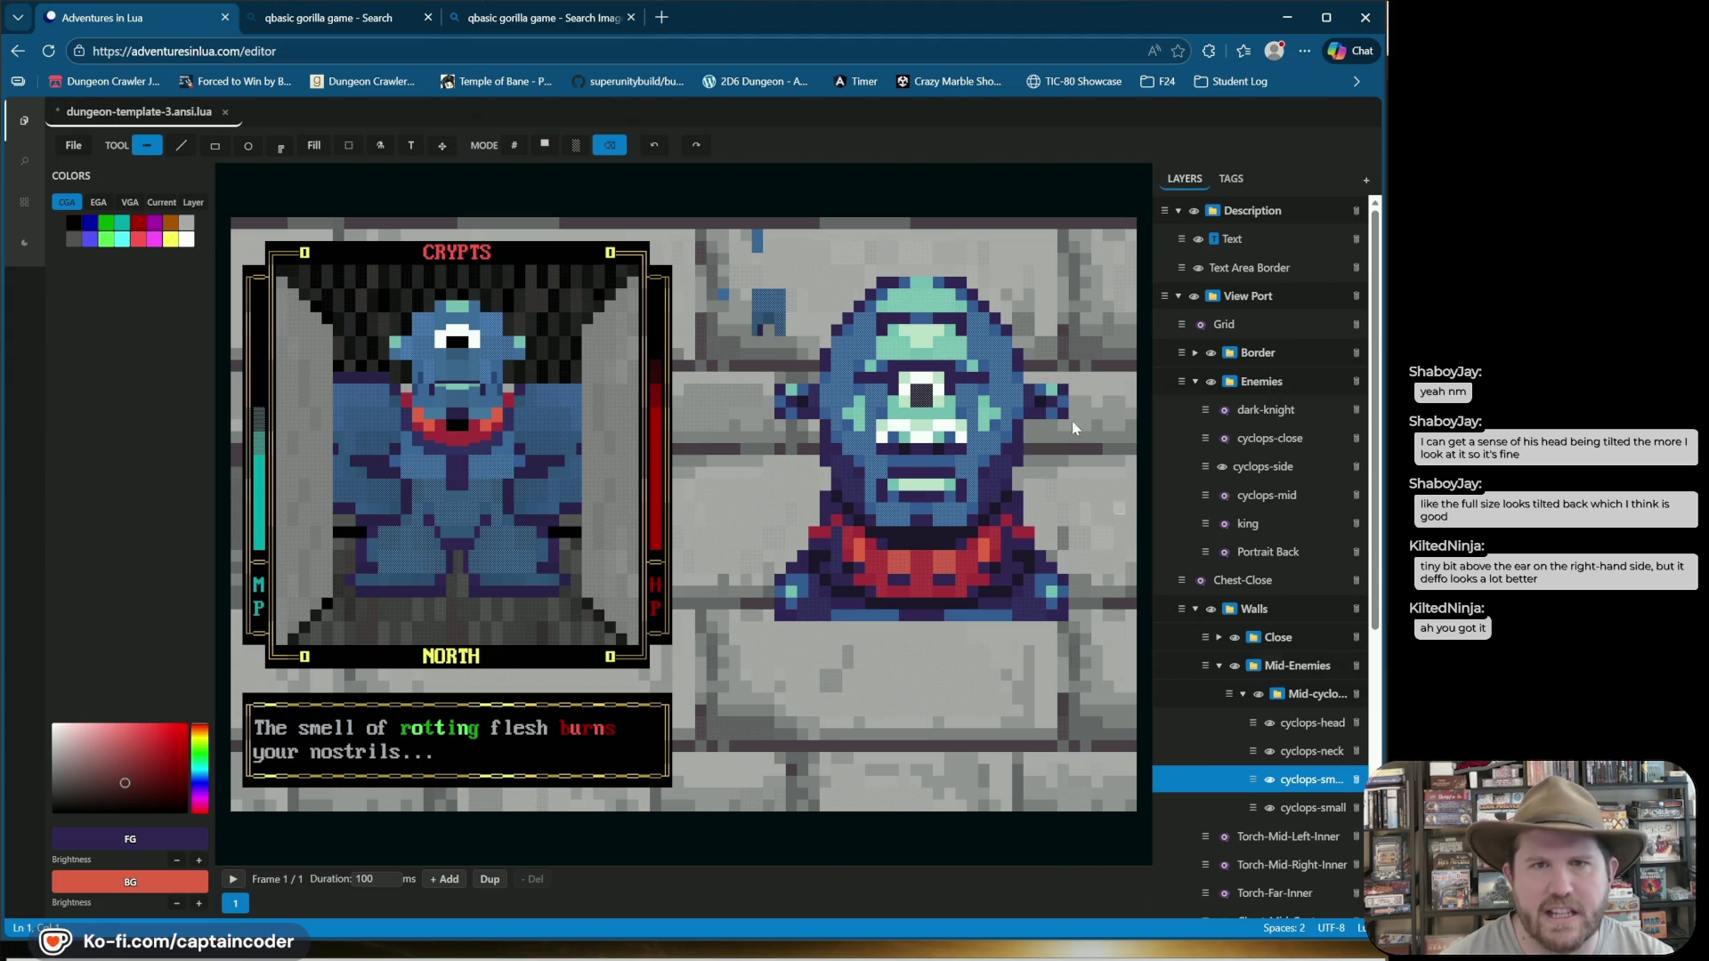
Undo two shoulder edits, save with Ctrl+S, and hide the Close walls layer.
left_click(655, 145)
left_click(654, 145)
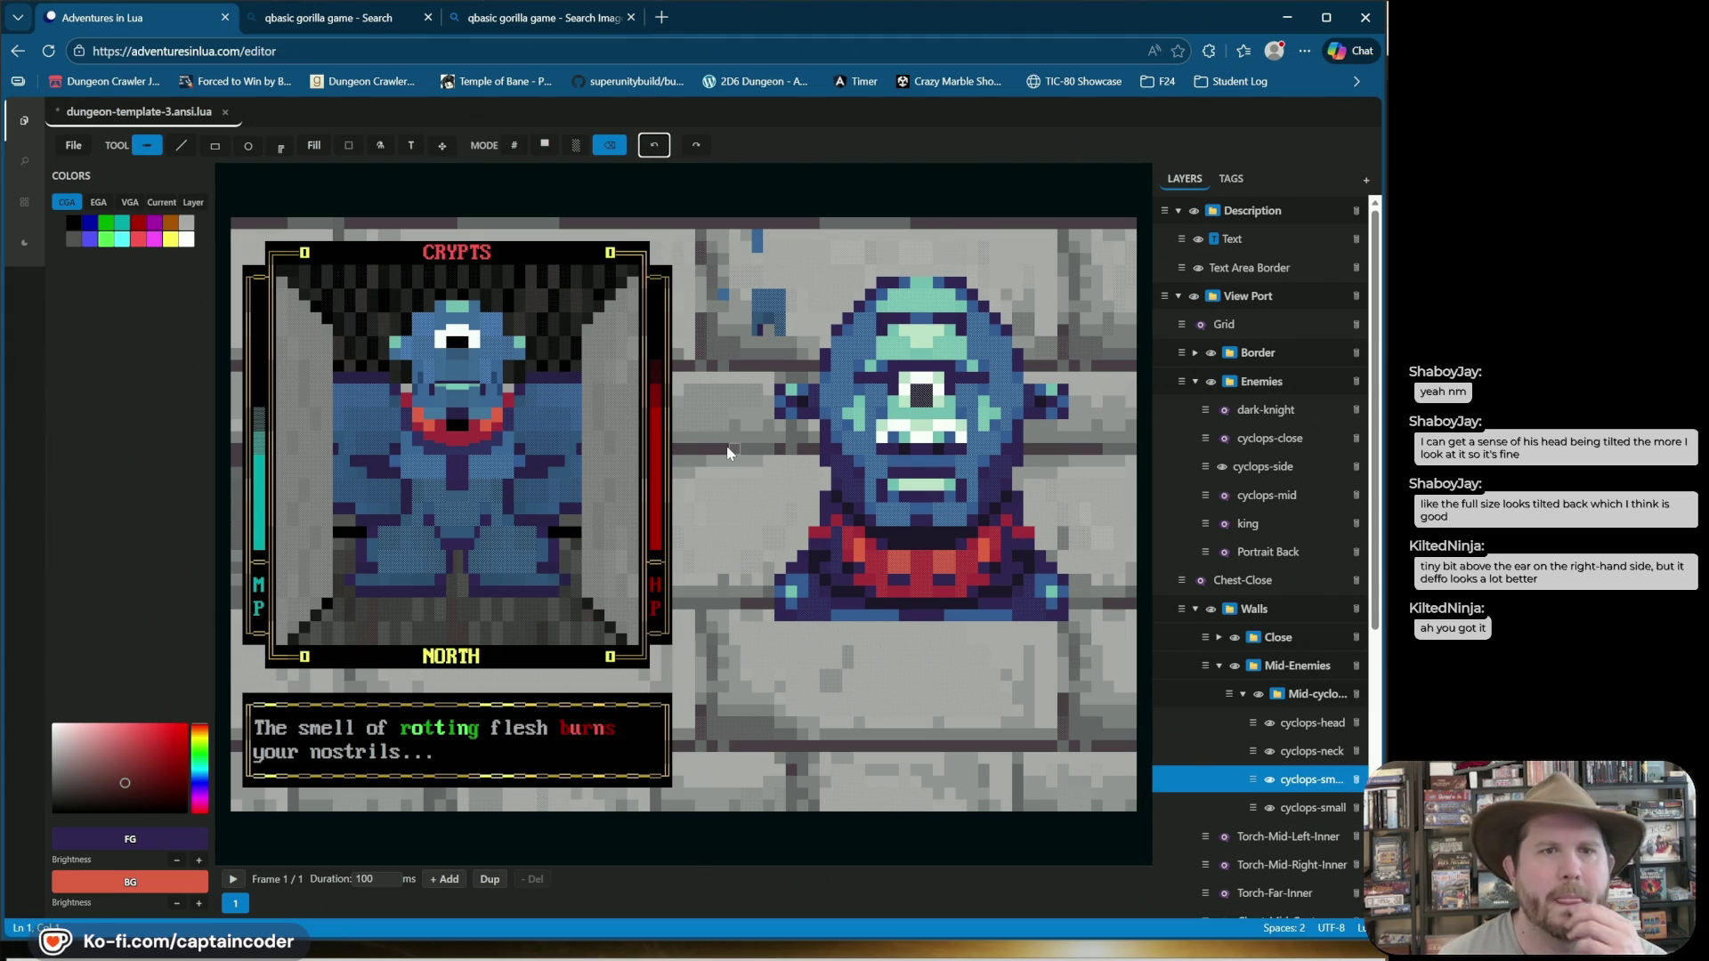
key("ctrl+s")
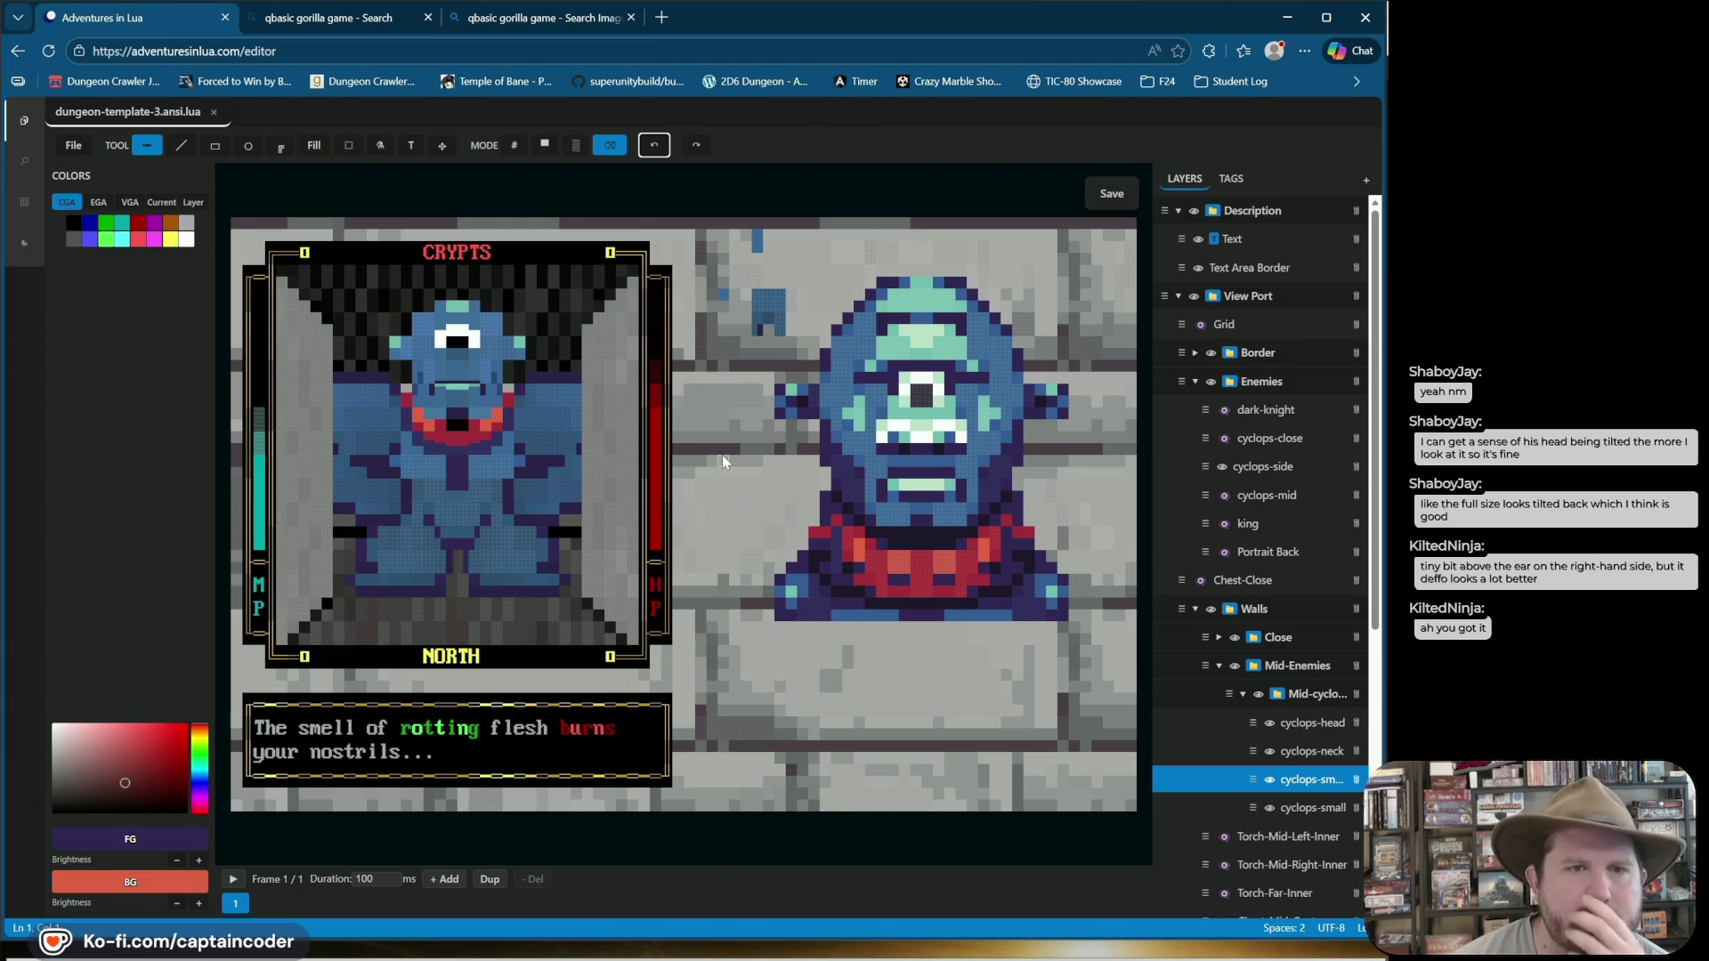
left_click(1236, 637)
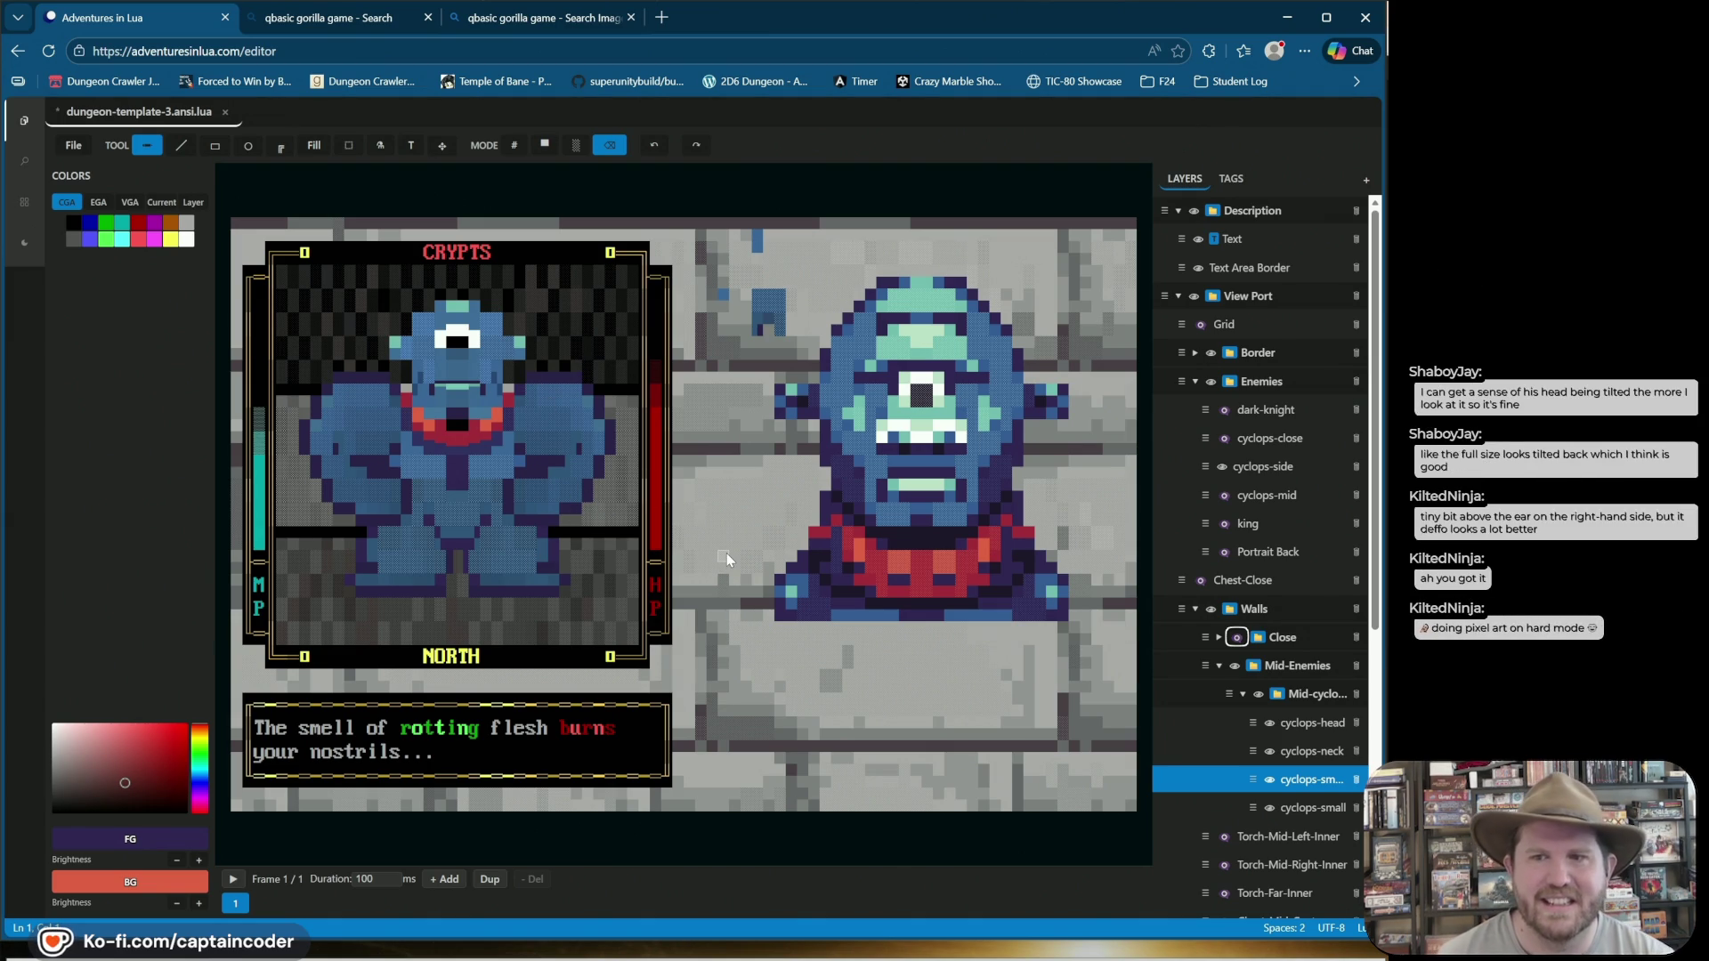
Select the small cyclops's head on the cyclops-head layer and move it up one cell.
mouse_move(408, 138)
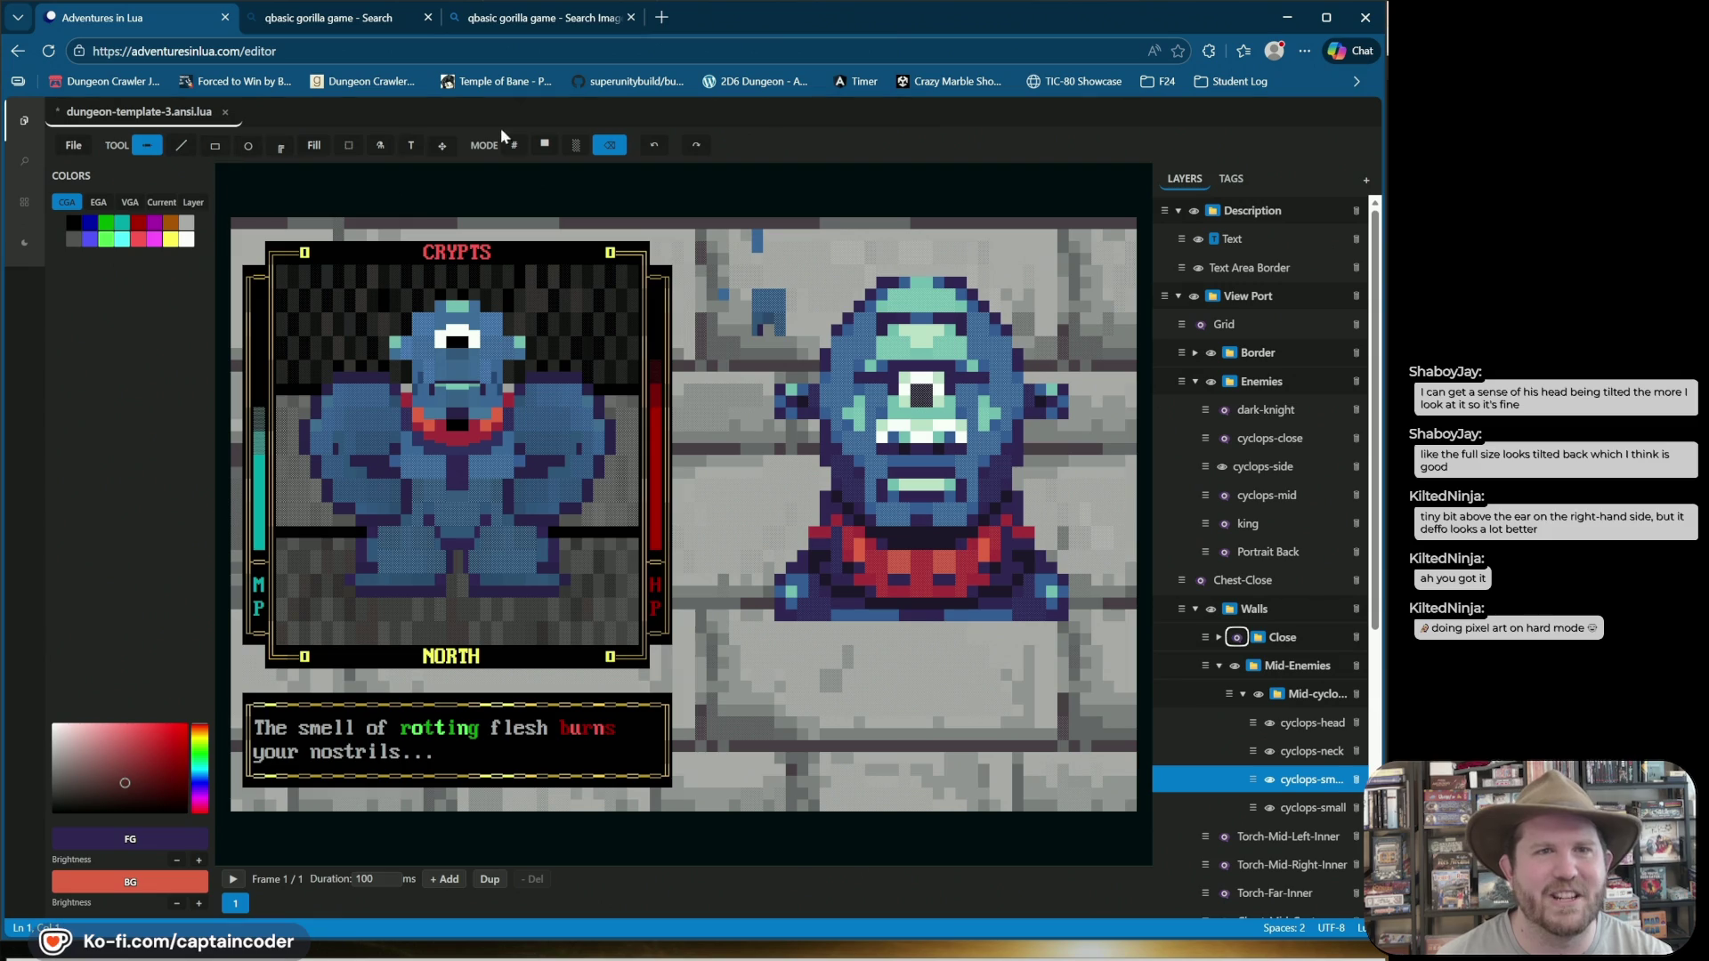
left_click(351, 146)
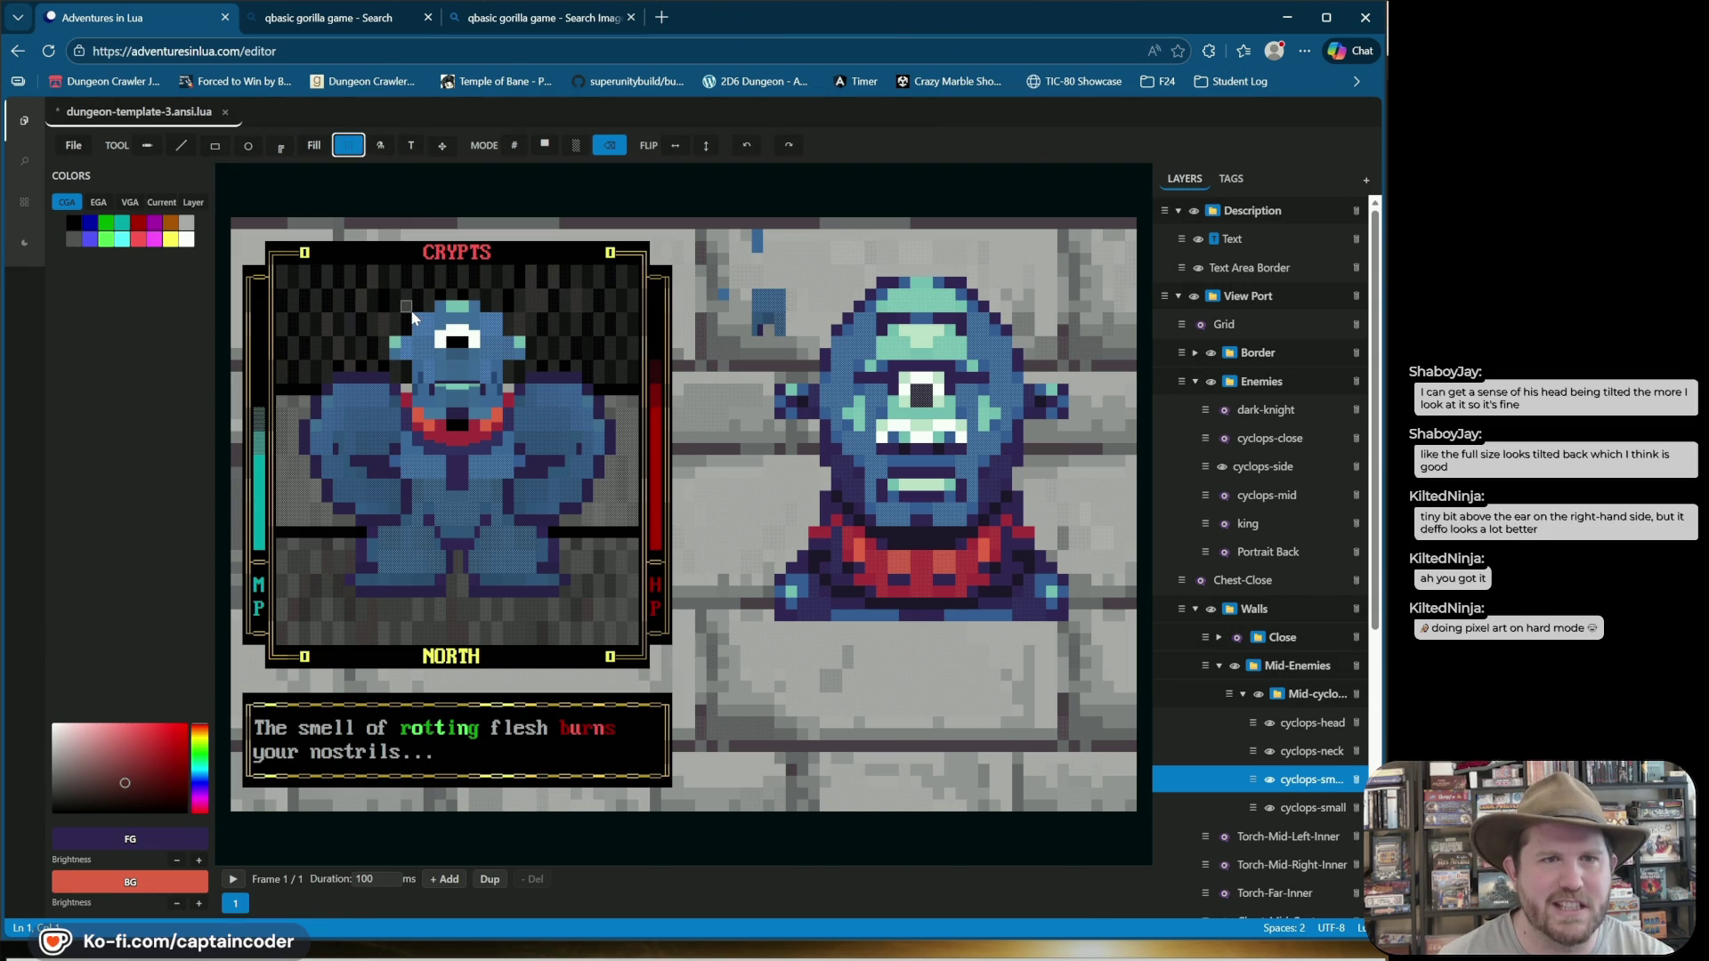
left_click(545, 146)
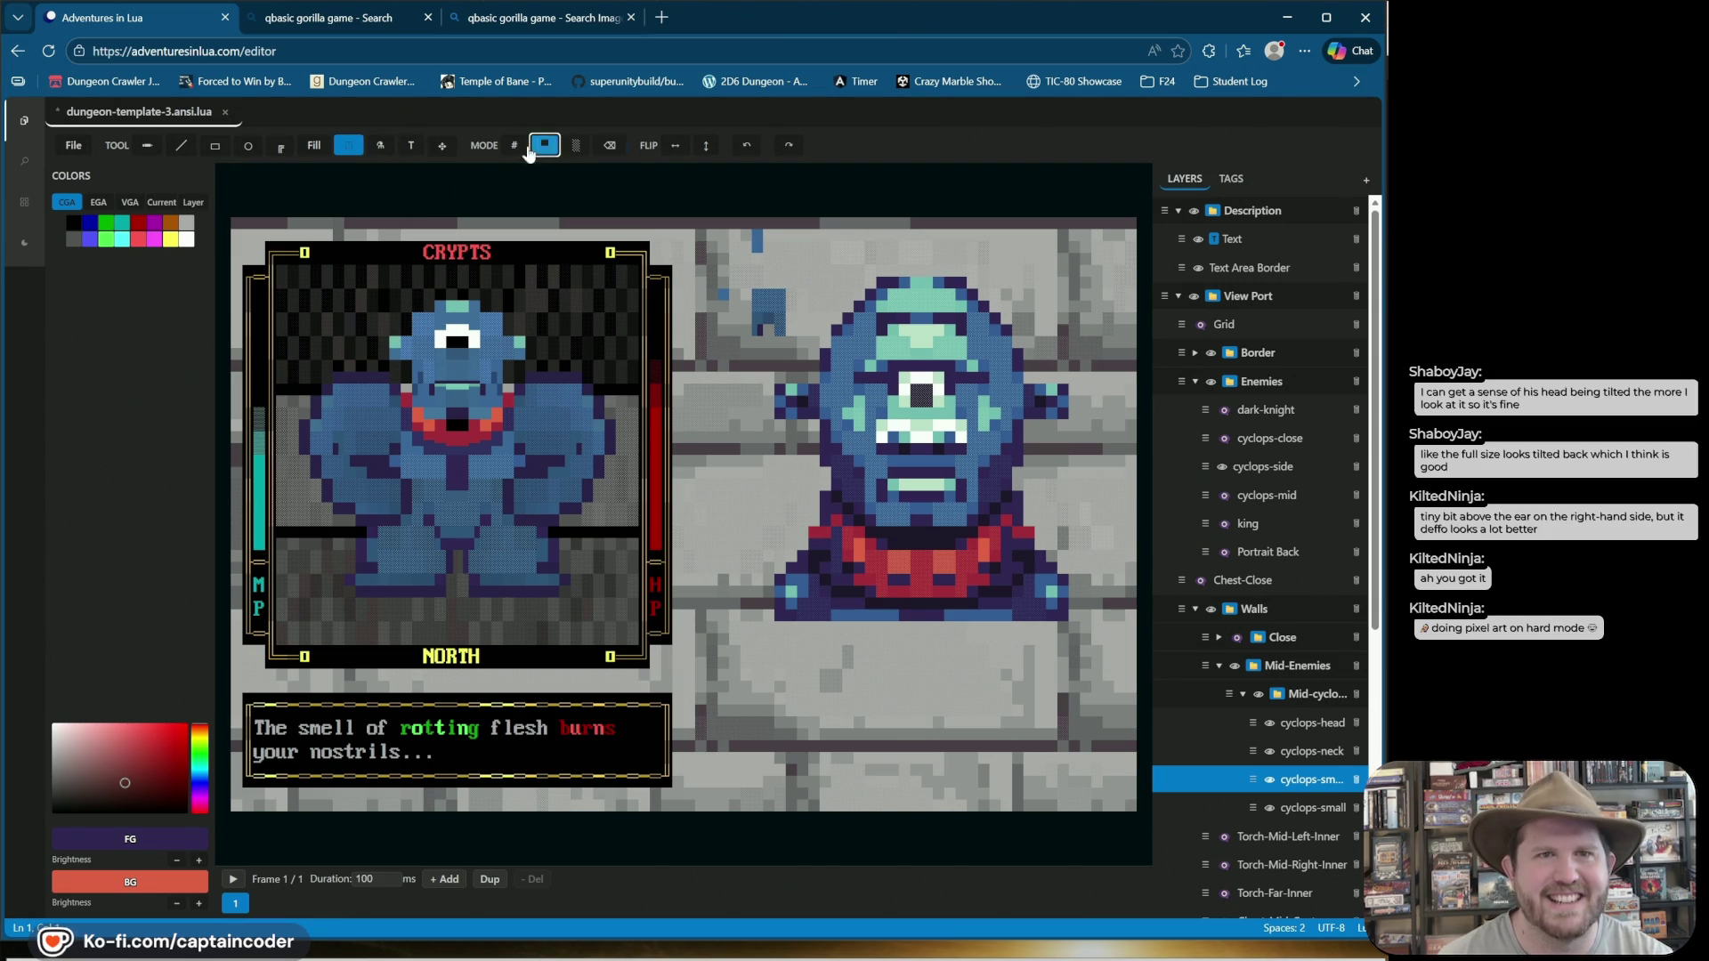
left_click(513, 145)
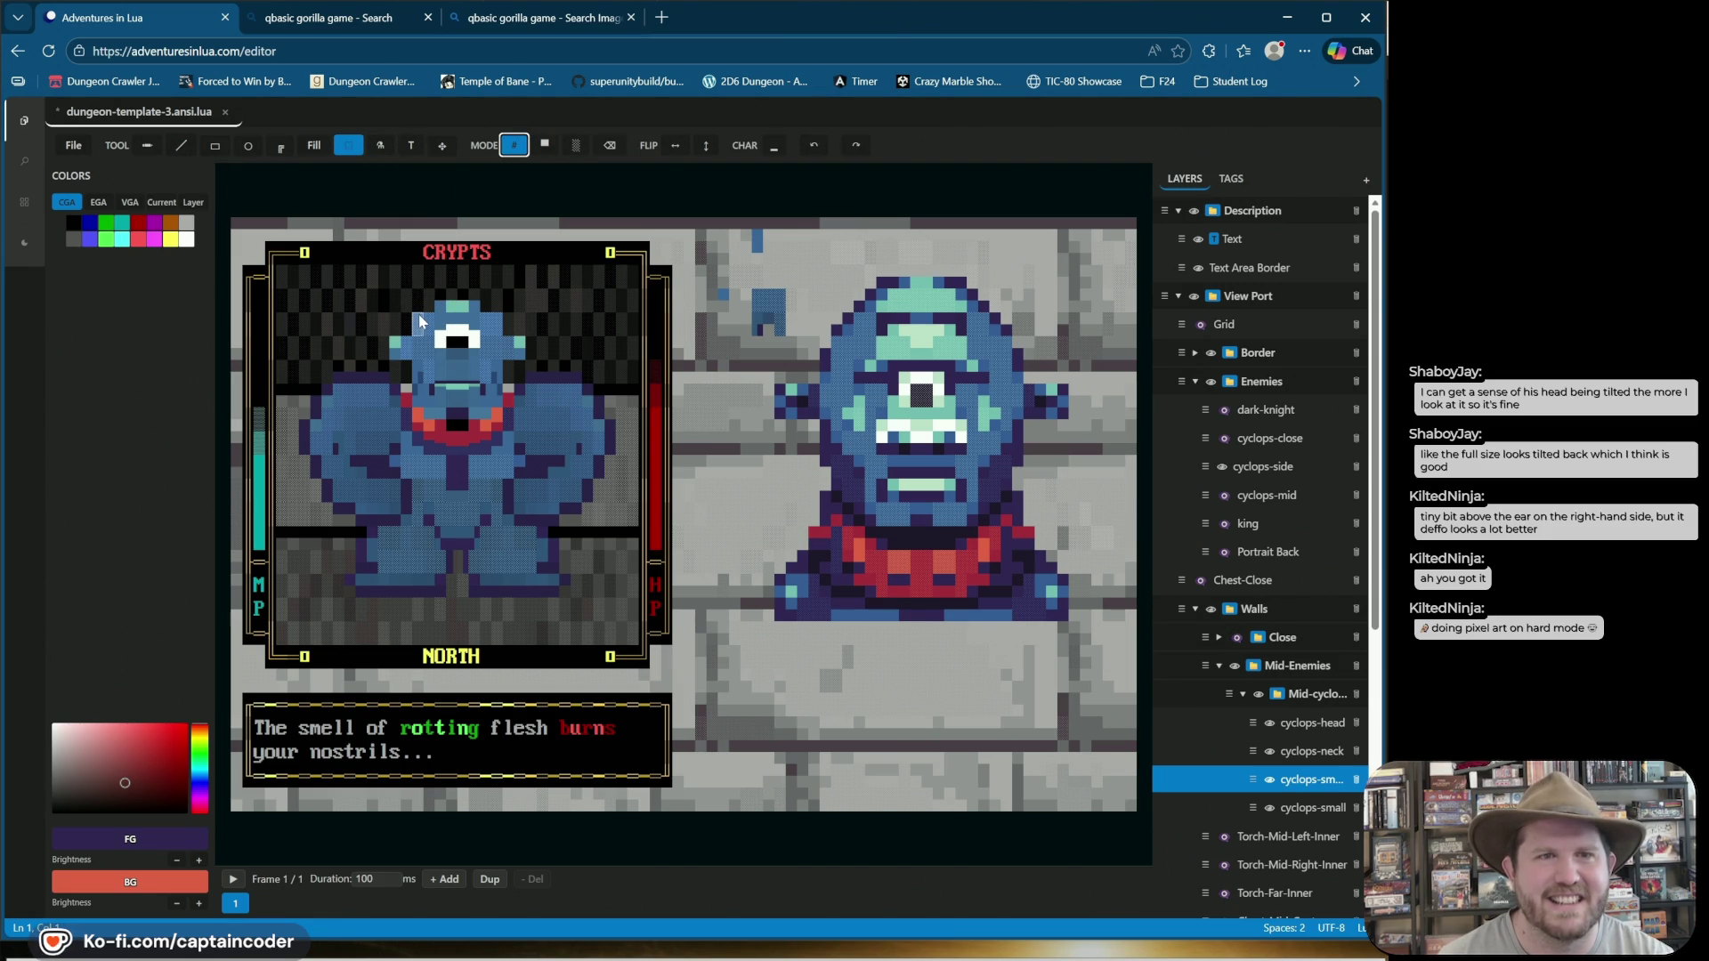
left_click_drag(413, 291, 501, 342)
left_click(392, 302)
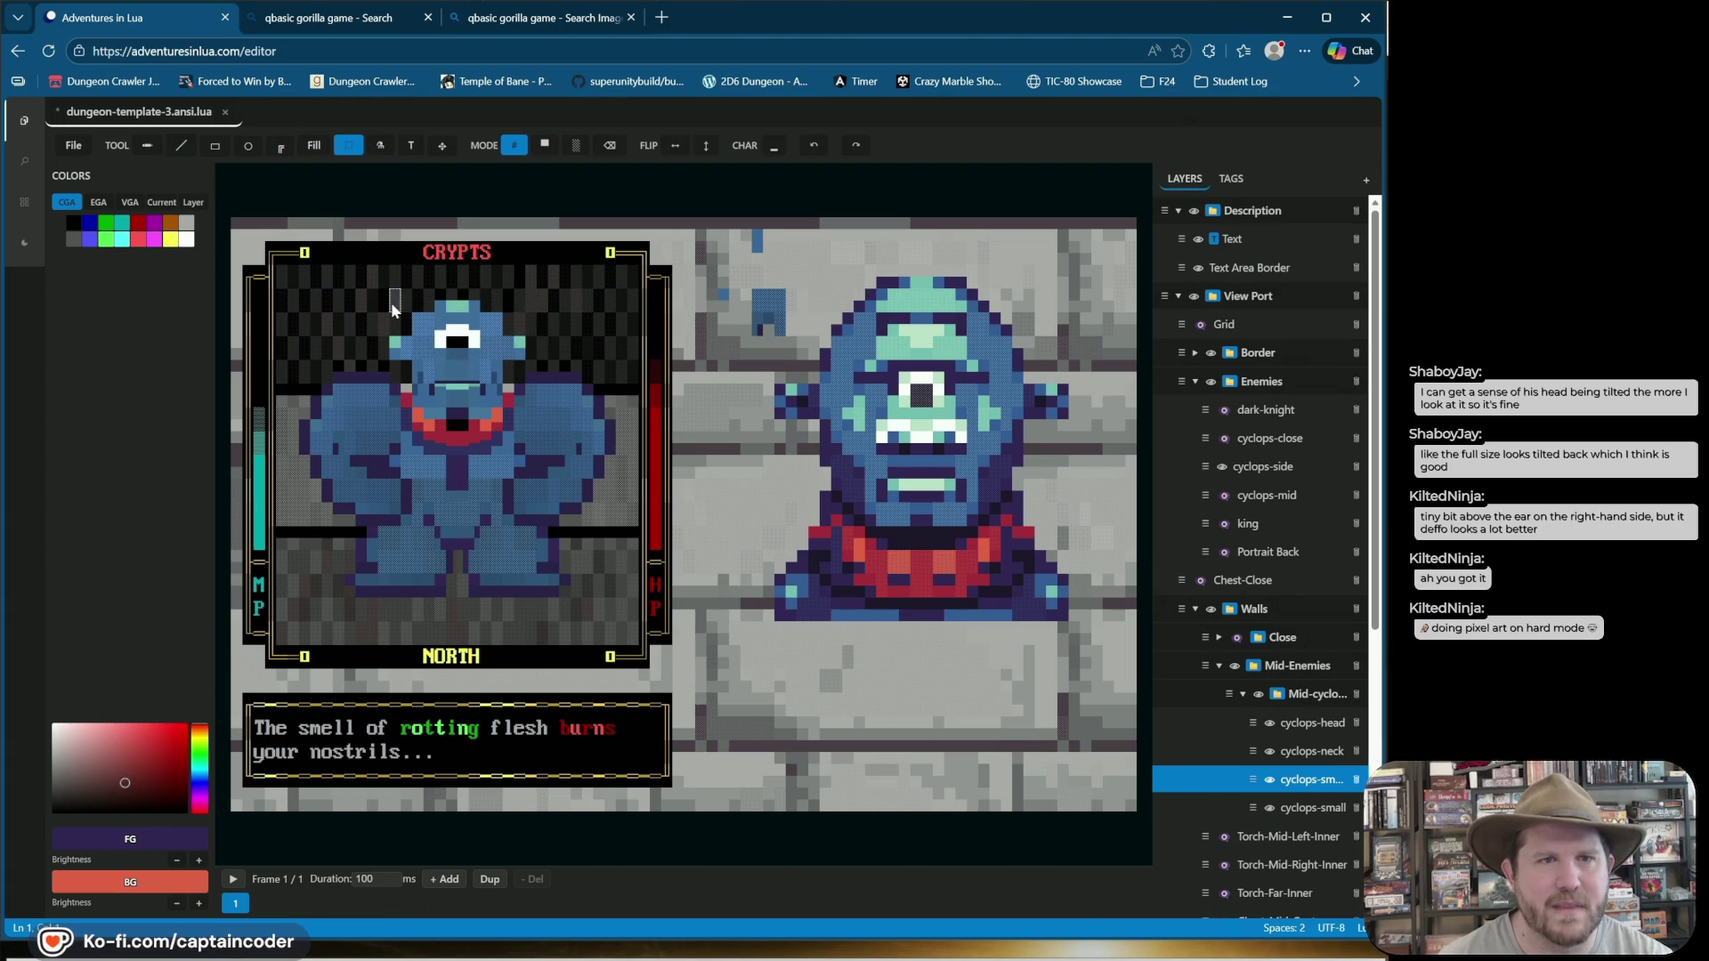
mouse_move(380, 308)
left_mouse_down()
mouse_move(480, 351)
mouse_move(521, 347)
mouse_move(483, 336)
mouse_move(492, 350)
left_mouse_up()
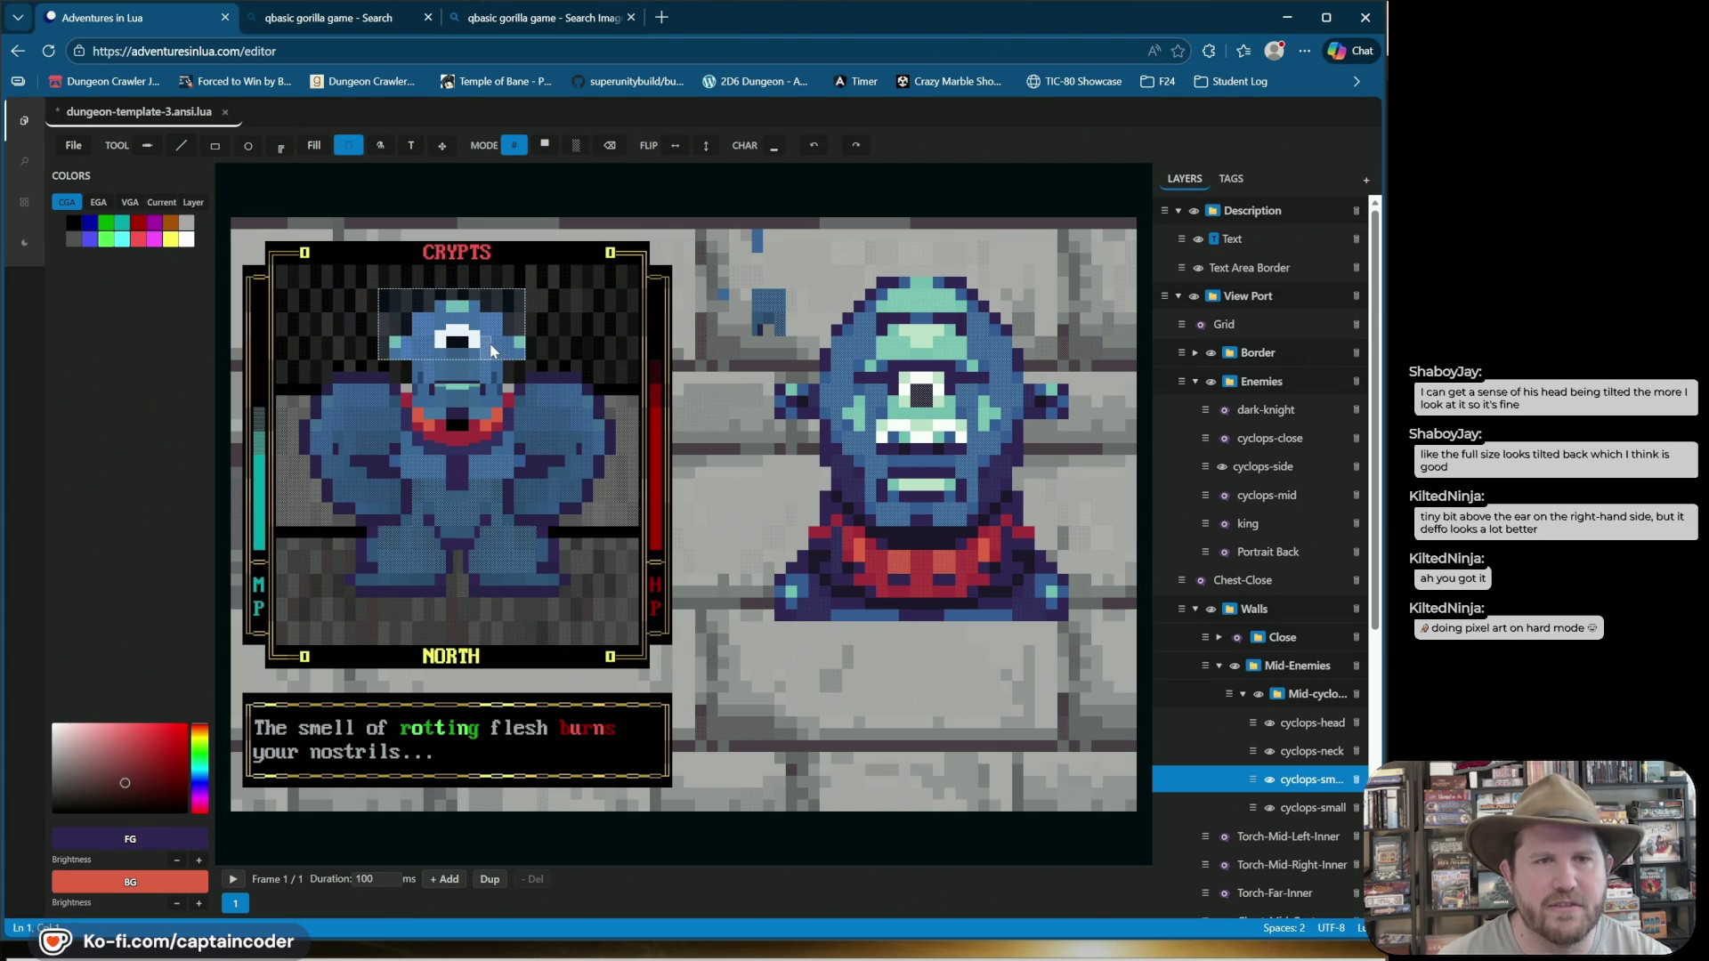
left_click(1293, 724)
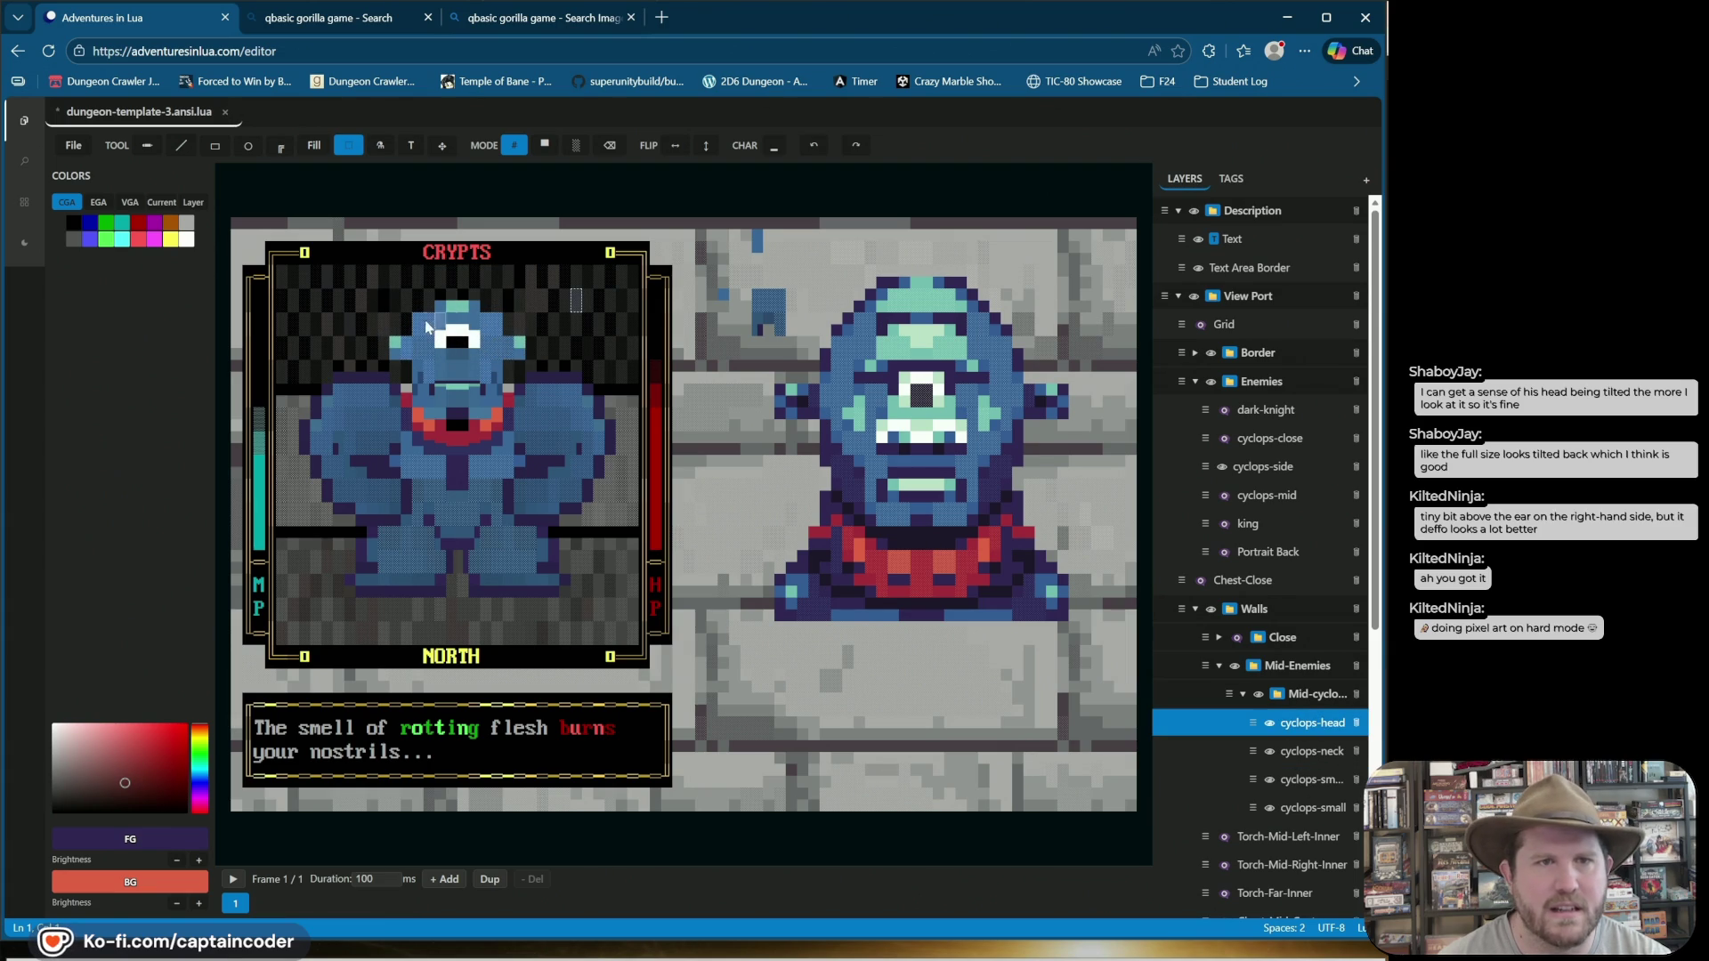
mouse_move(392, 306)
left_mouse_down()
mouse_move(524, 360)
mouse_move(501, 335)
left_mouse_up()
left_click(570, 350)
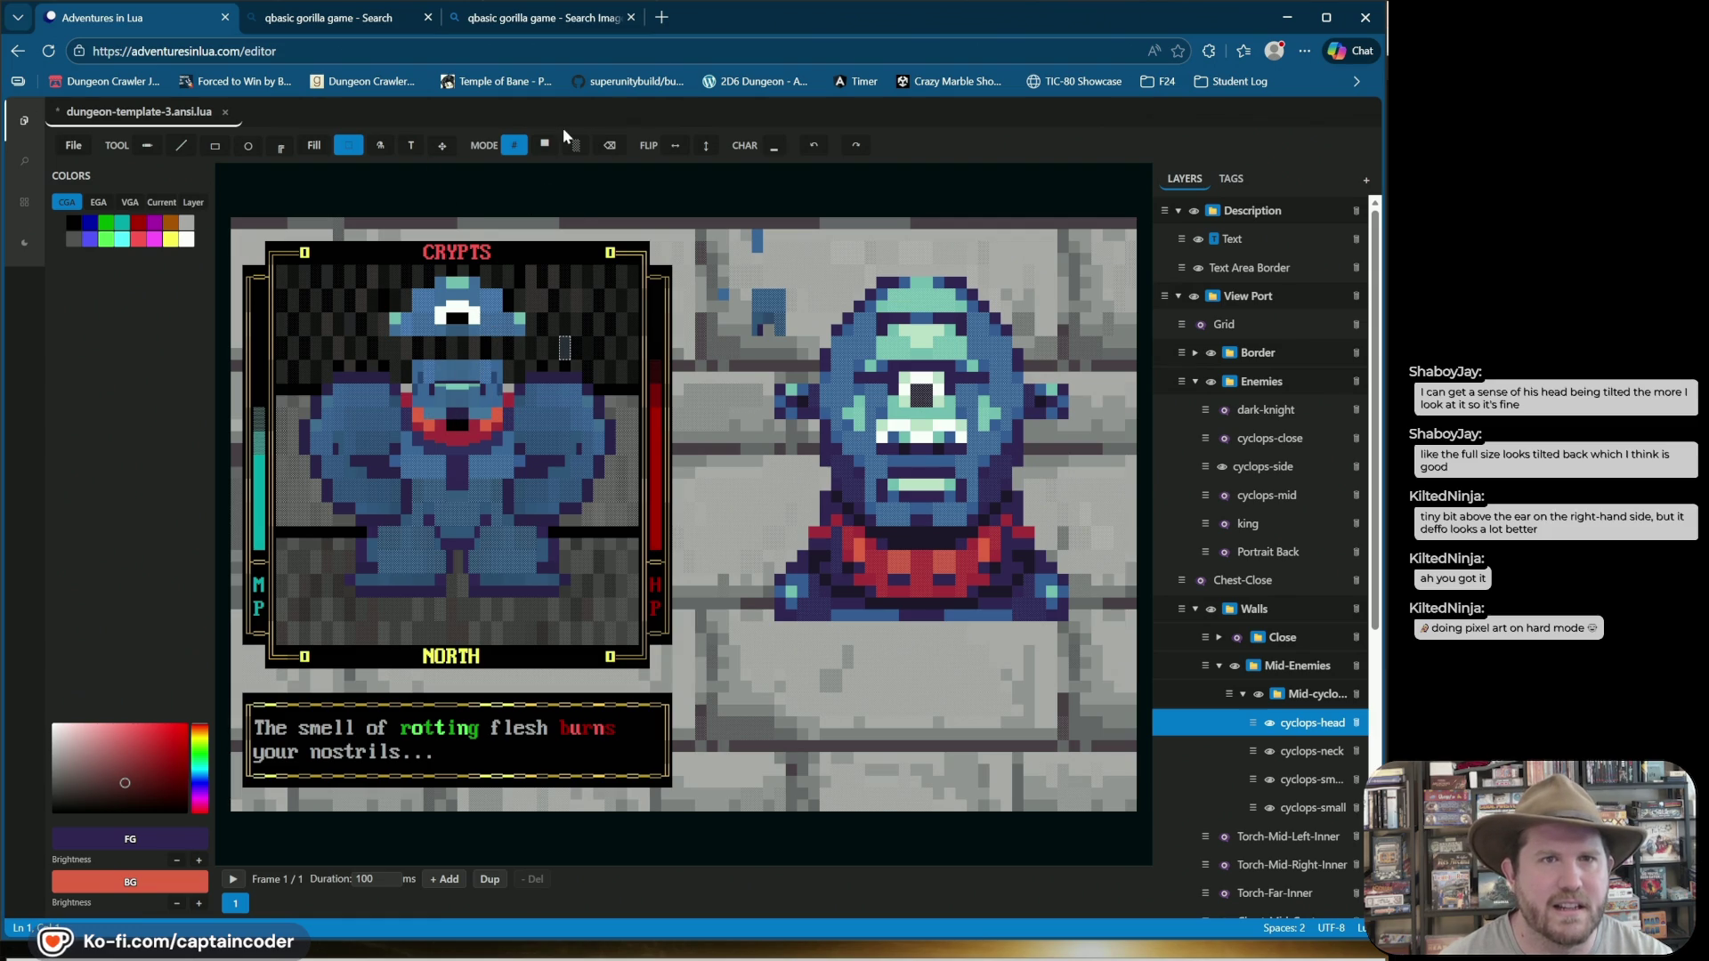
Try recolouring the head's dark band with sampled blue and mint lines, then undo the edits.
left_click(178, 146)
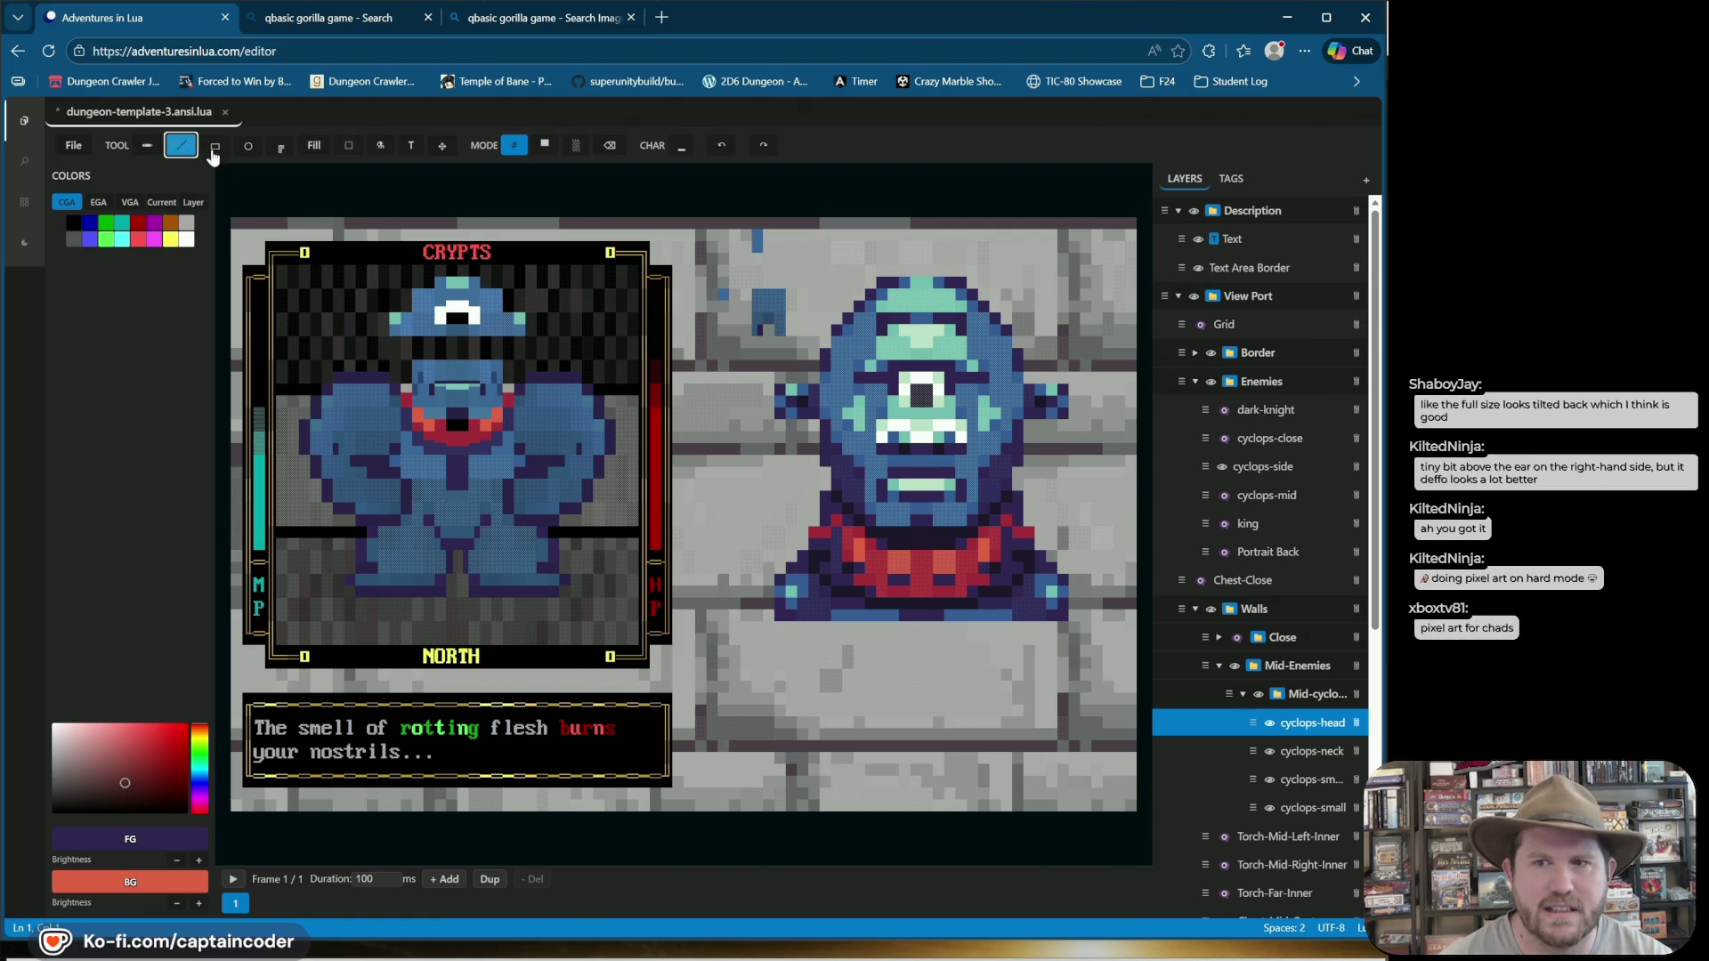
left_click(424, 374, "alt")
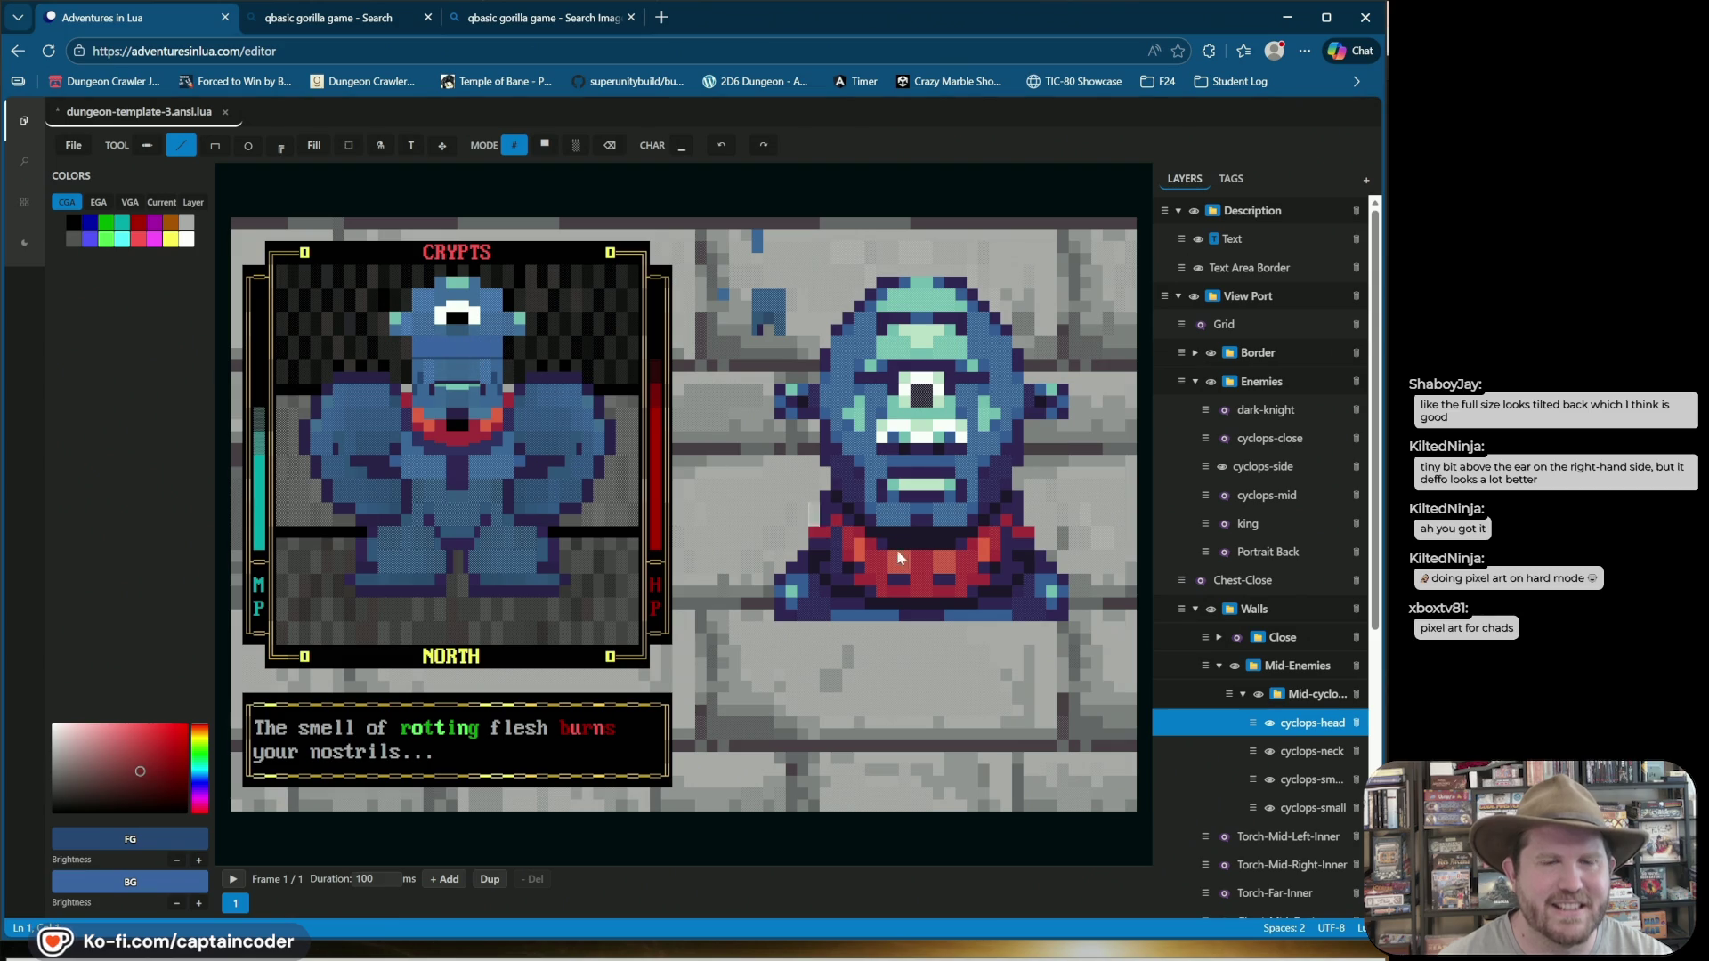
left_click(721, 145)
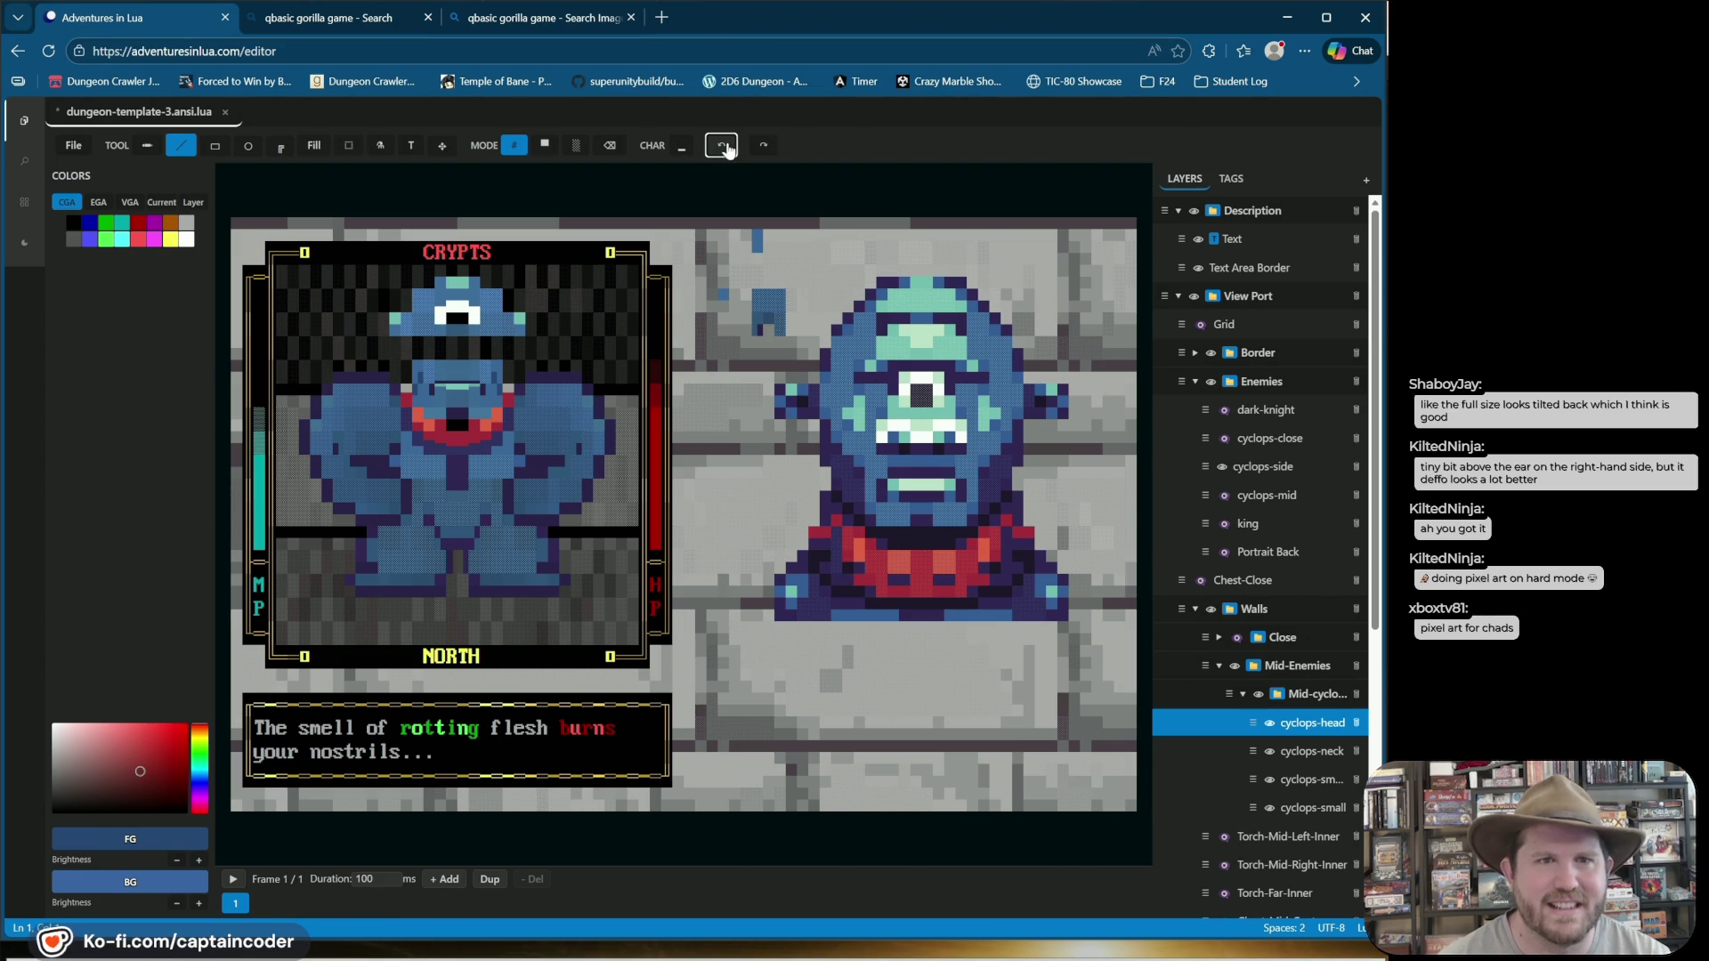
left_click(491, 374, "alt")
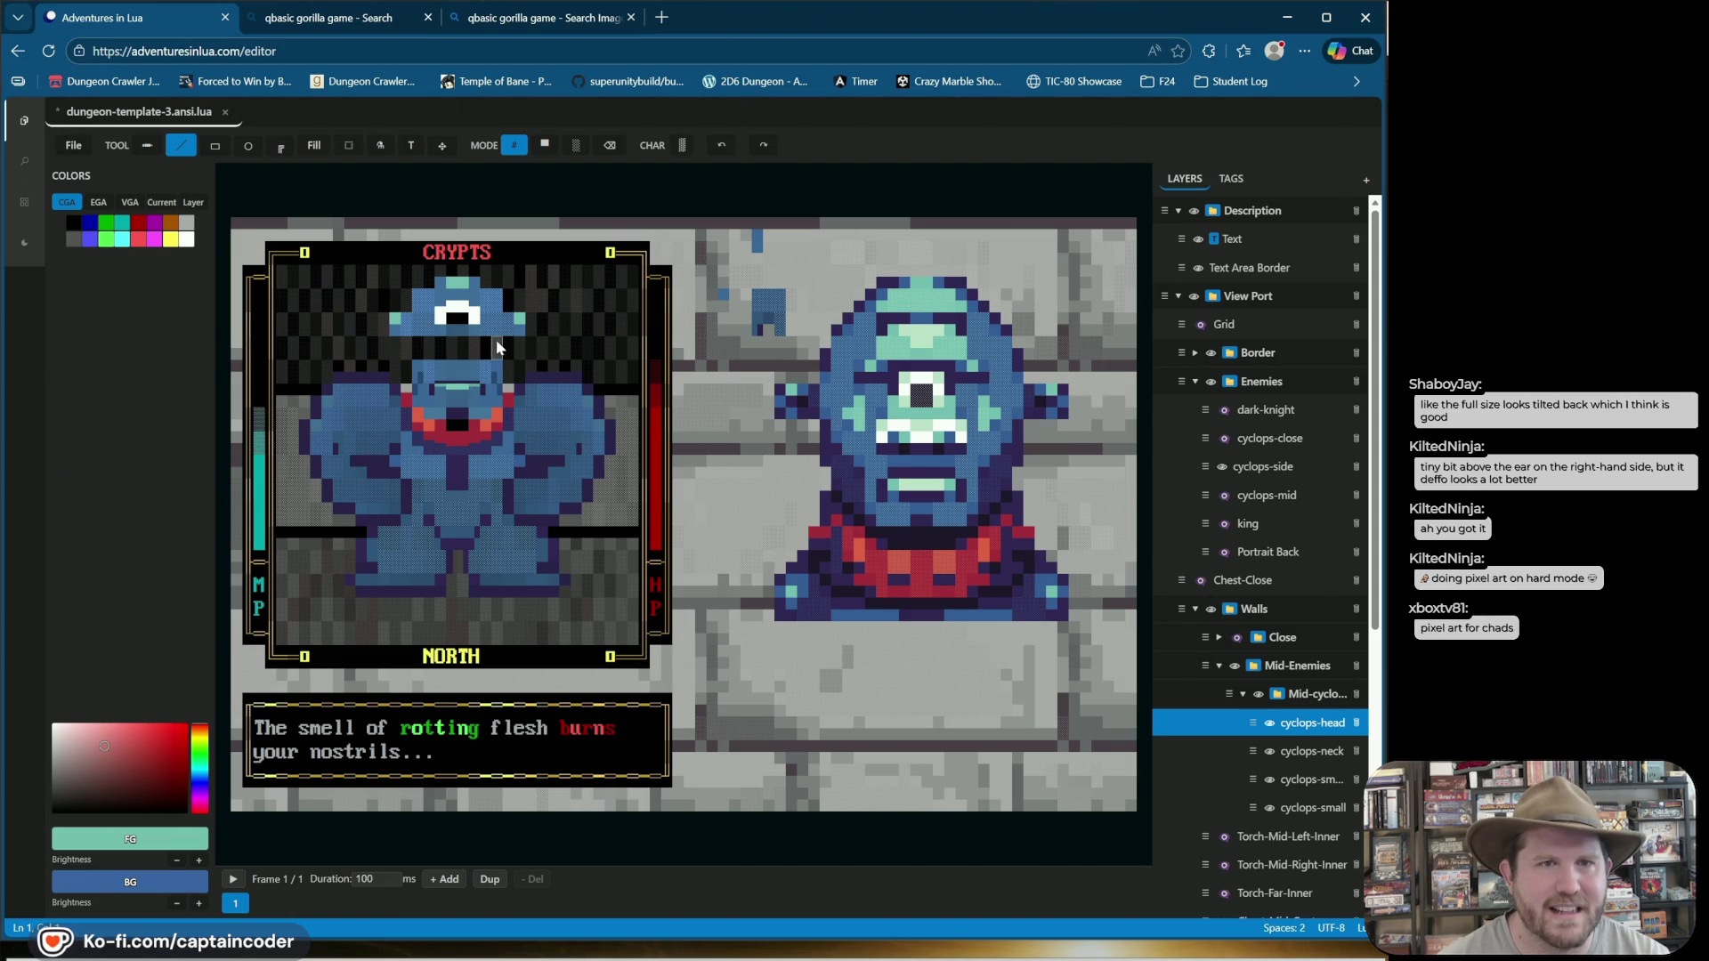
left_click_drag(503, 347, 424, 344)
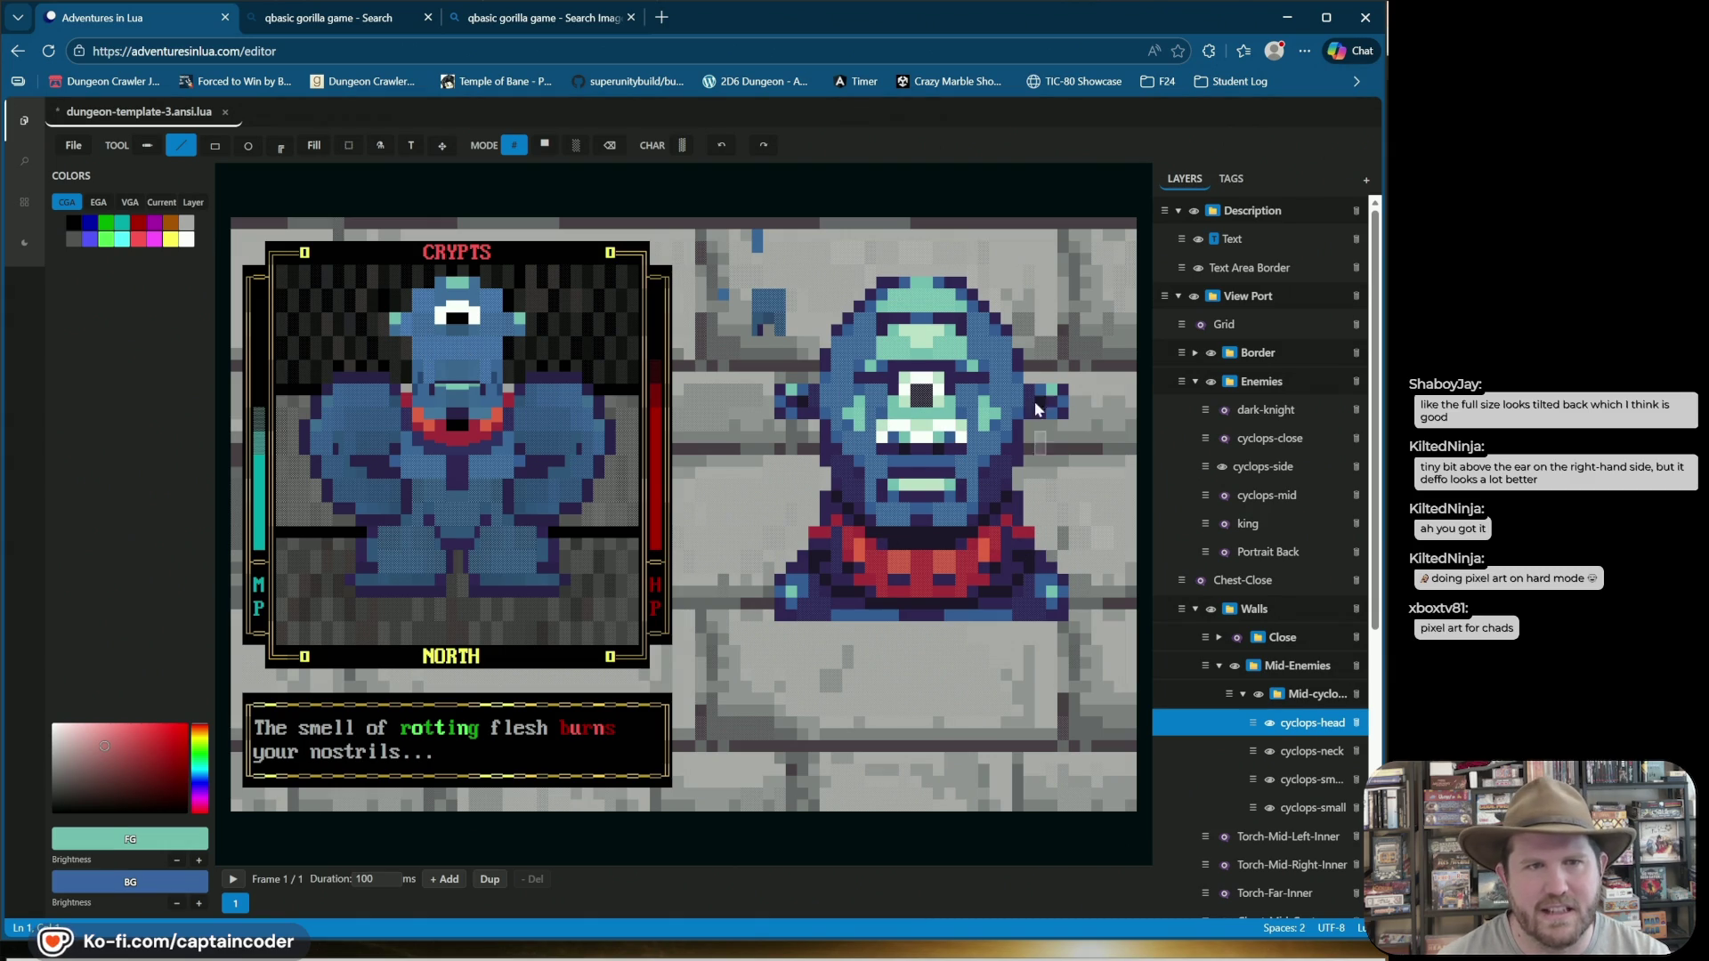
key("ctrl+z")
key("ctrl+z")
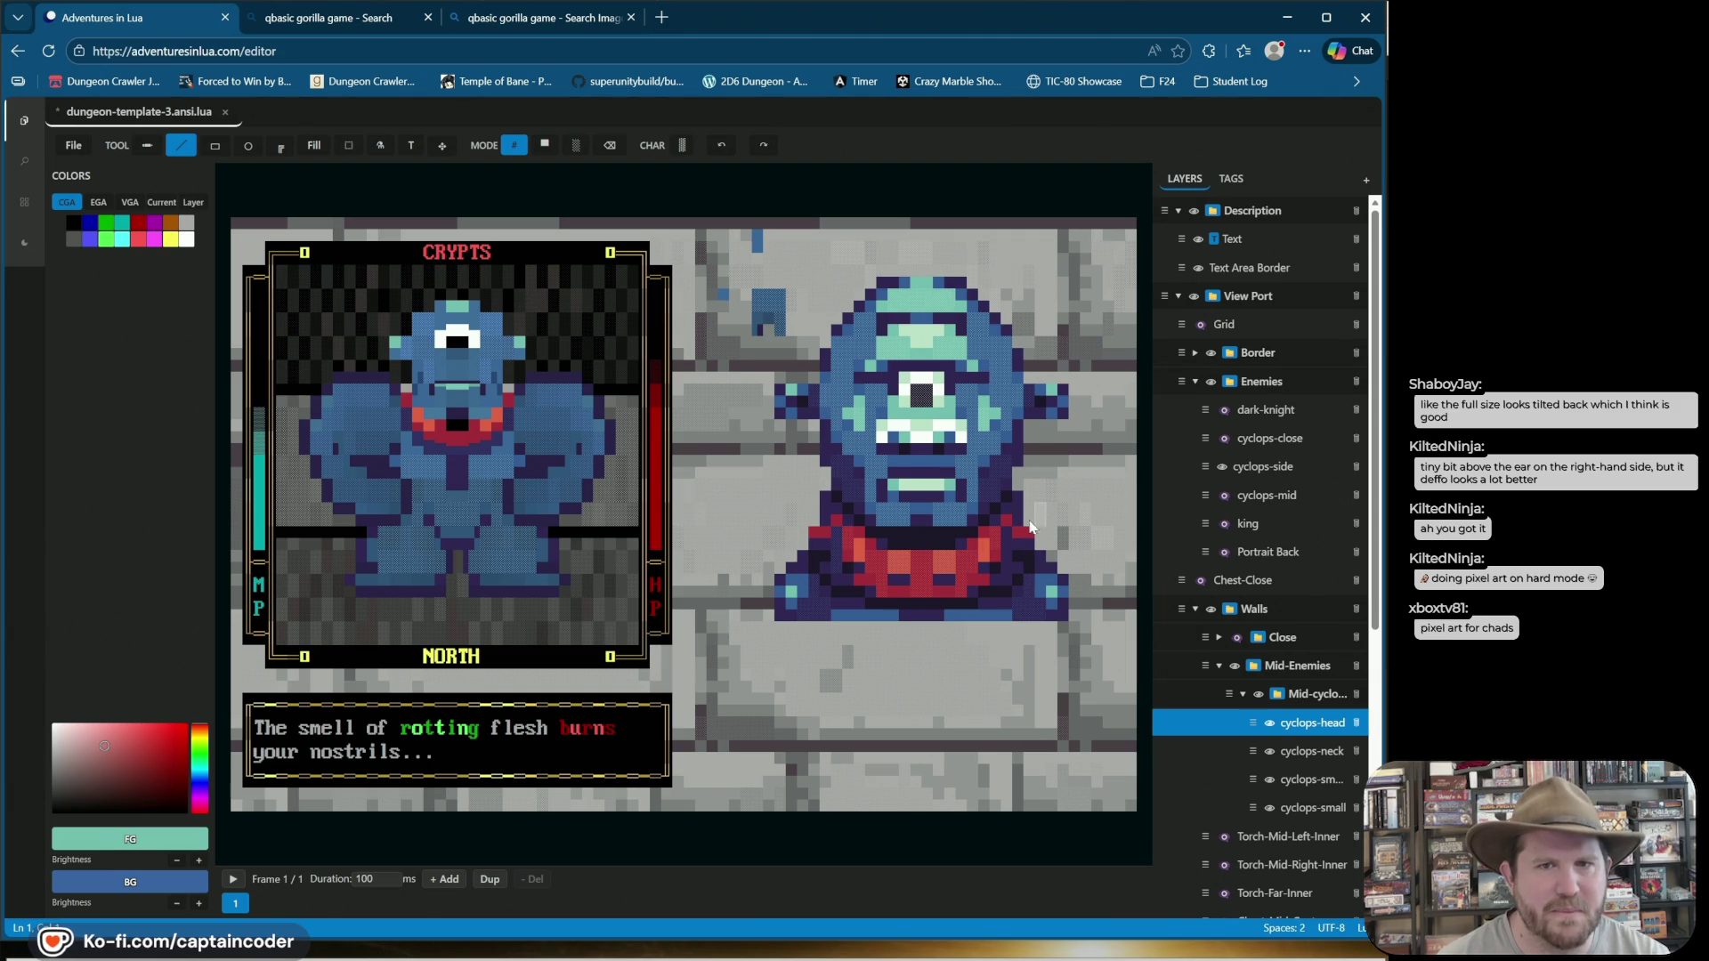
Set the background colour to dark purple from the layer palette and save the file.
left_click(449, 416, "alt")
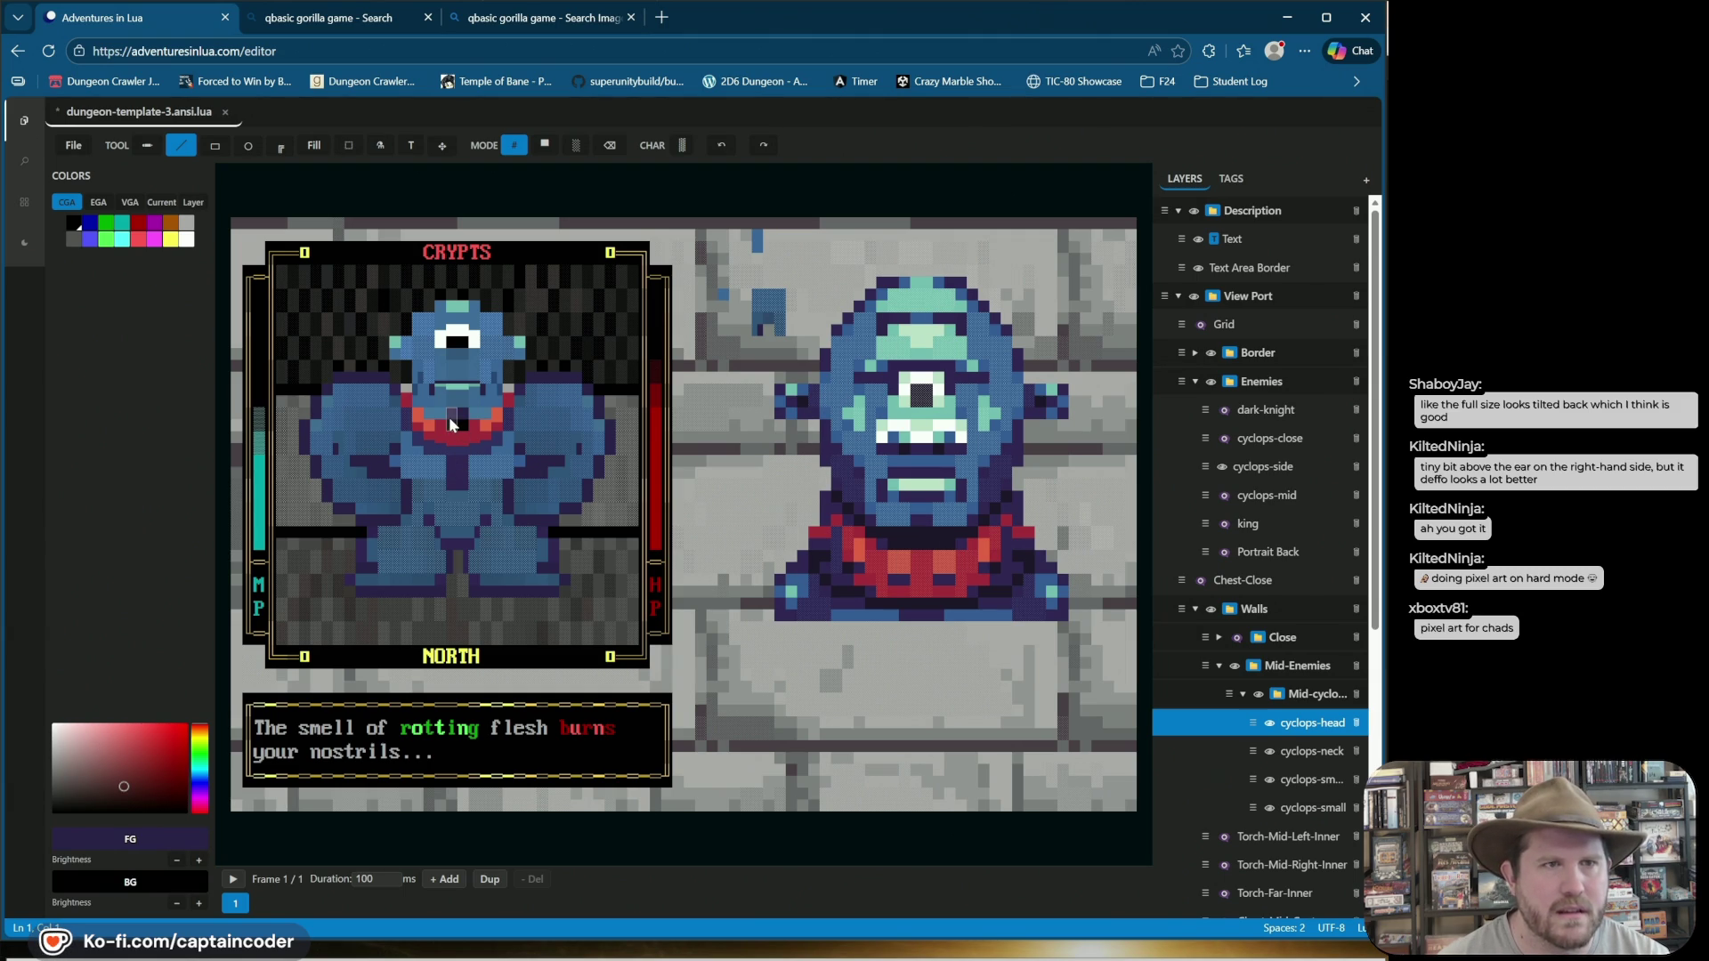
left_click(191, 203)
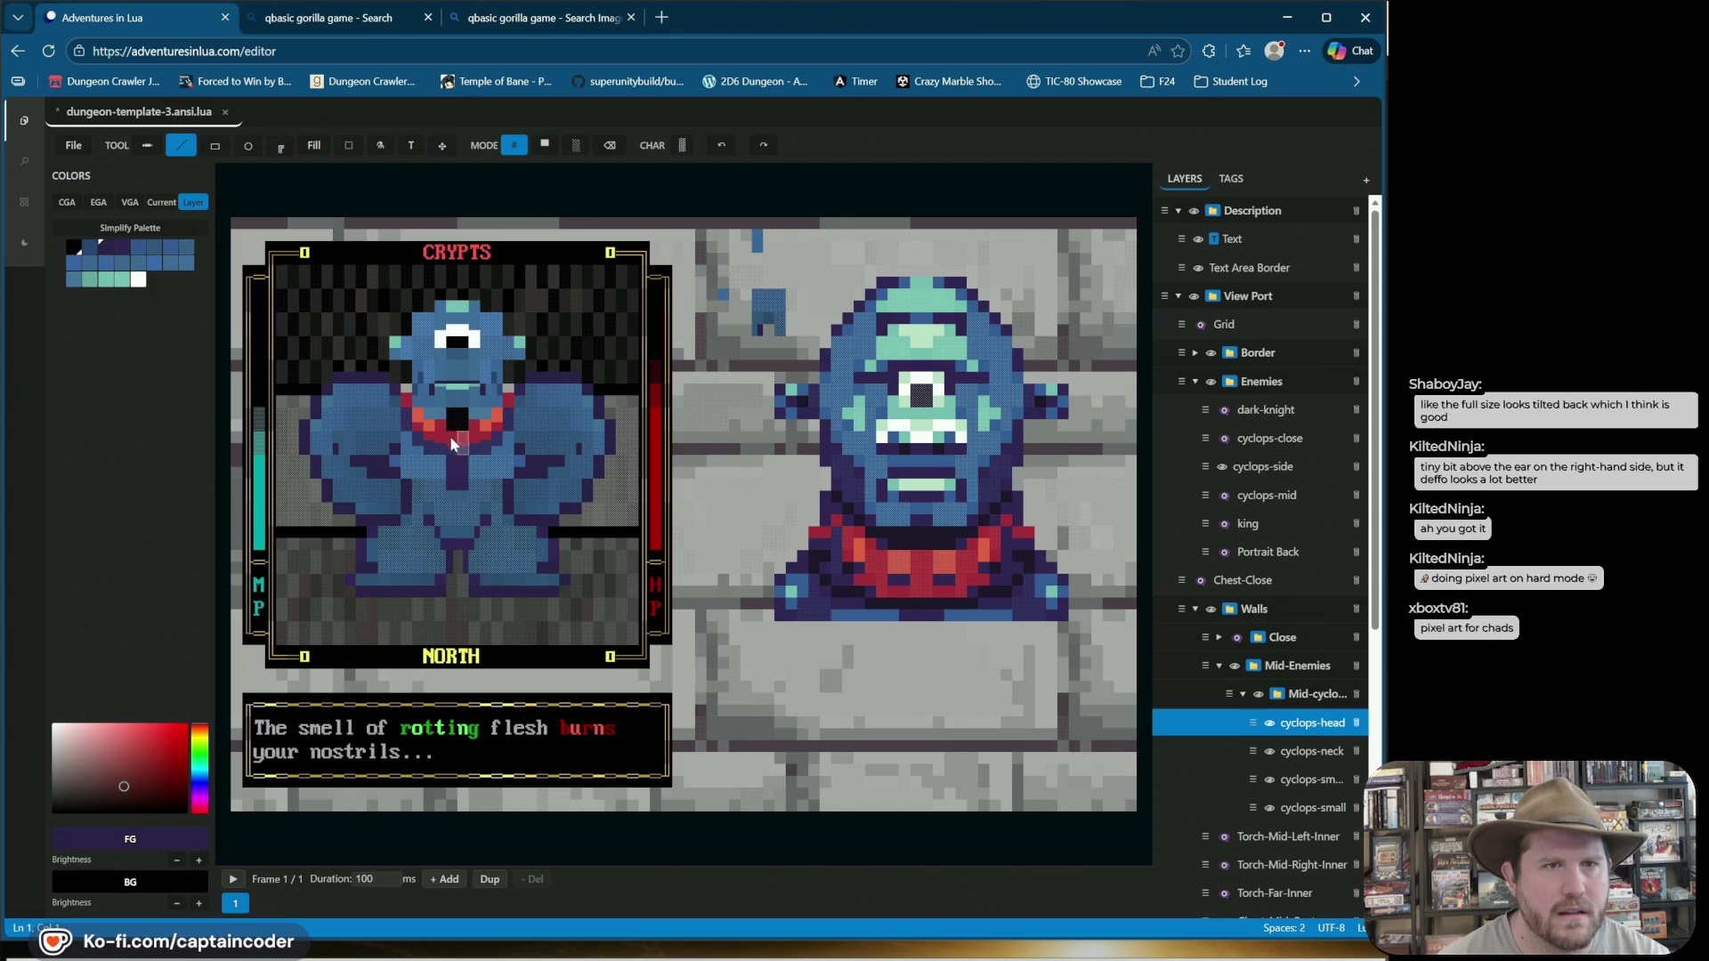
right_click(112, 256)
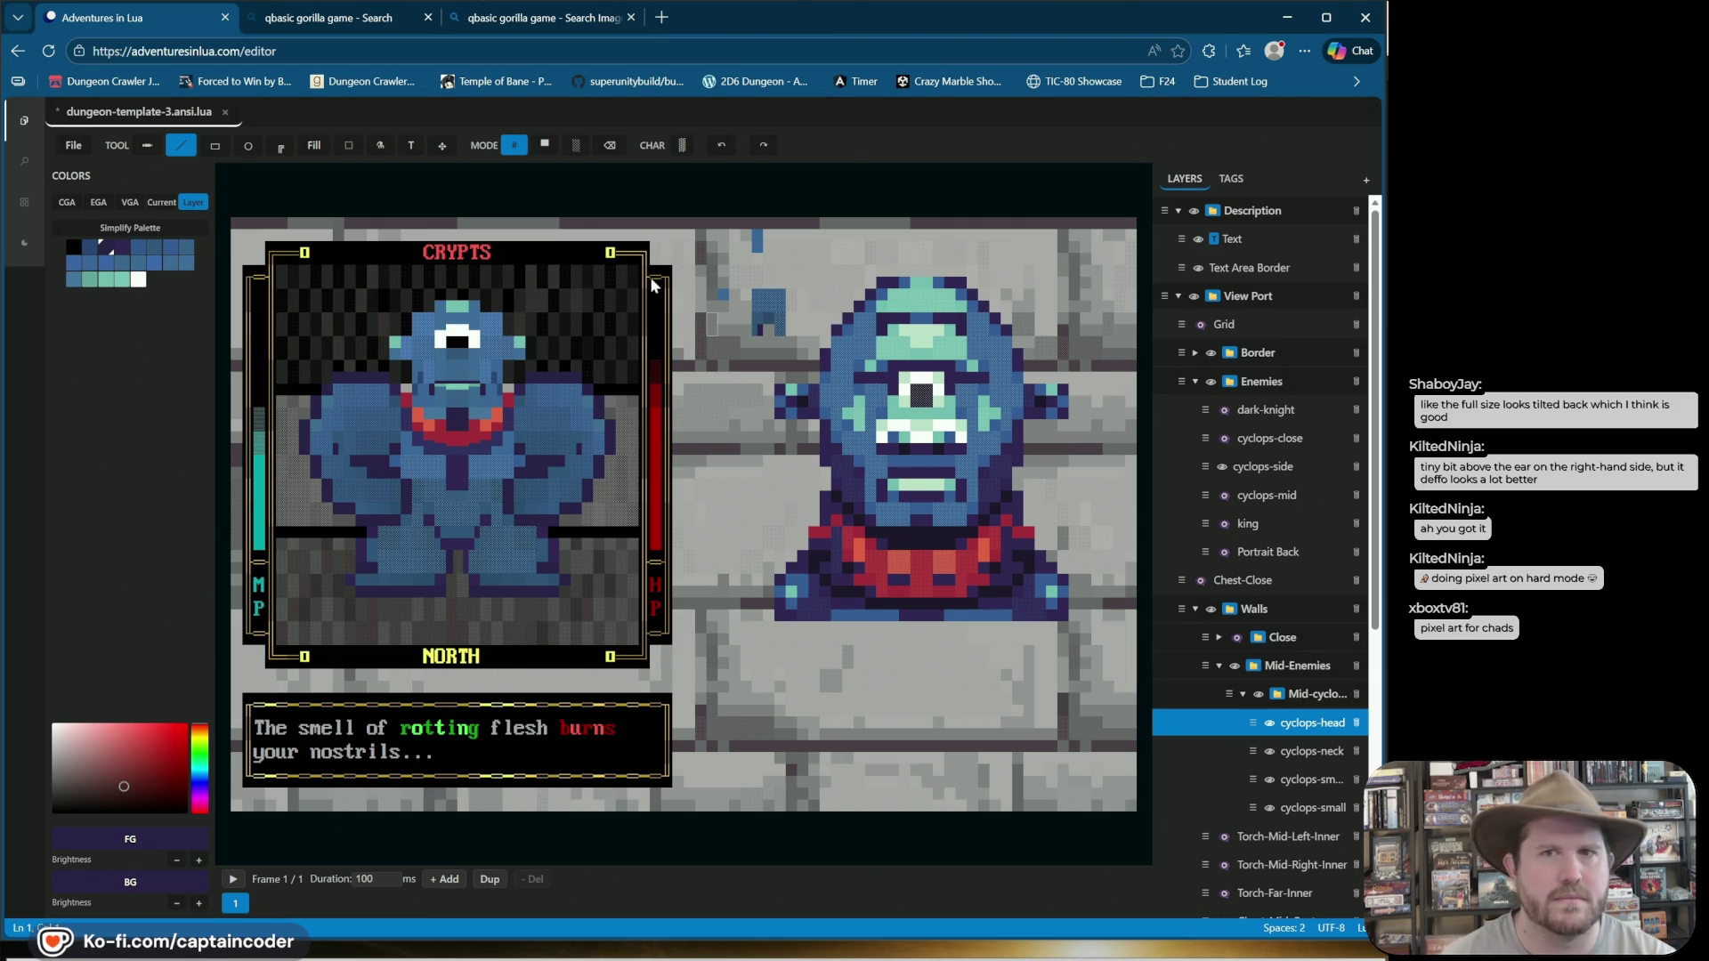
key("ctrl+s")
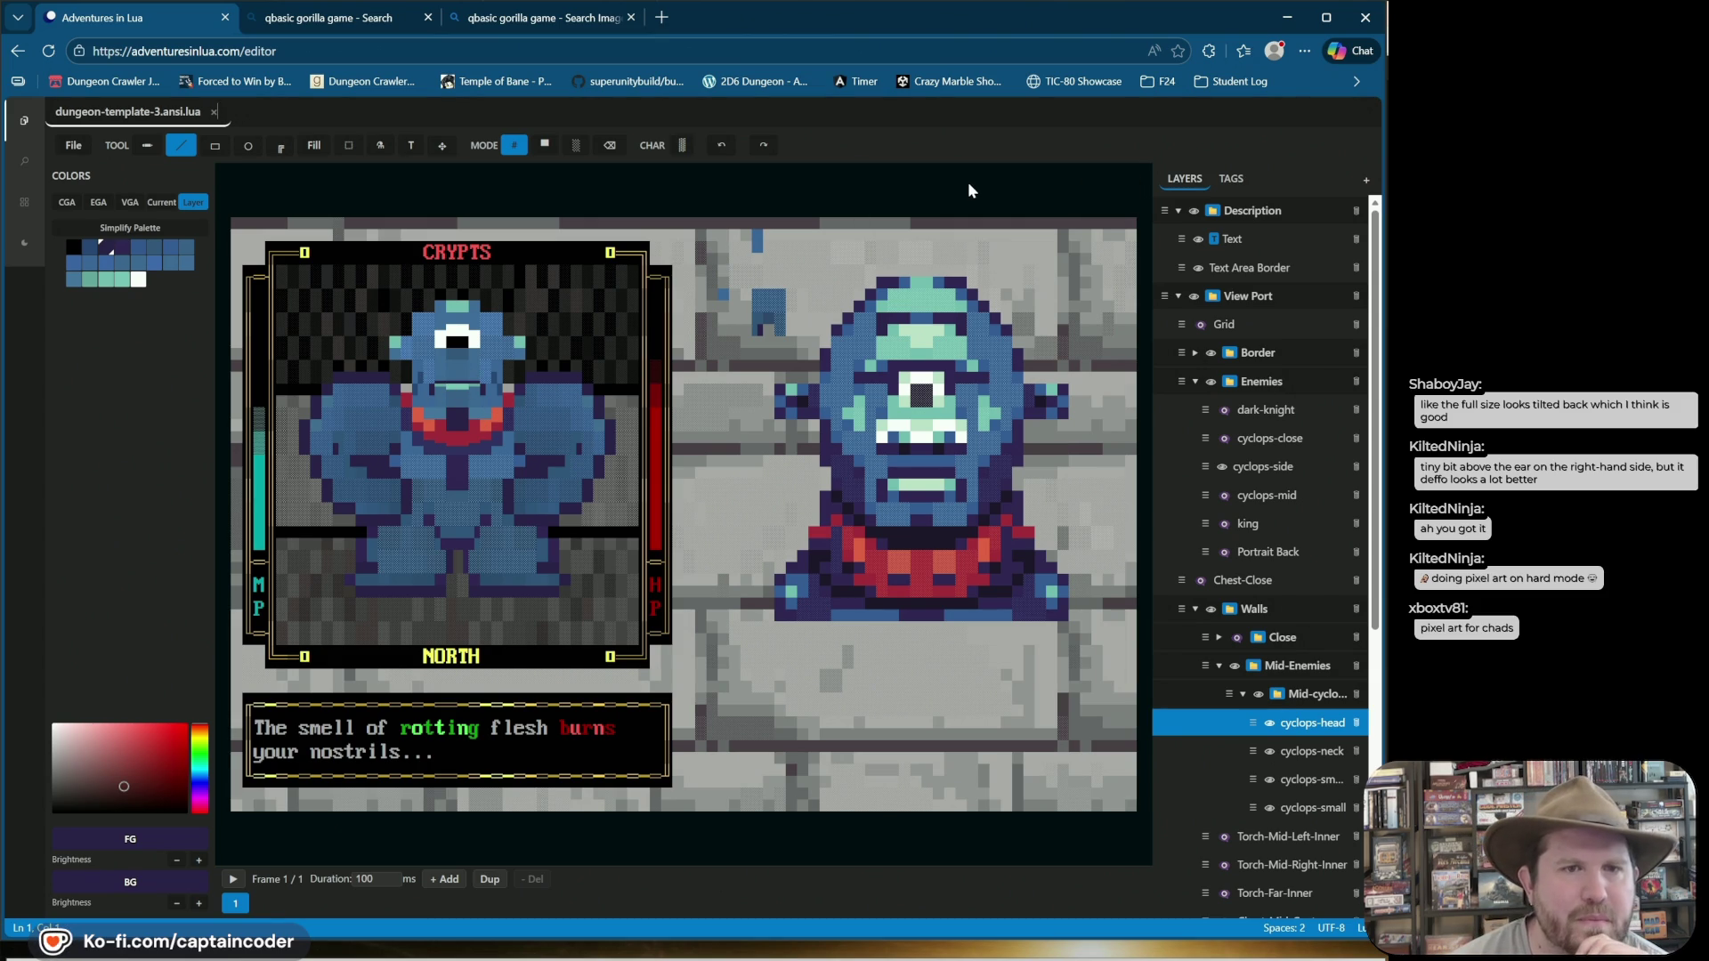
left_click(1271, 723)
left_click(1271, 723)
left_click(1270, 723)
left_click(1270, 723)
left_click(1270, 723)
left_click(1270, 722)
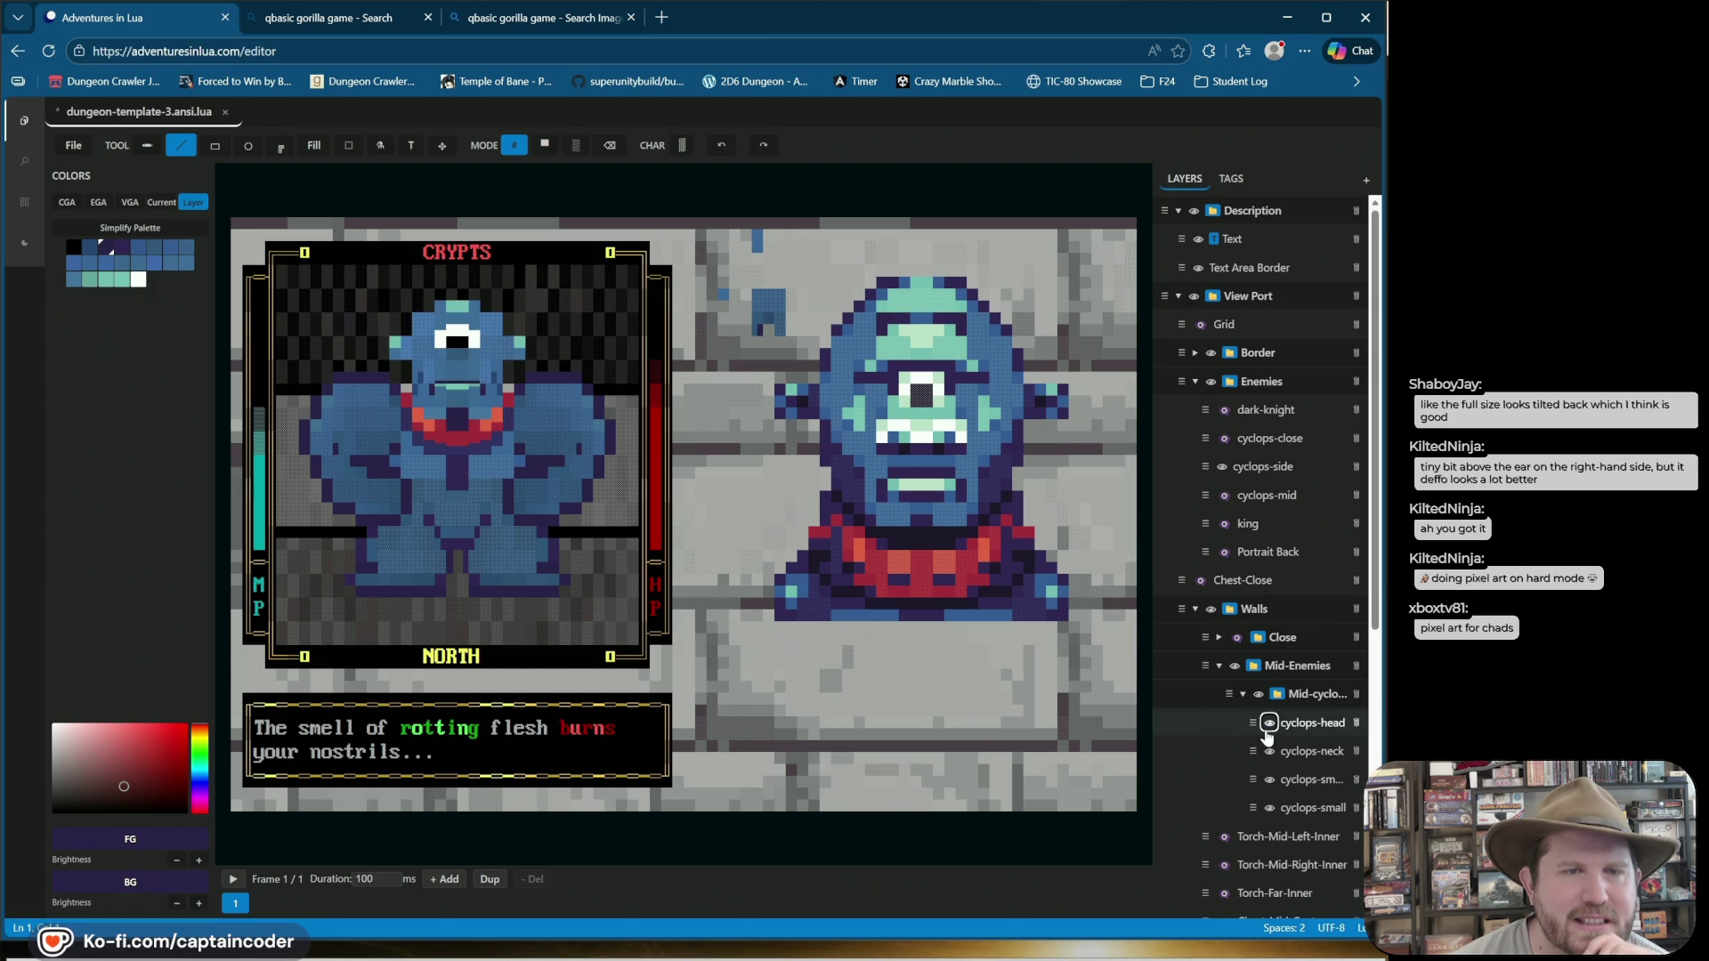
left_click(1288, 783)
left_click(1271, 808)
left_click(1270, 807)
left_click(1270, 808)
left_click(1270, 807)
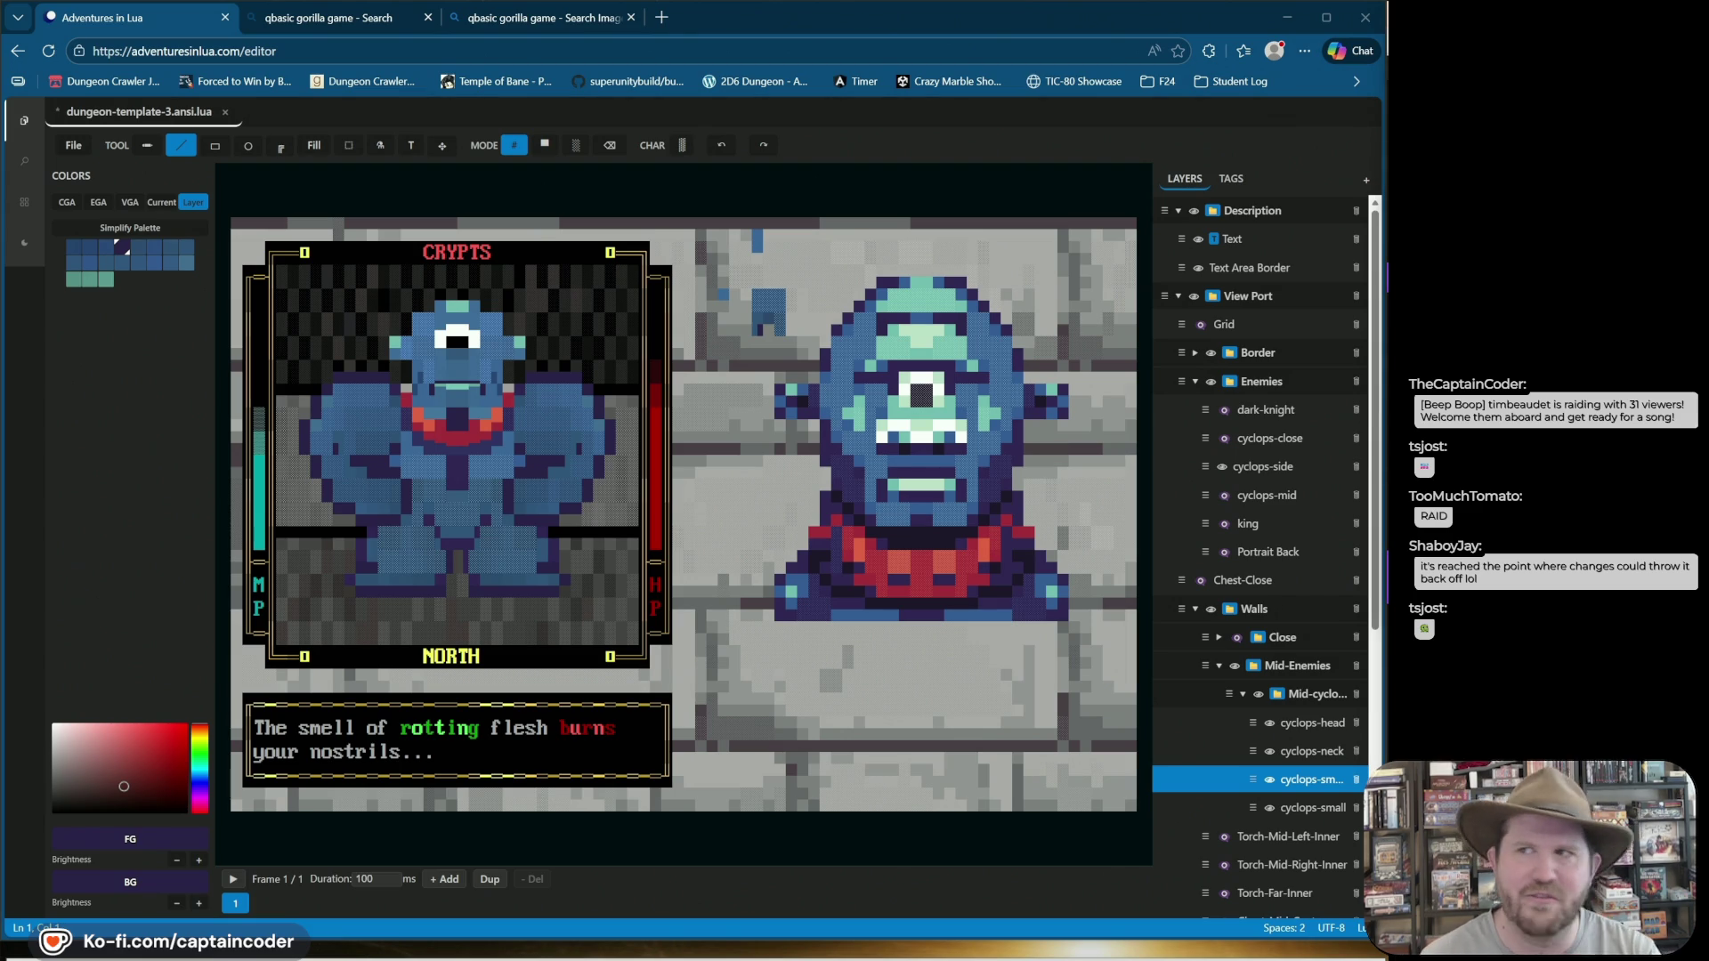
key("ctrl+s")
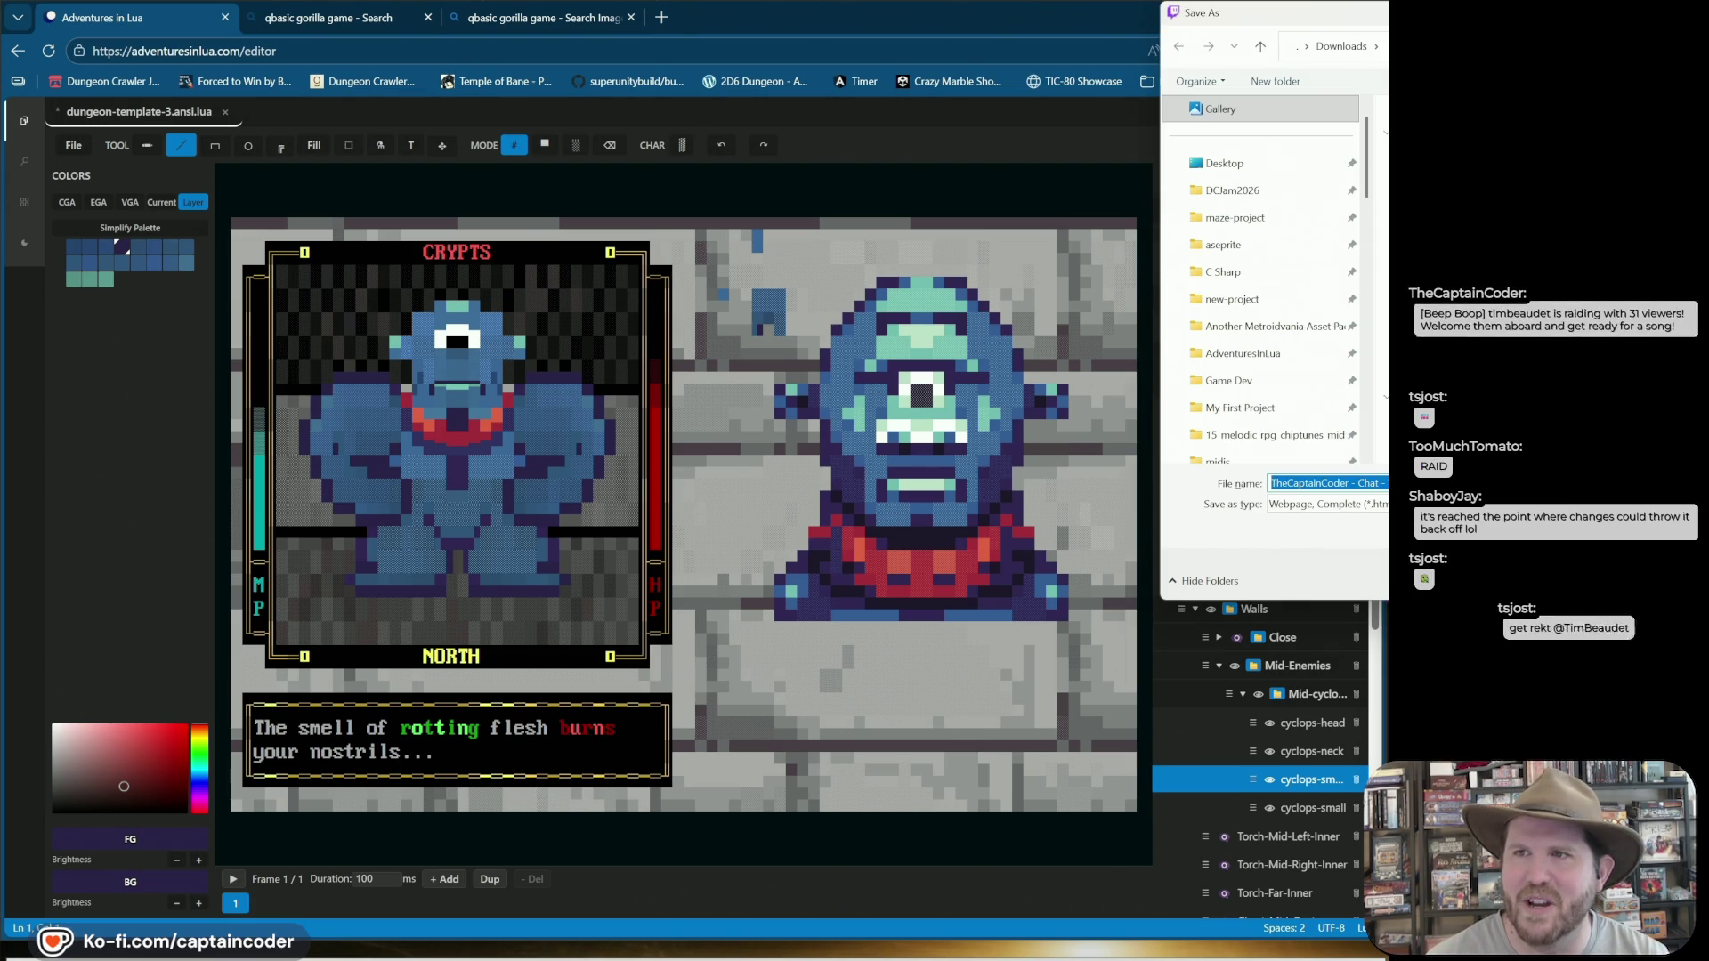
Dismiss the browser's Save As dialog, save the sprite with Ctrl+S, and open Start.
key("Escape")
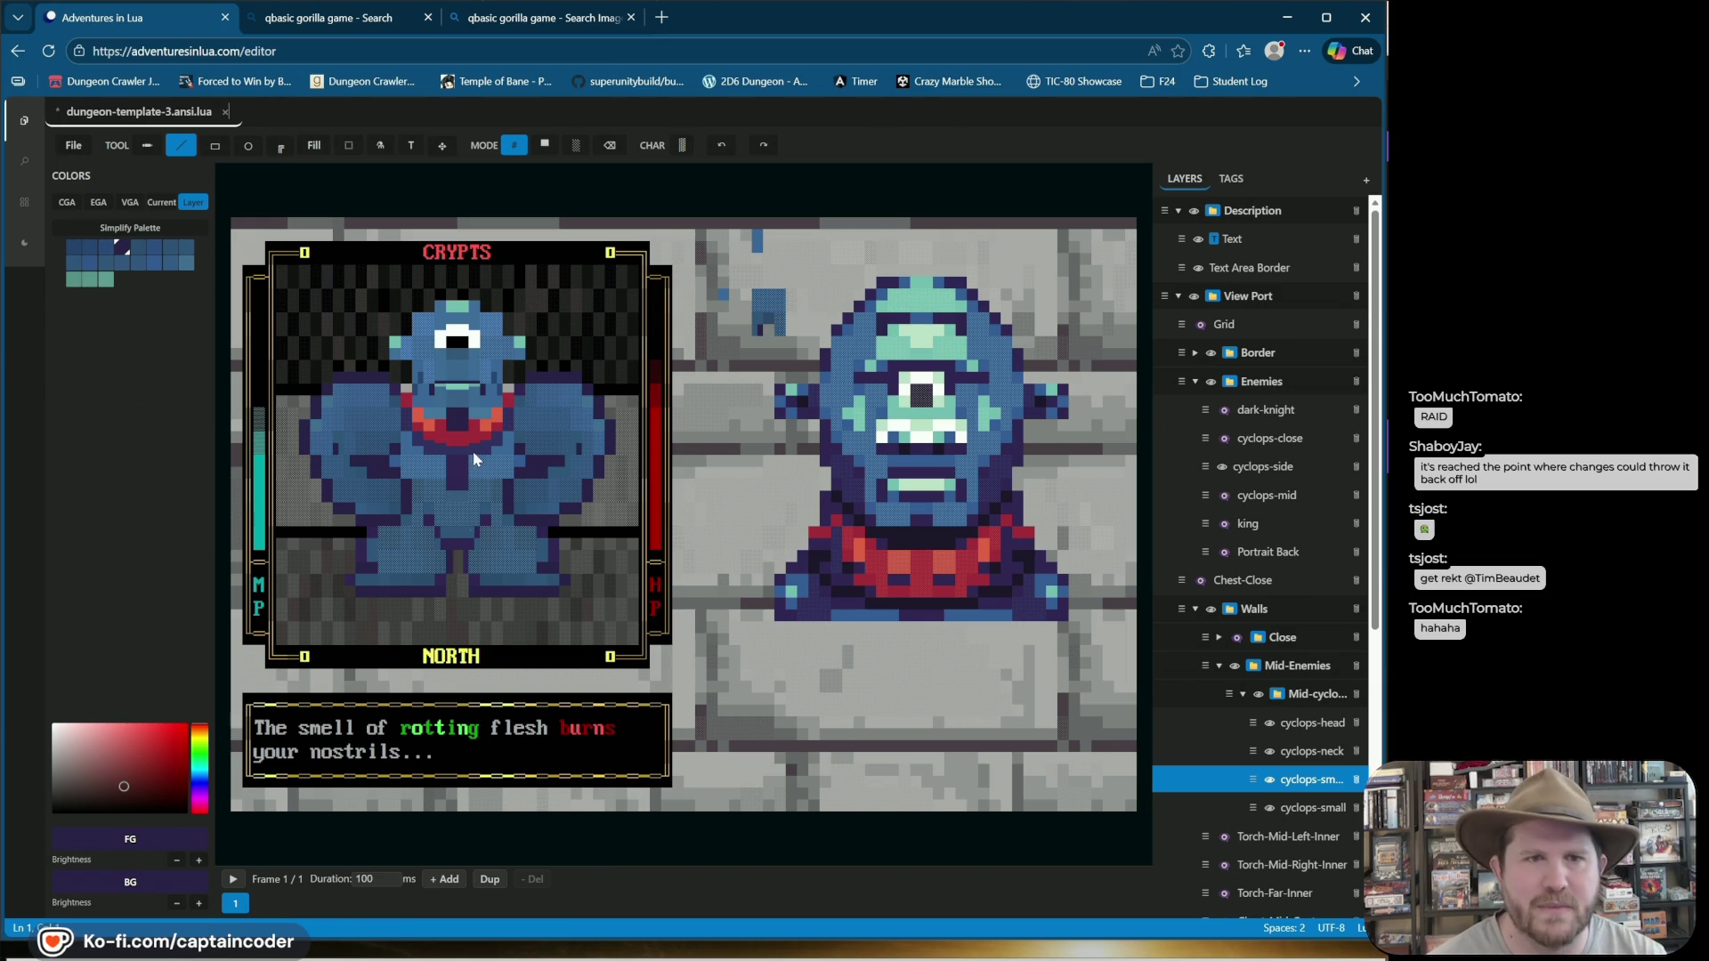
key("ctrl+s")
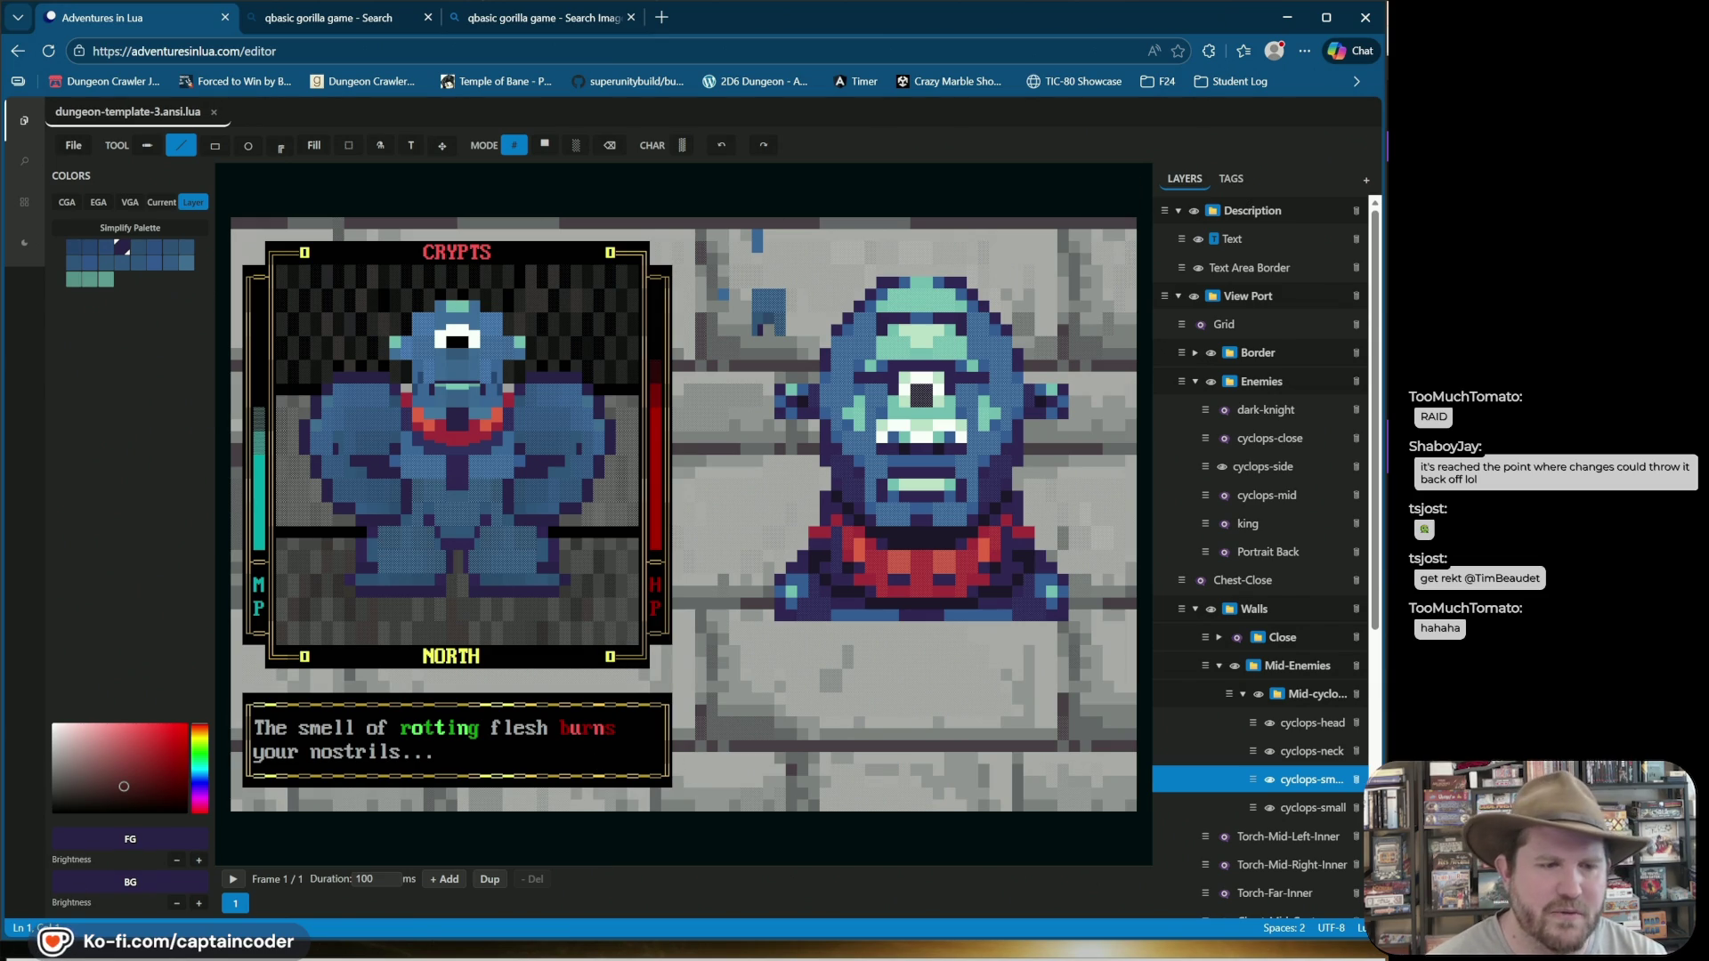
key("super")
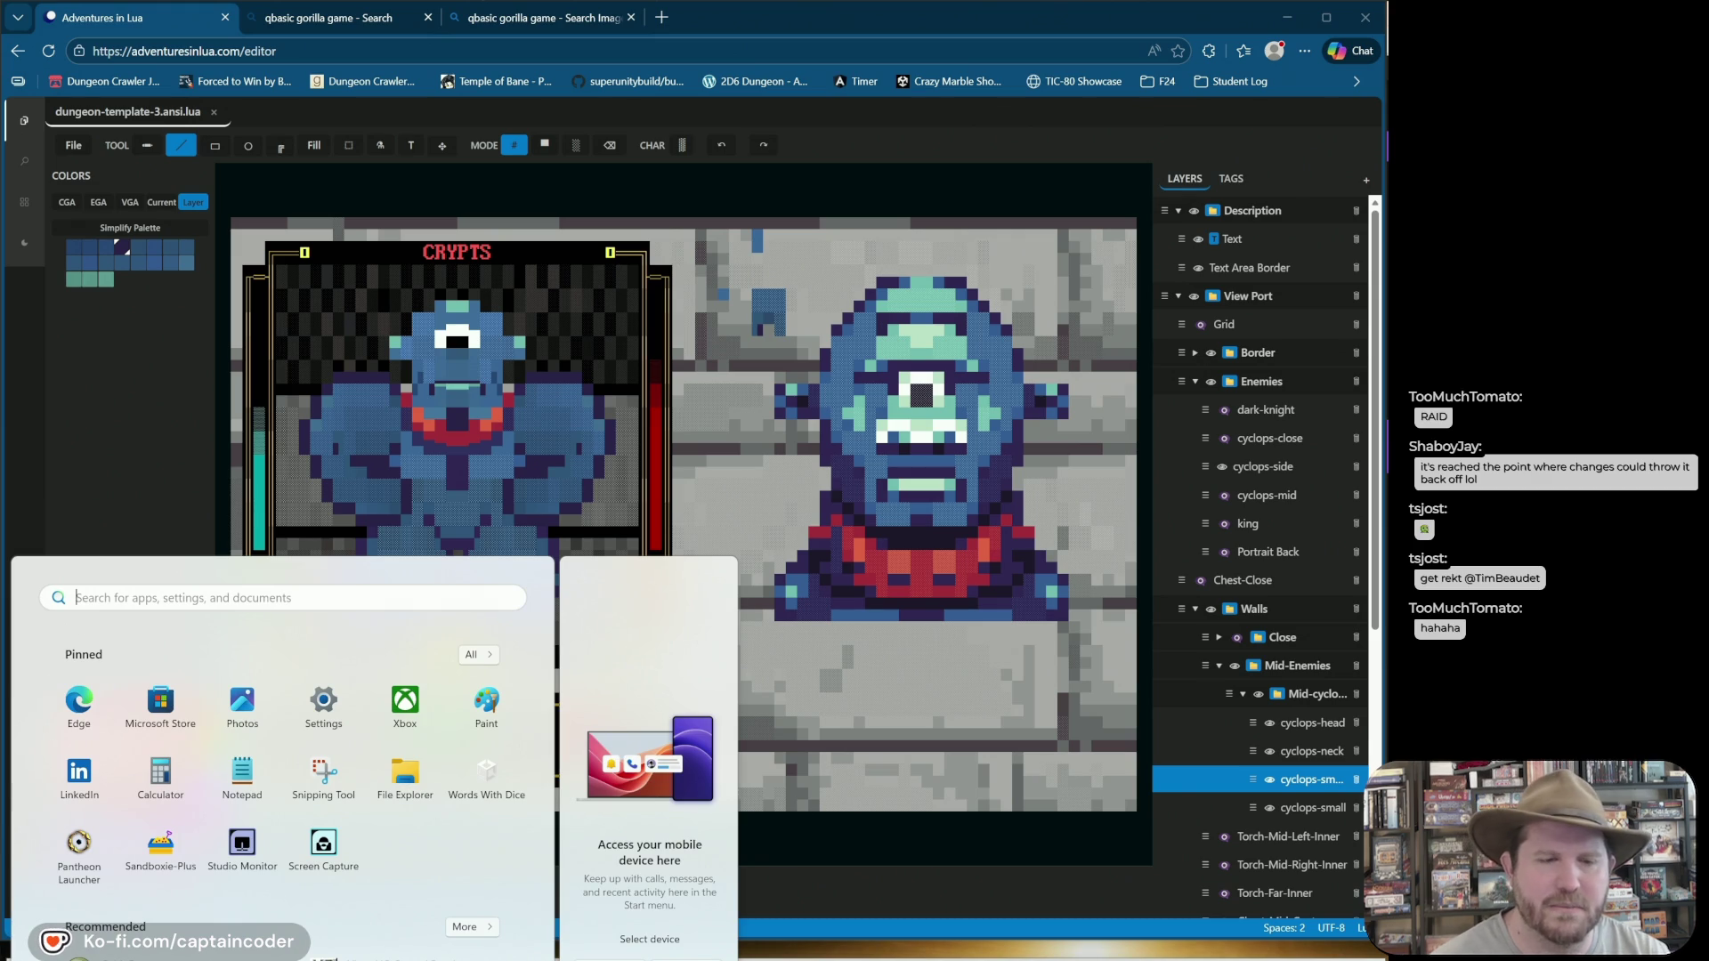
Export the scene as dungeon-template-3.sh and show the download in its folder.
key("super")
key("super+e")
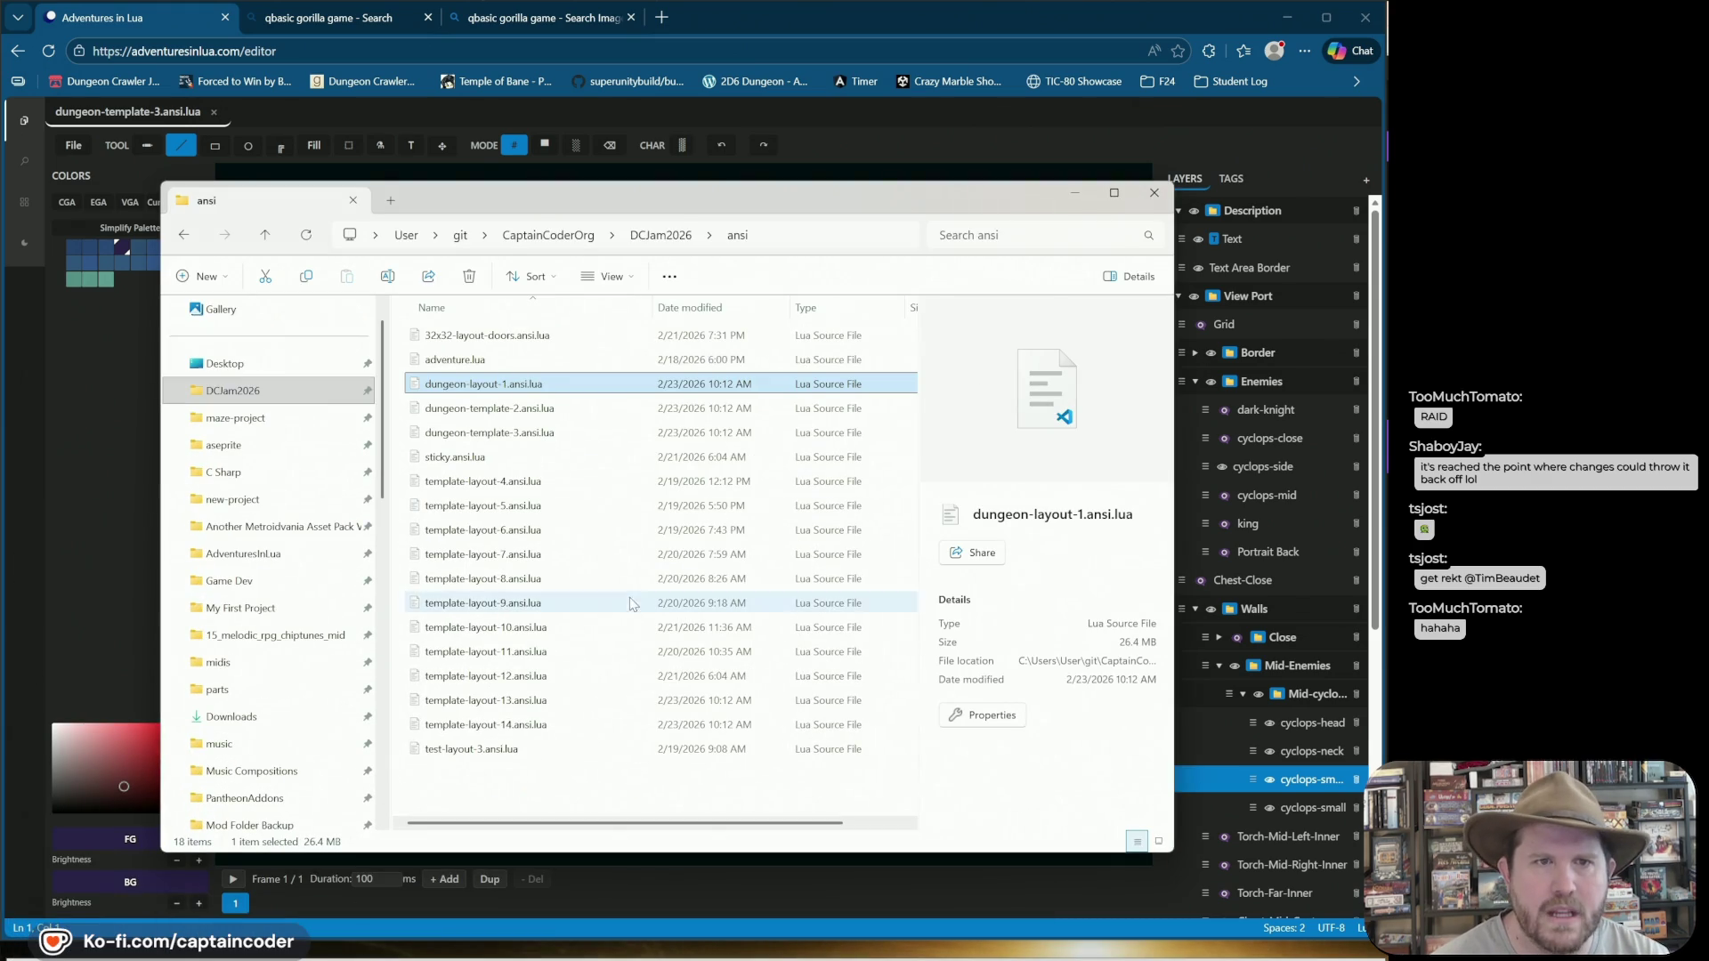
left_click(970, 235)
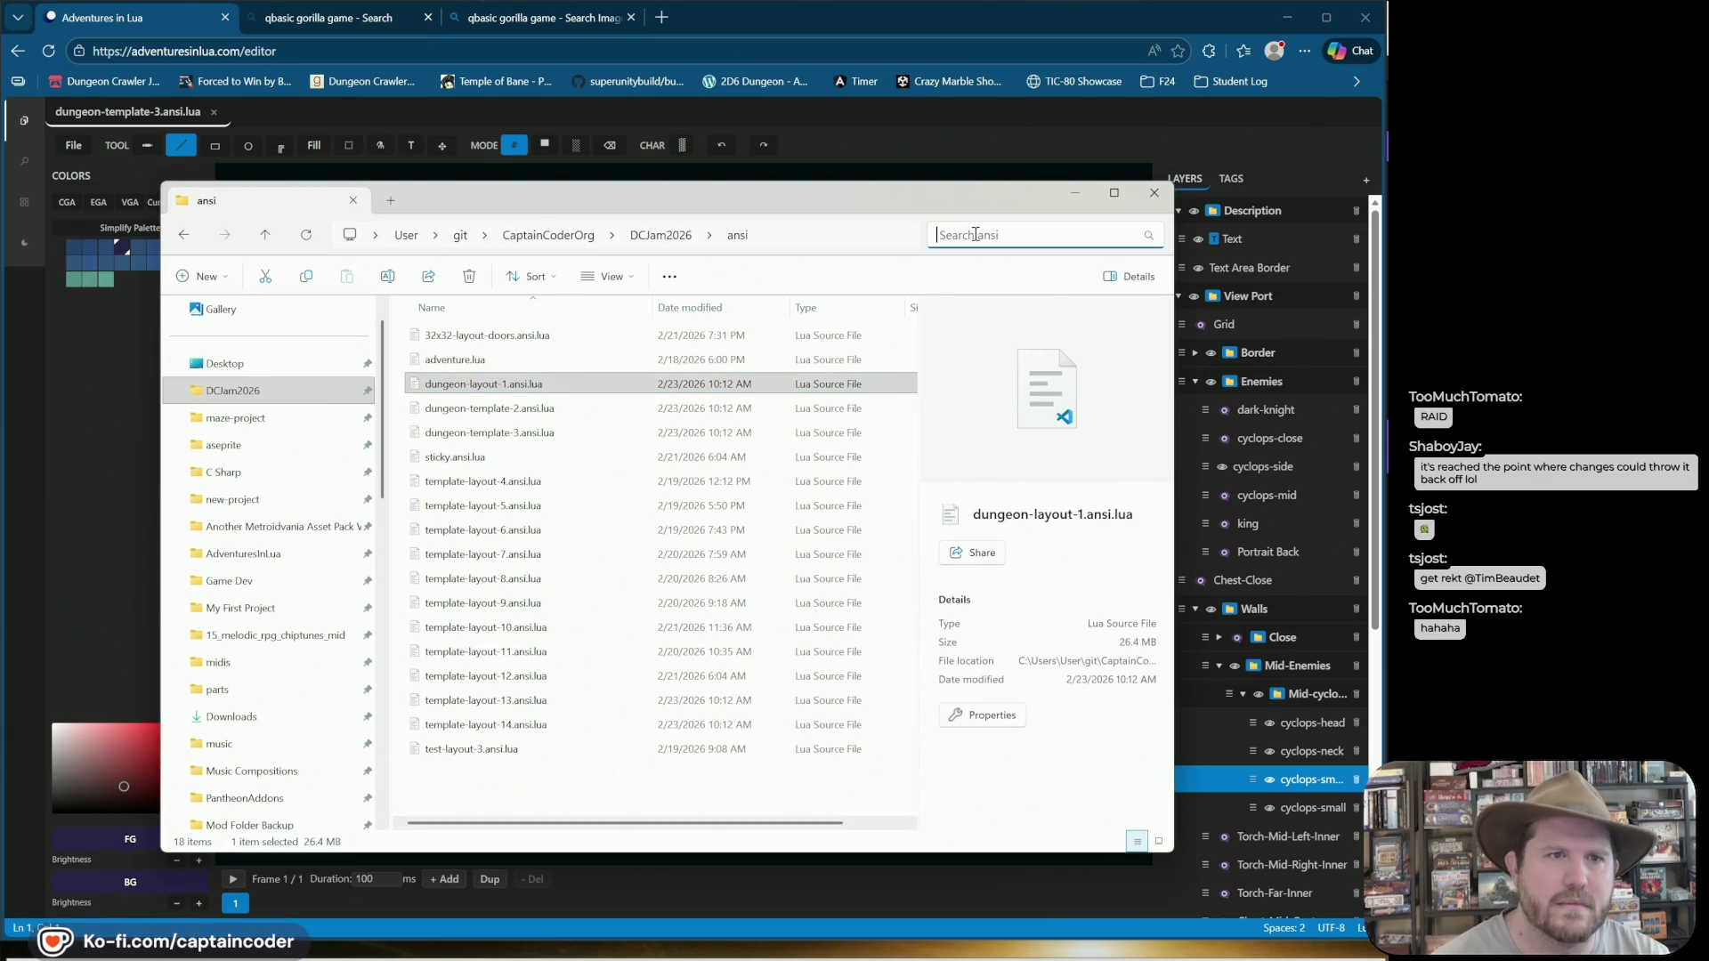
left_click(651, 100)
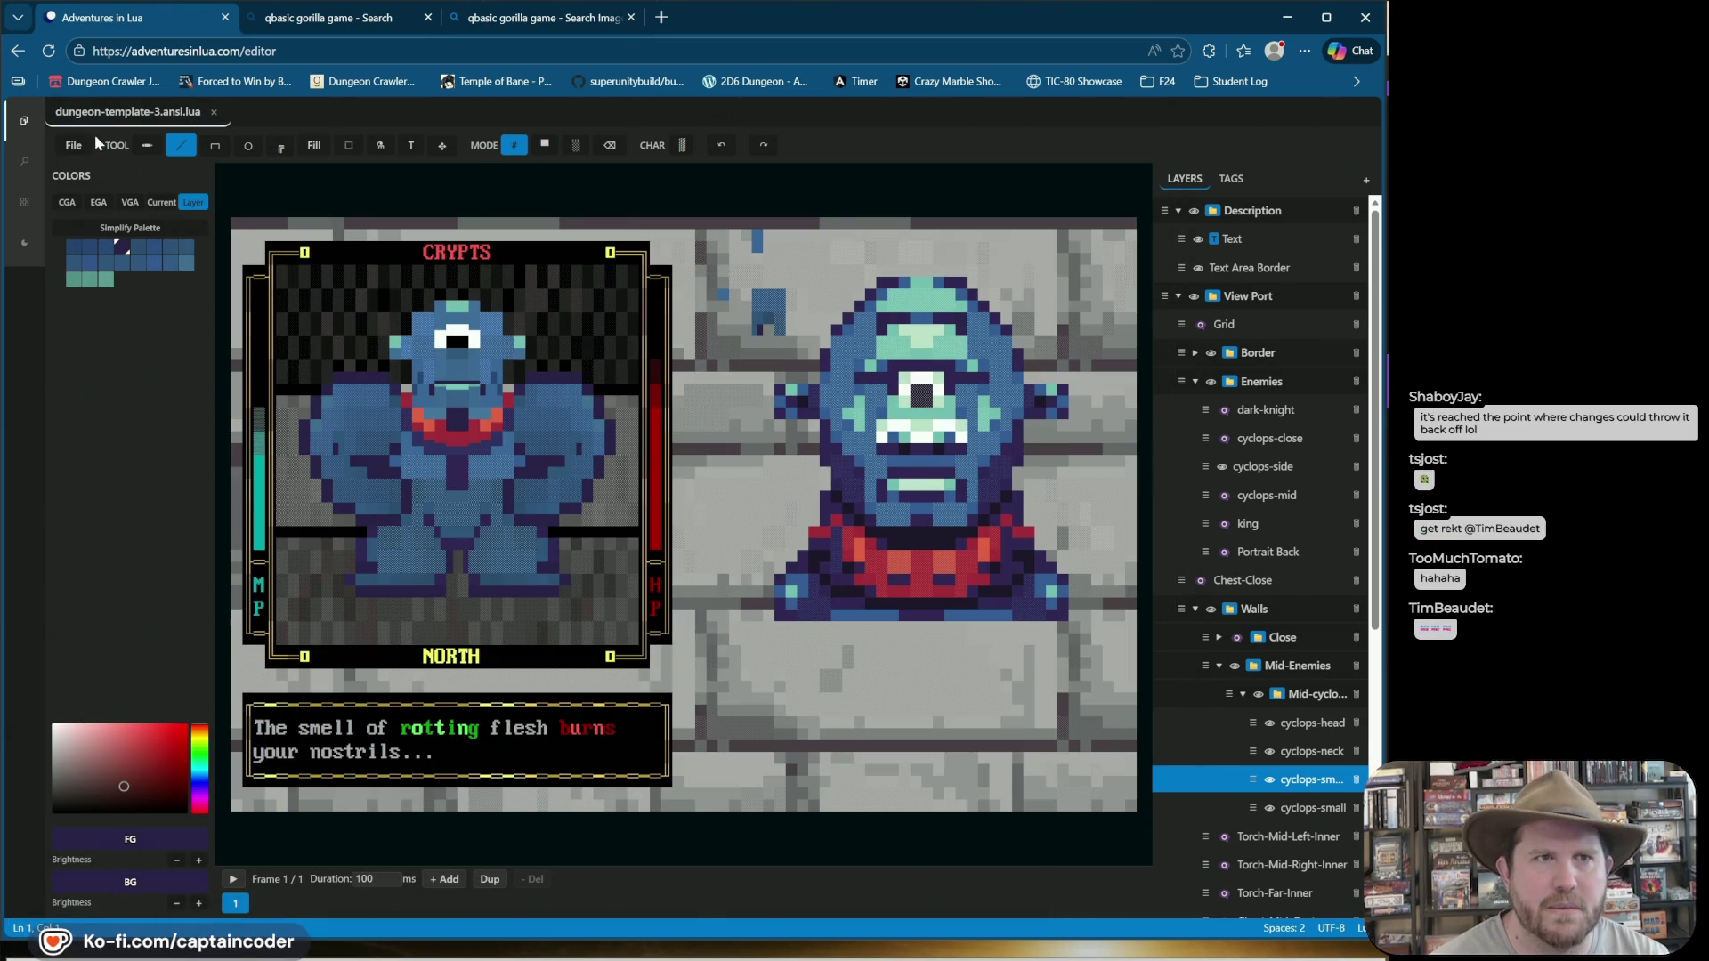
left_click(74, 146)
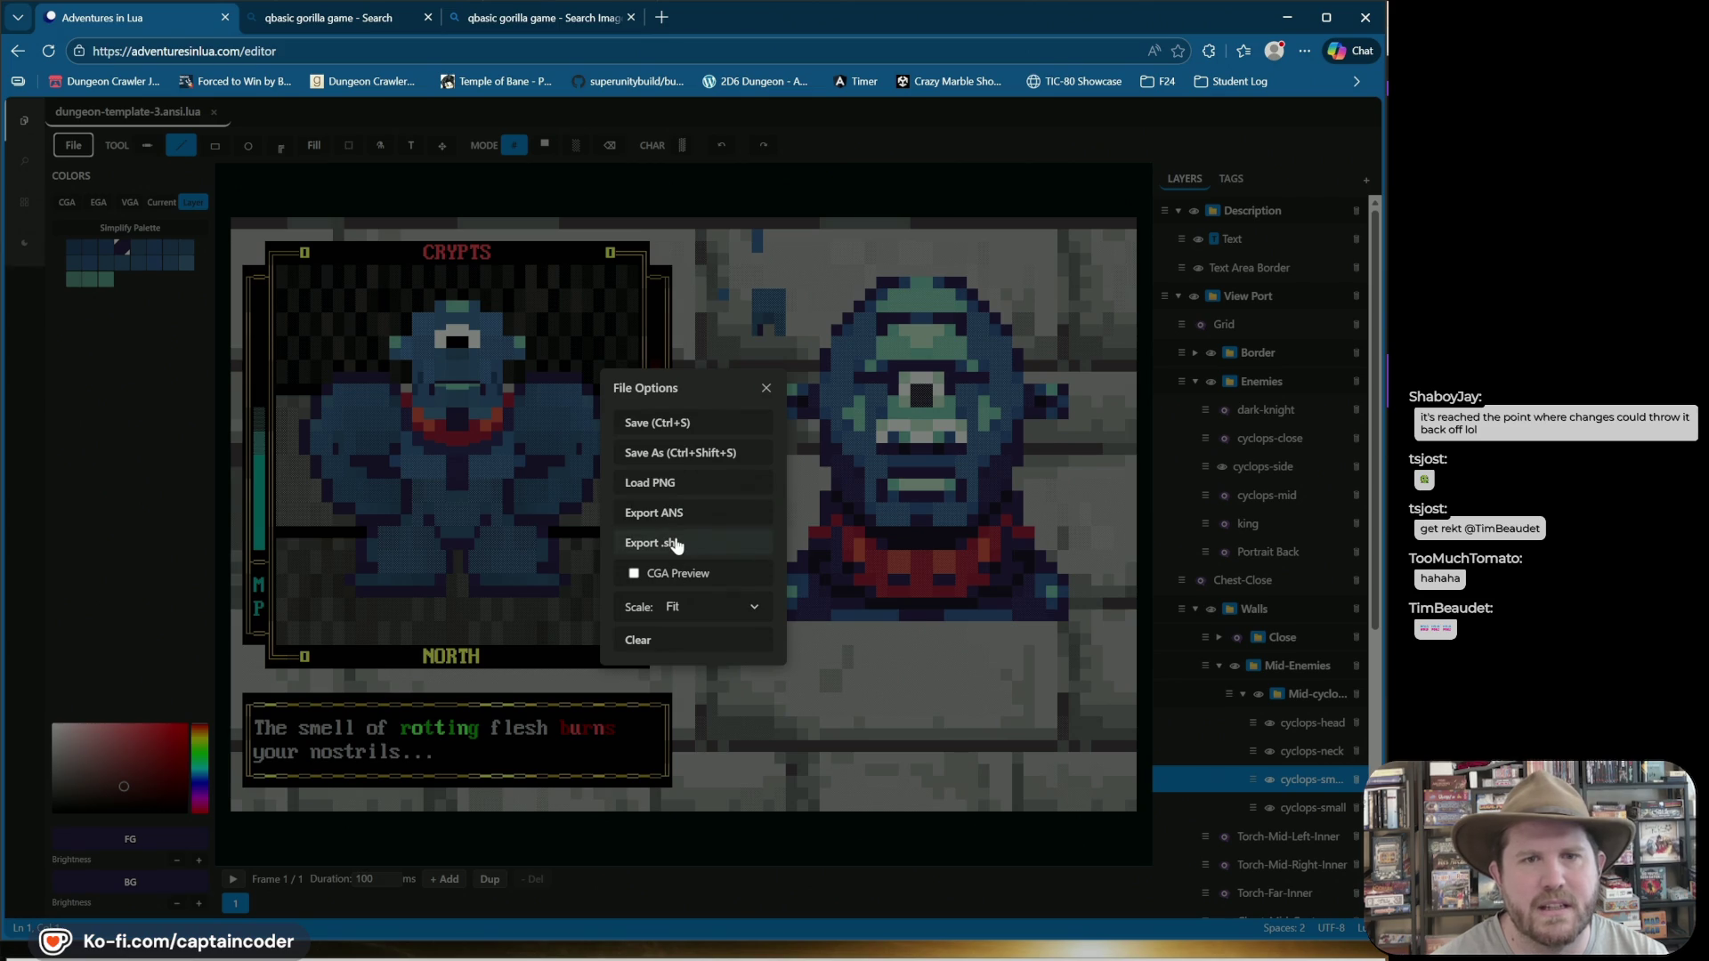
left_click(677, 544)
left_click(1245, 126)
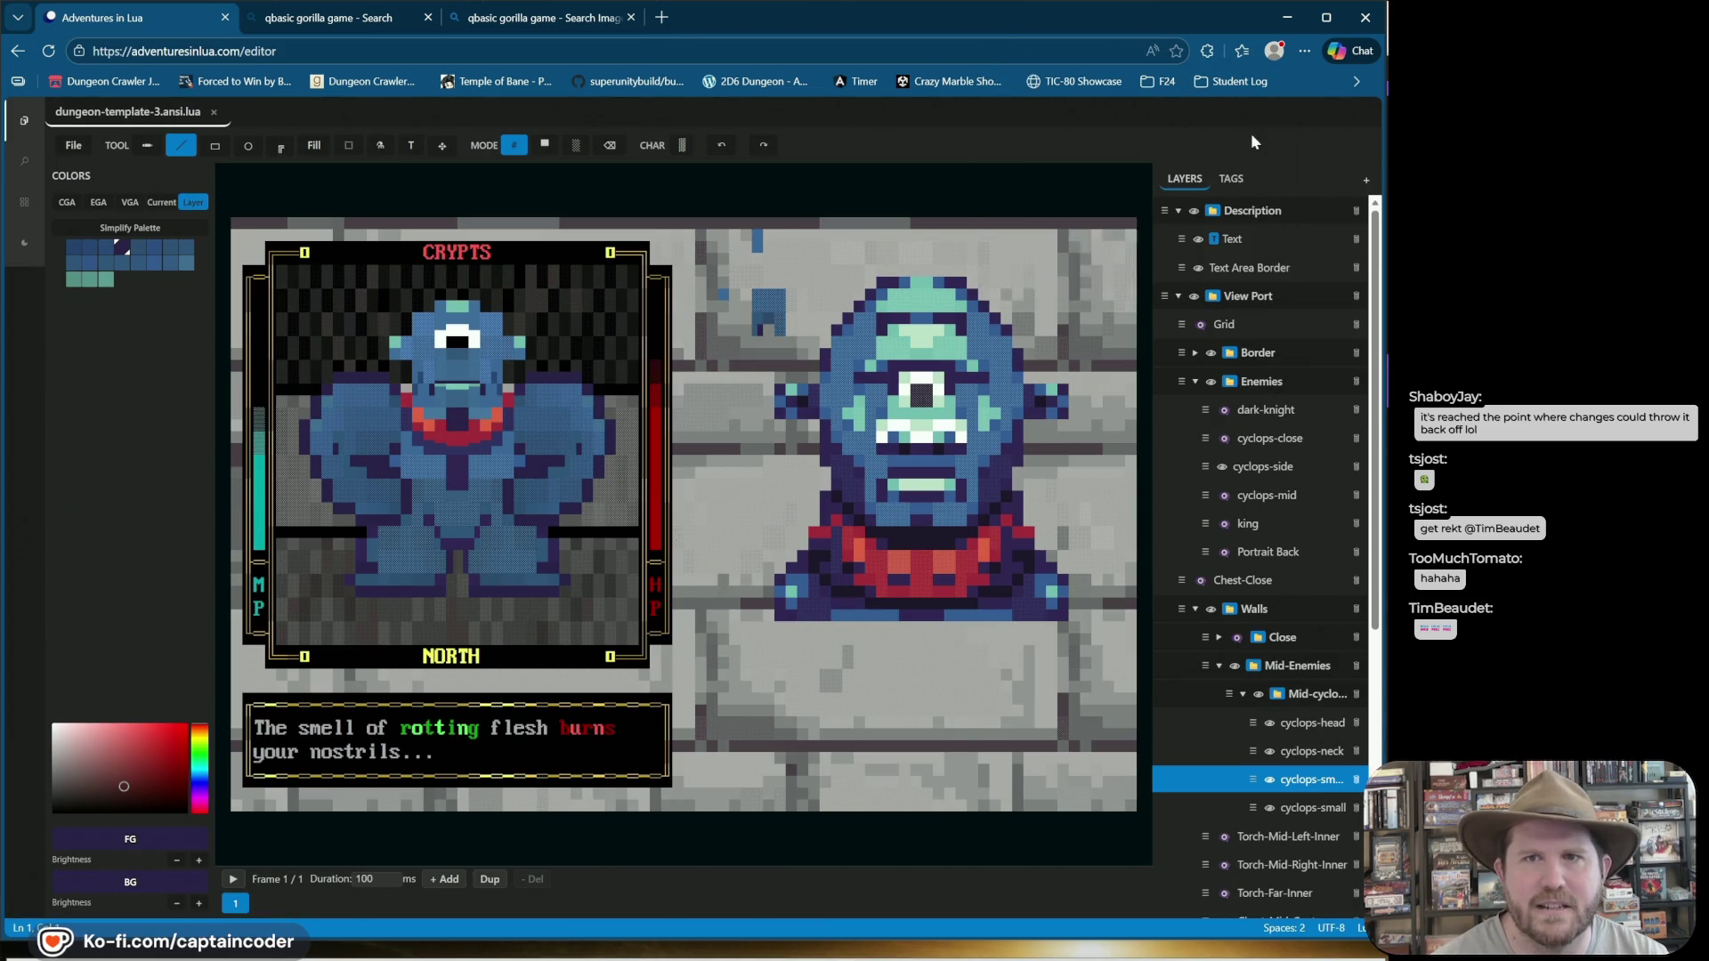
Try launching cmd from the Downloads search box and address bar, then minimize Explorer.
left_click(1006, 250)
type("cmd")
key("Return")
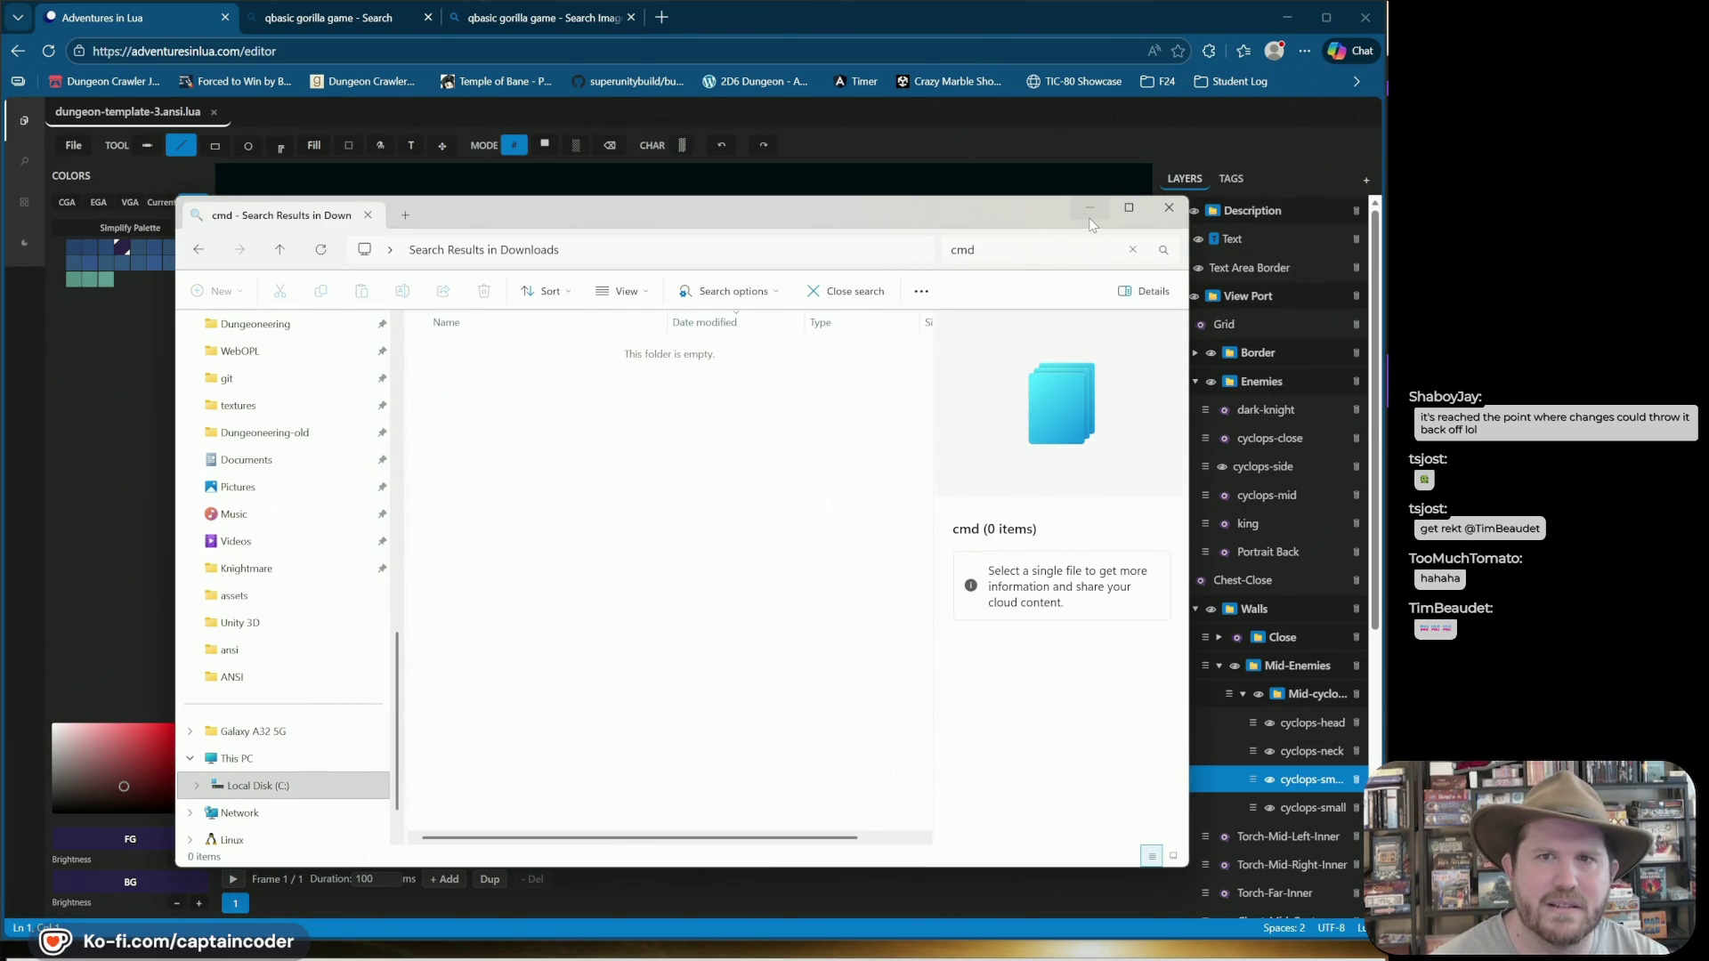
left_click(854, 250)
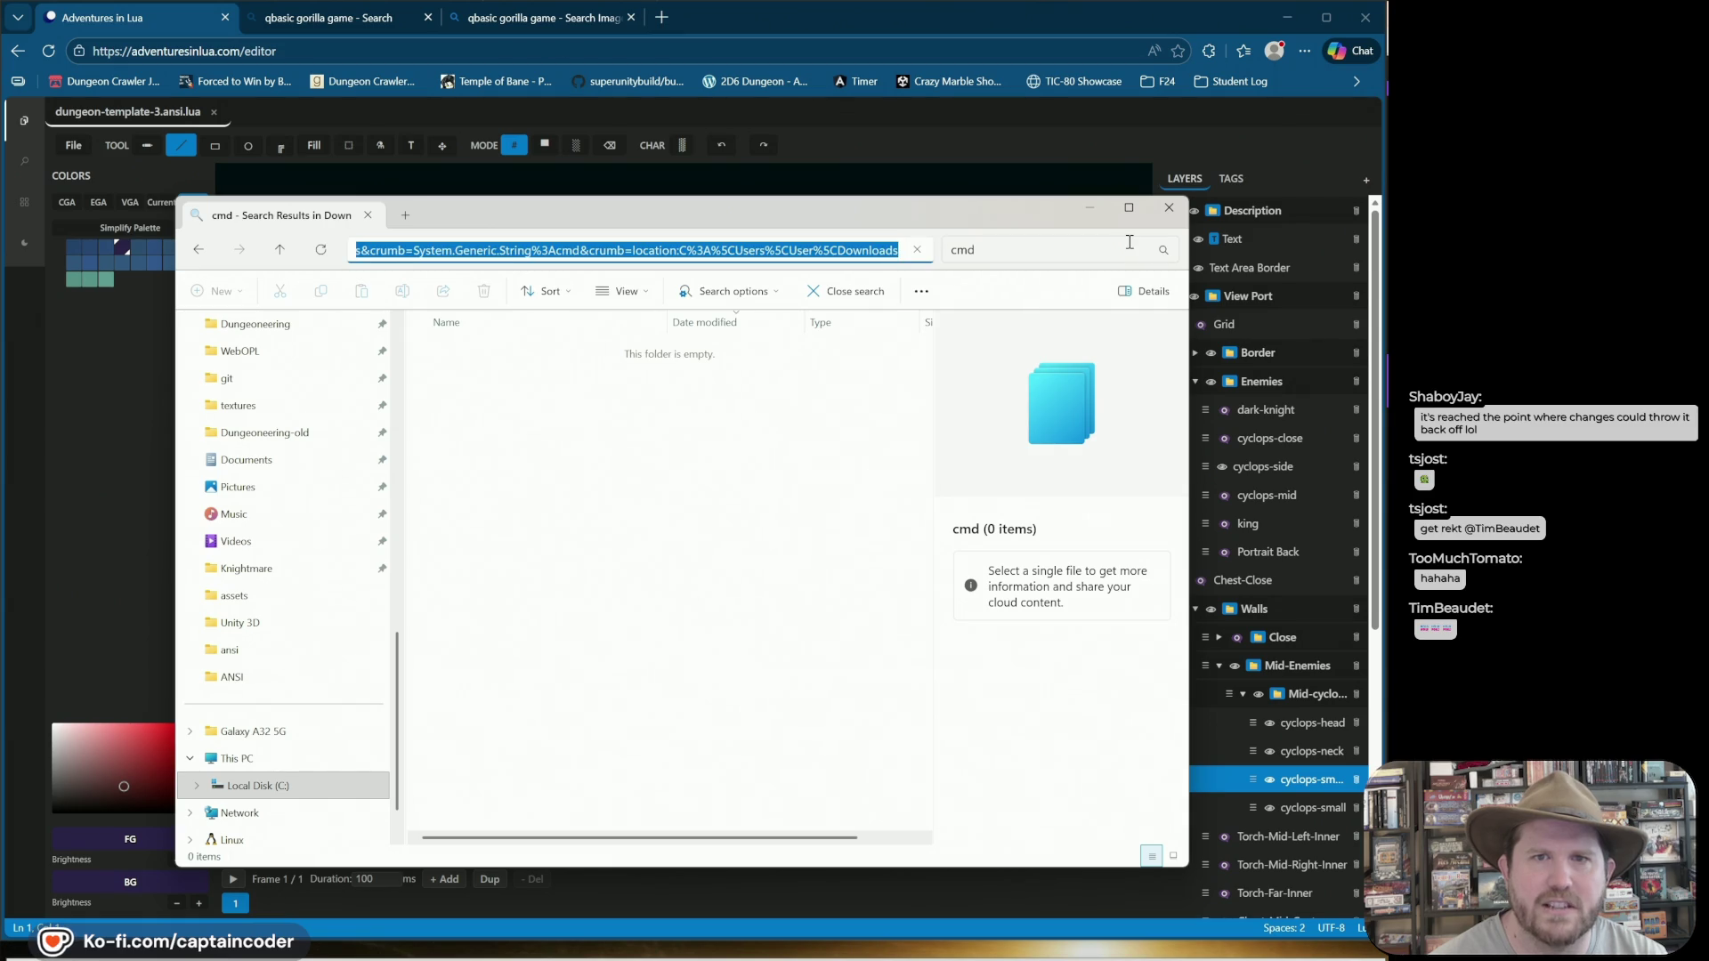
type("cmd")
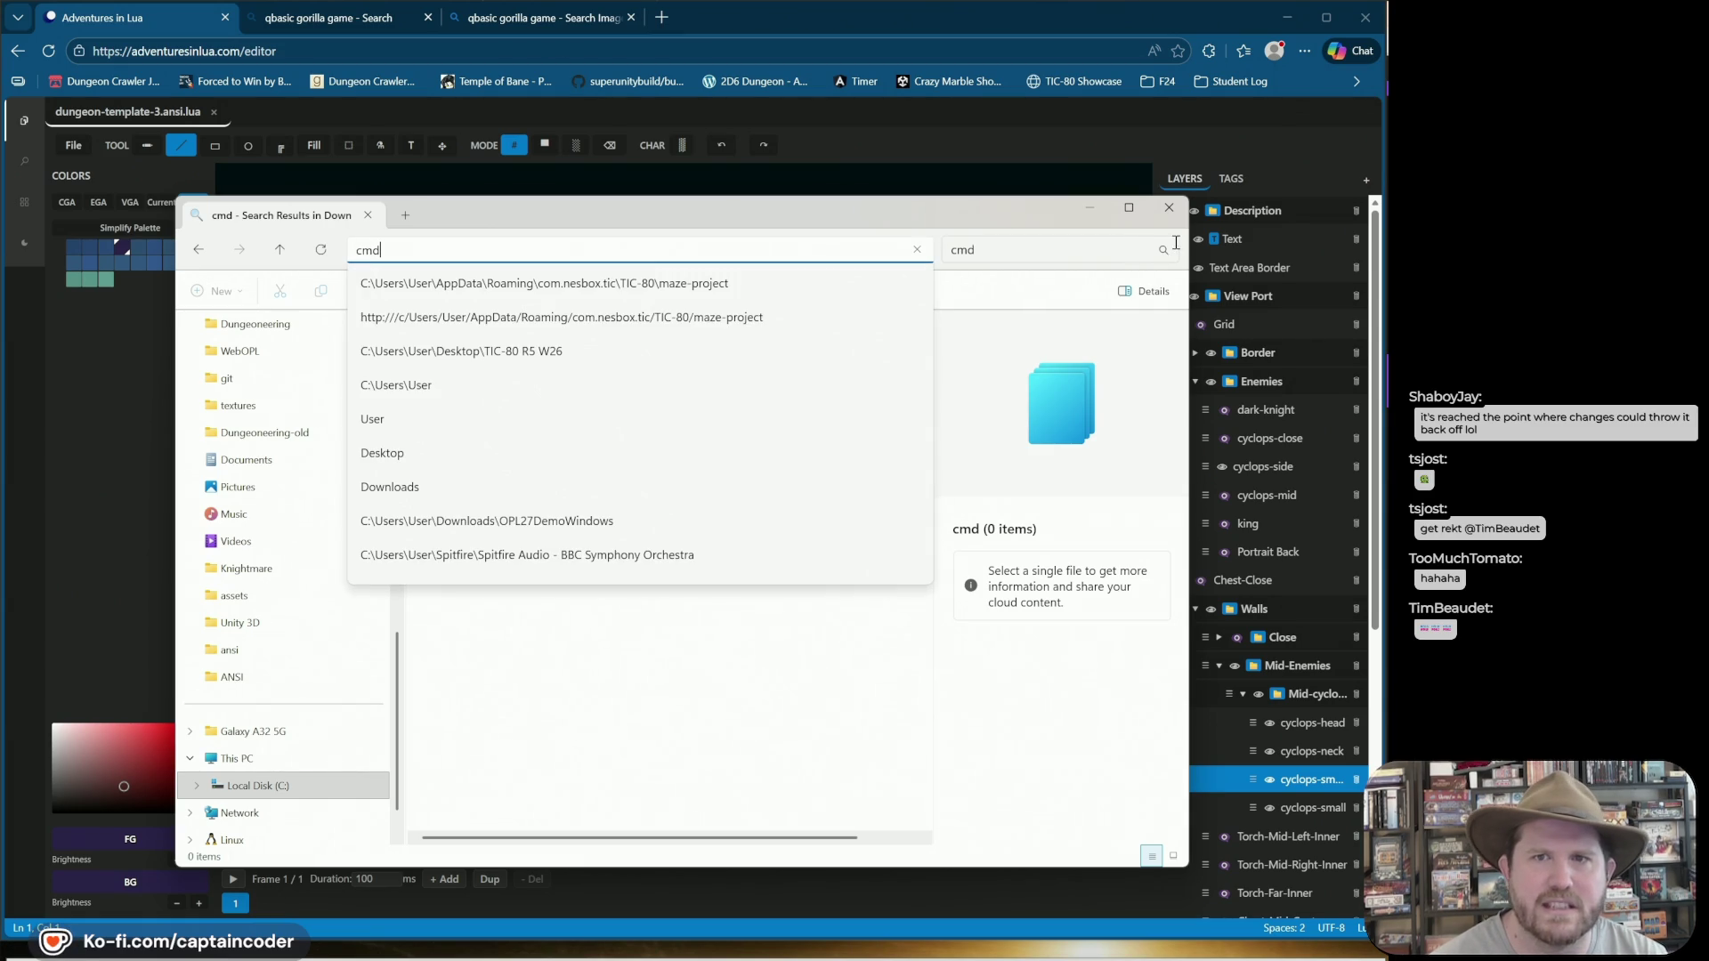
key("Return")
left_click(1089, 212)
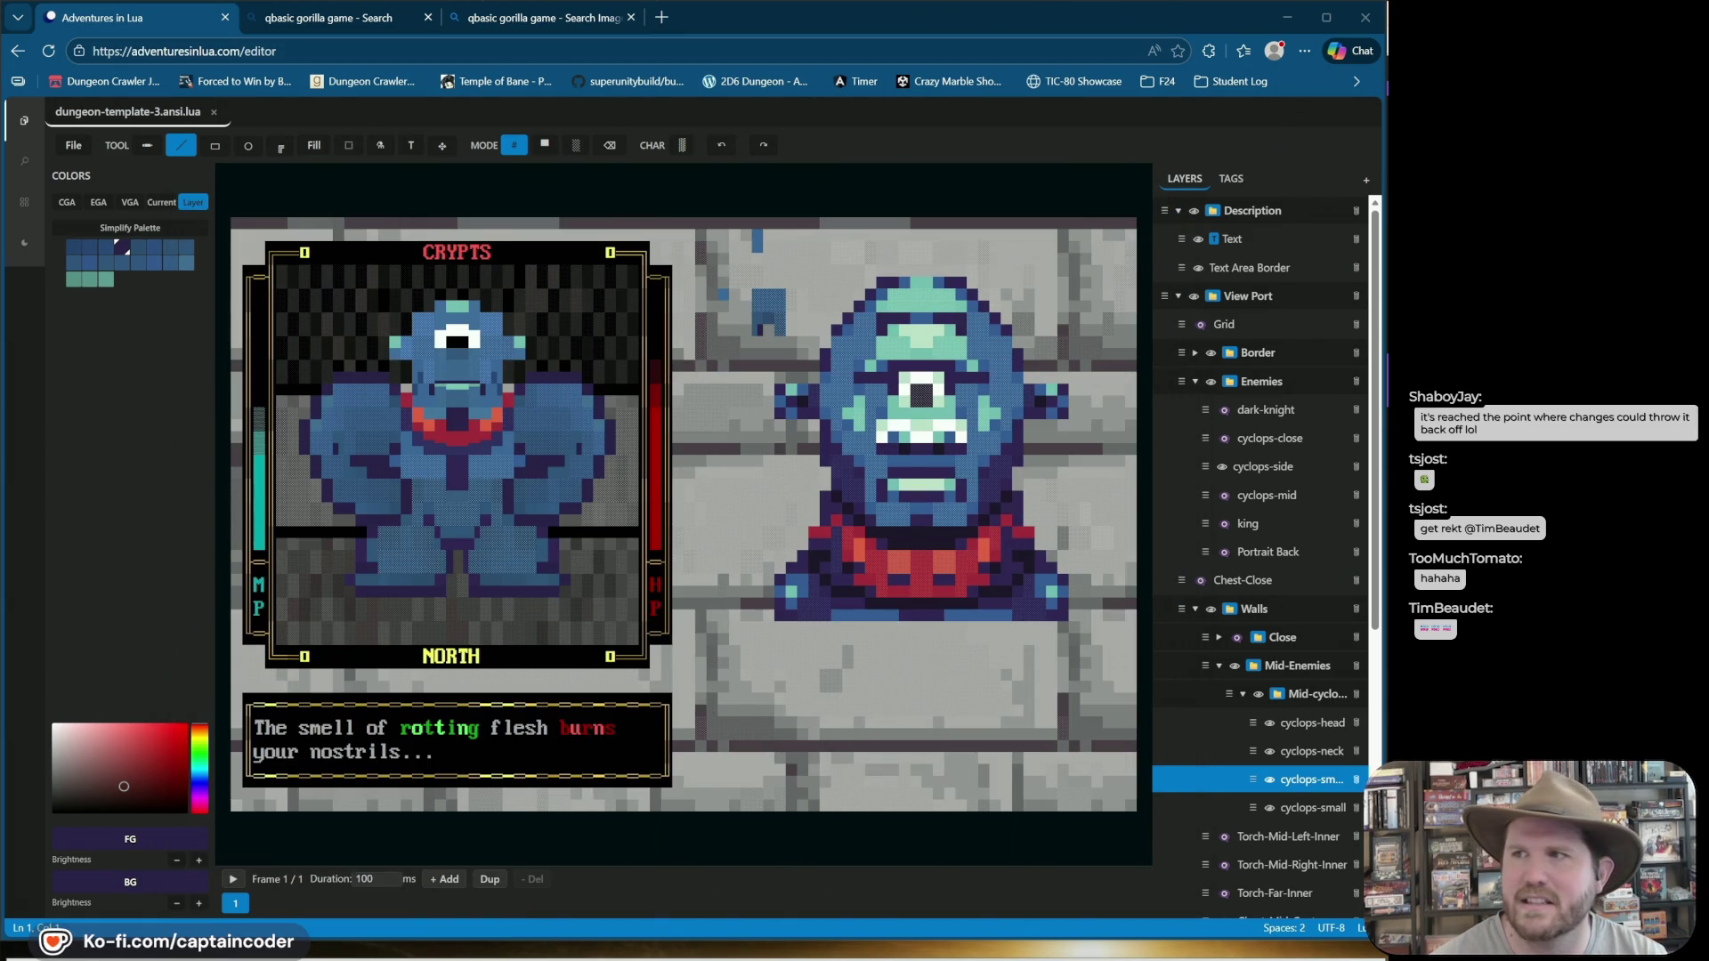
Move the first terminal over the editor, run cd ~/, then close it as the wrong folder.
left_click_drag(1048, 184, 559, 189)
type("cd ")
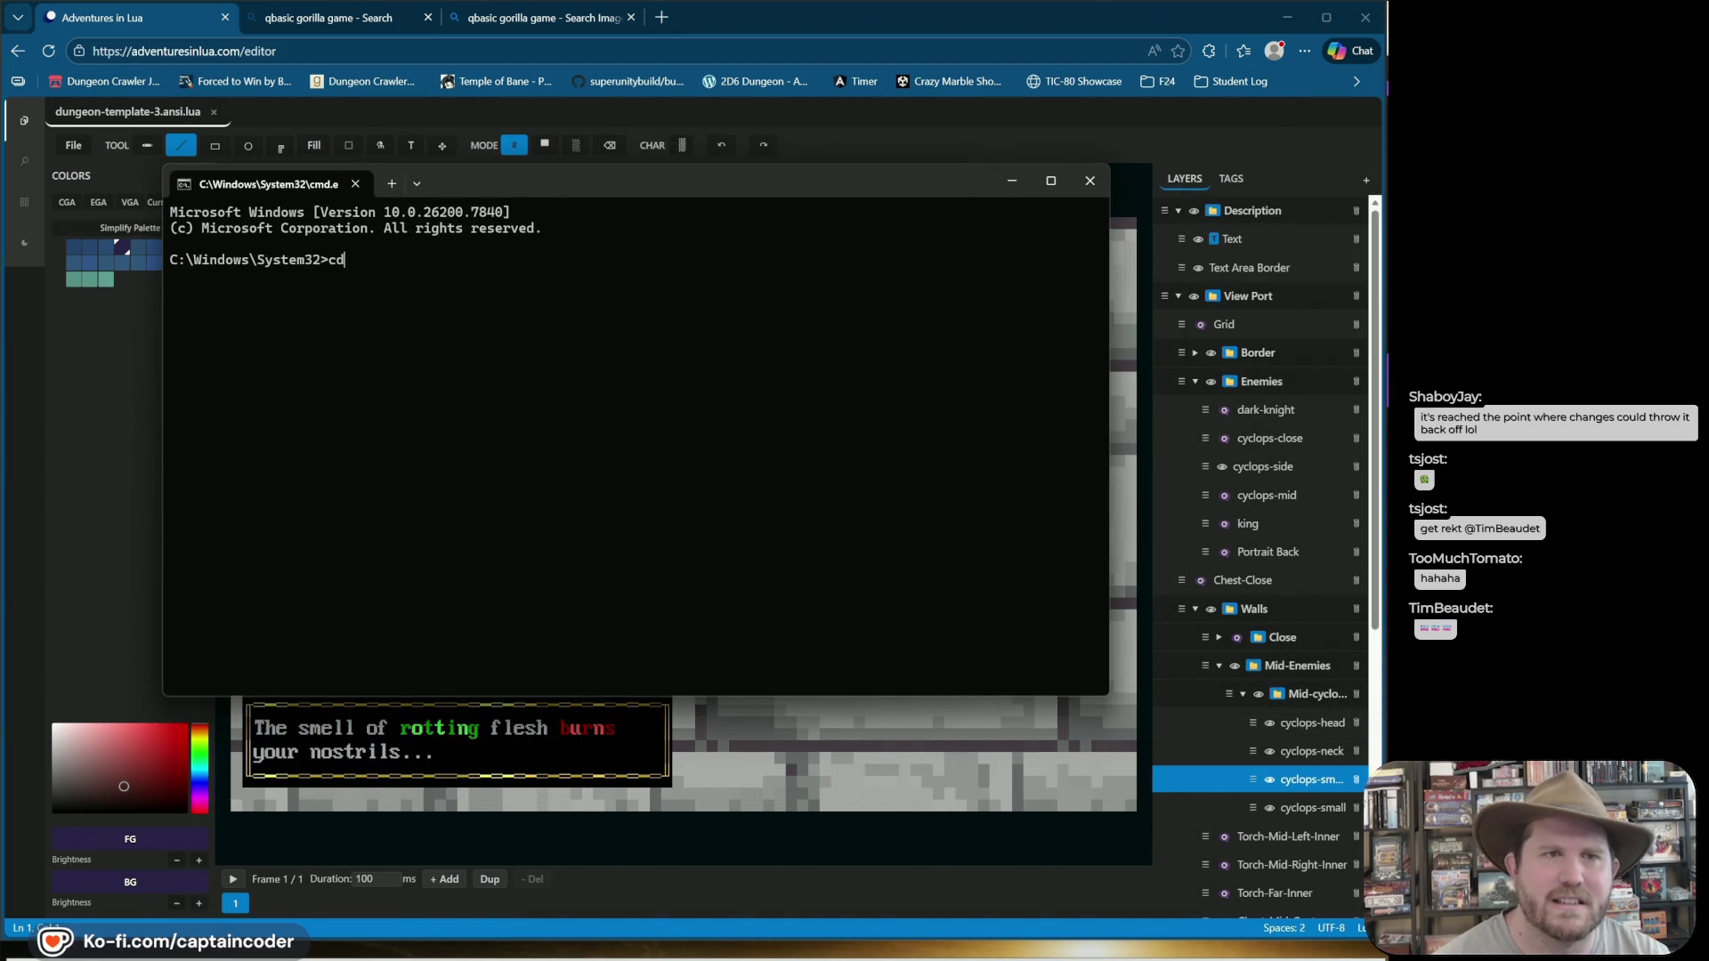
type("~/")
key("Return")
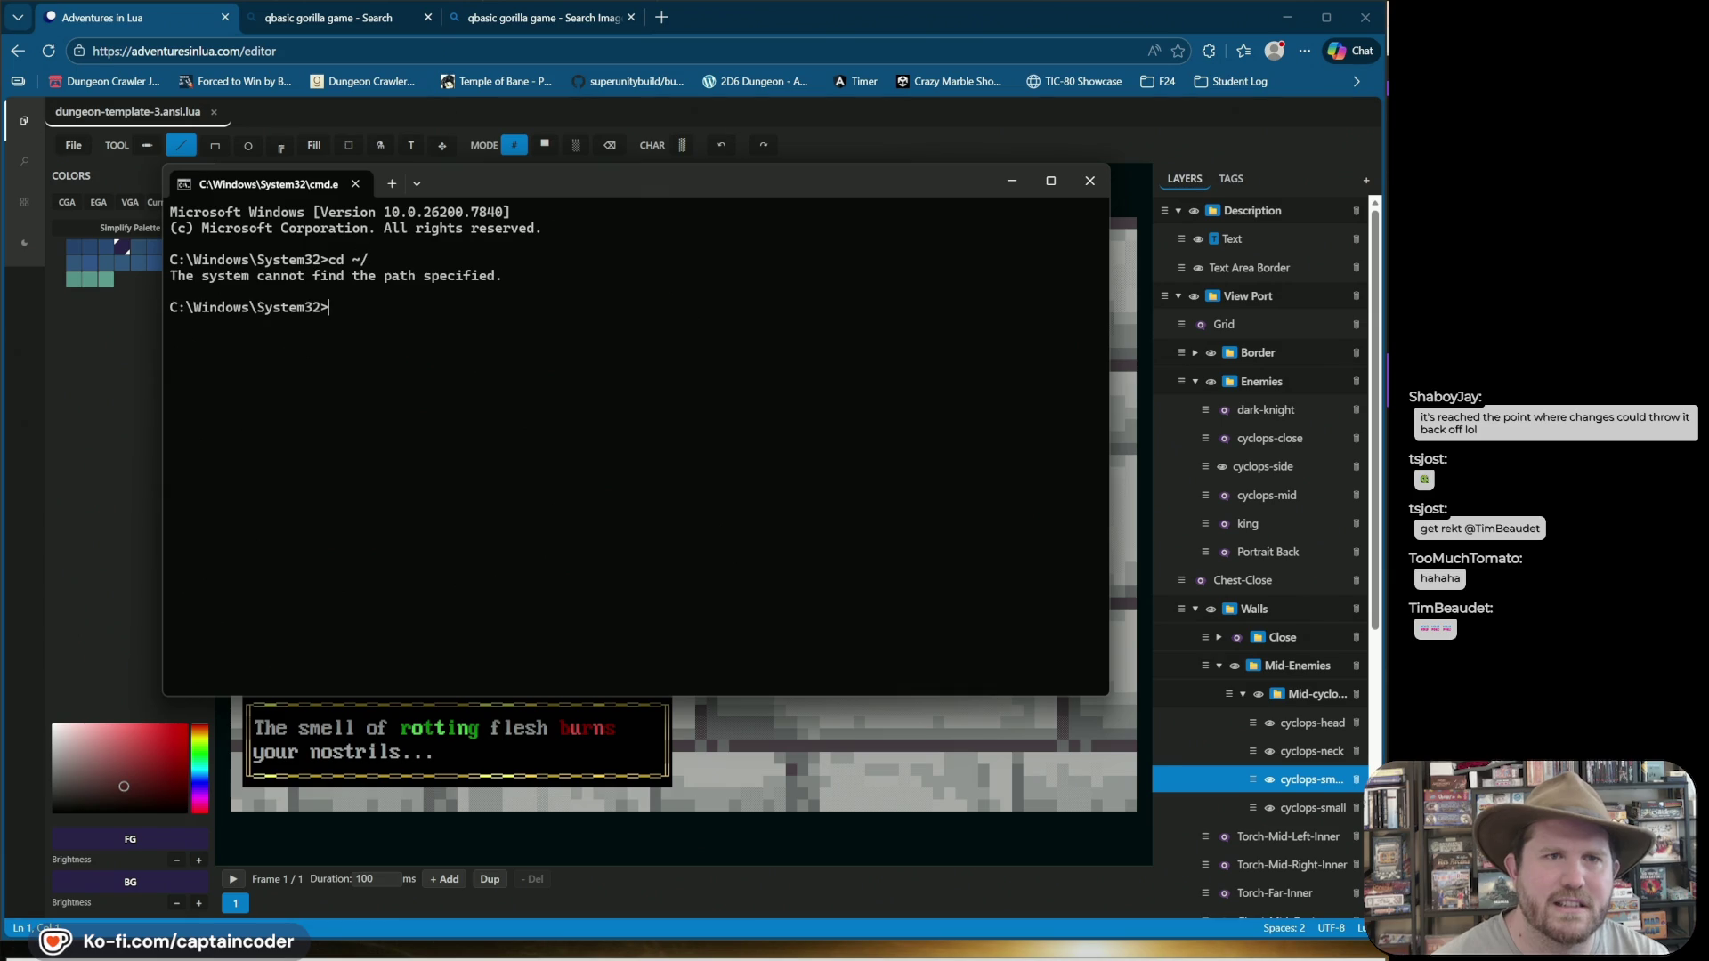
left_click(1090, 181)
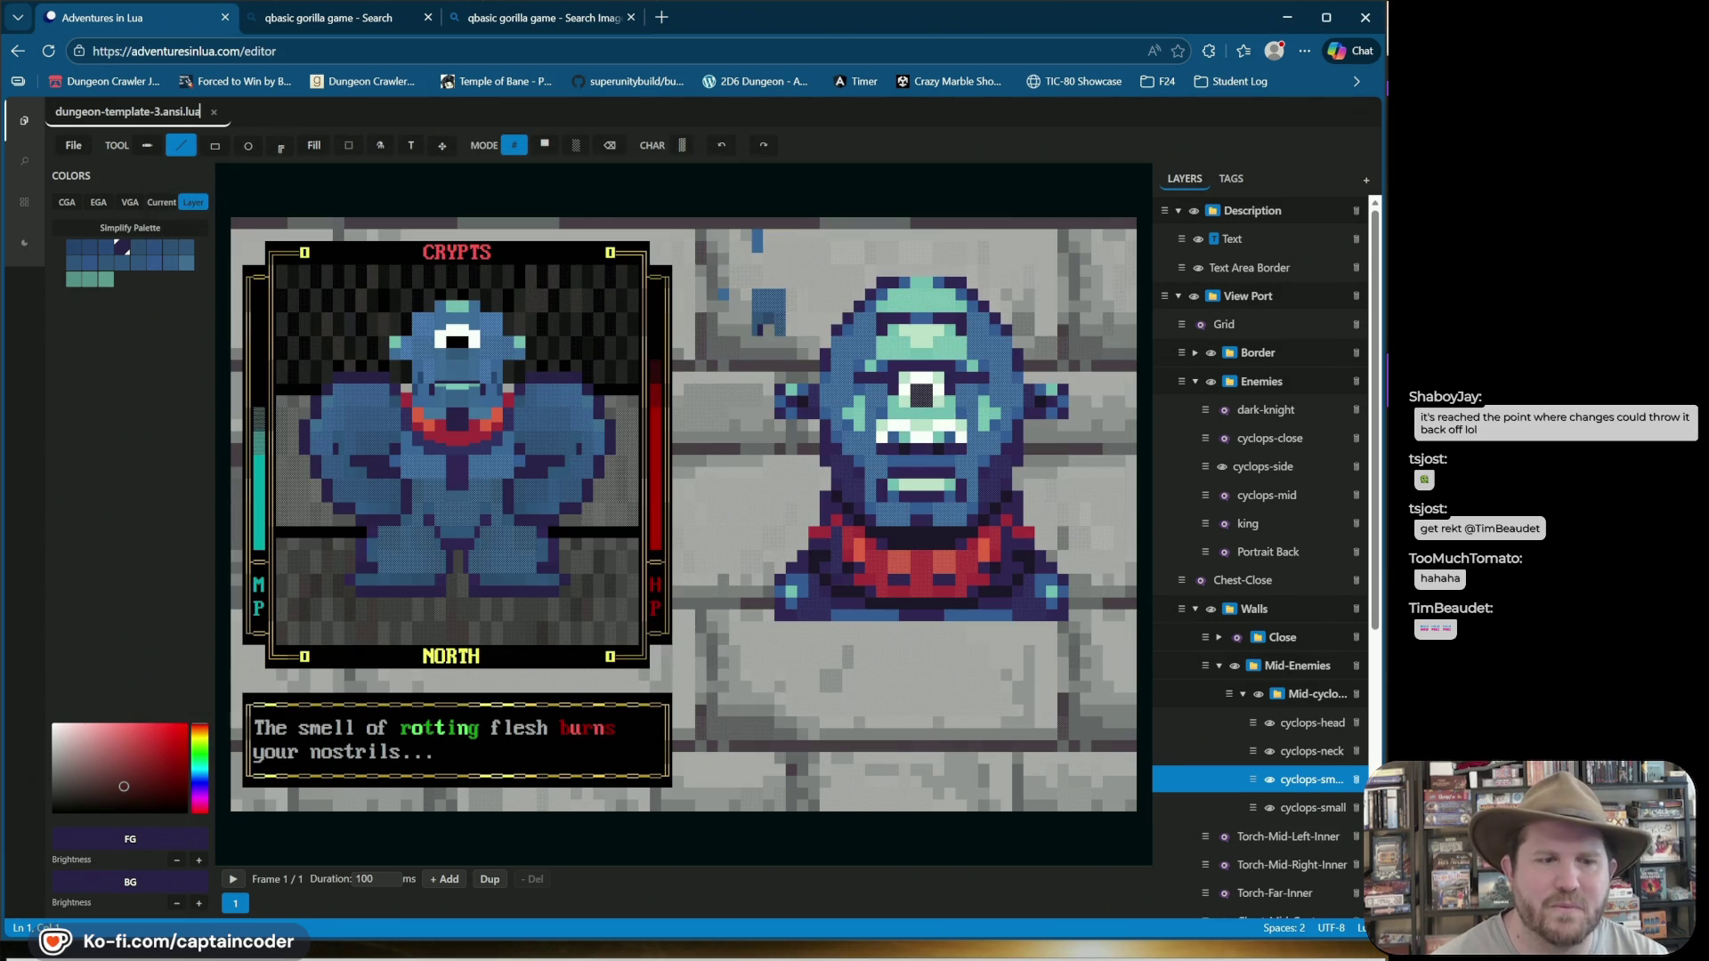
In a new Command Prompt, cd to Downloads, run bash dungeon-template-3.sh, then stop it with Ctrl+C.
key("super")
type("cmd")
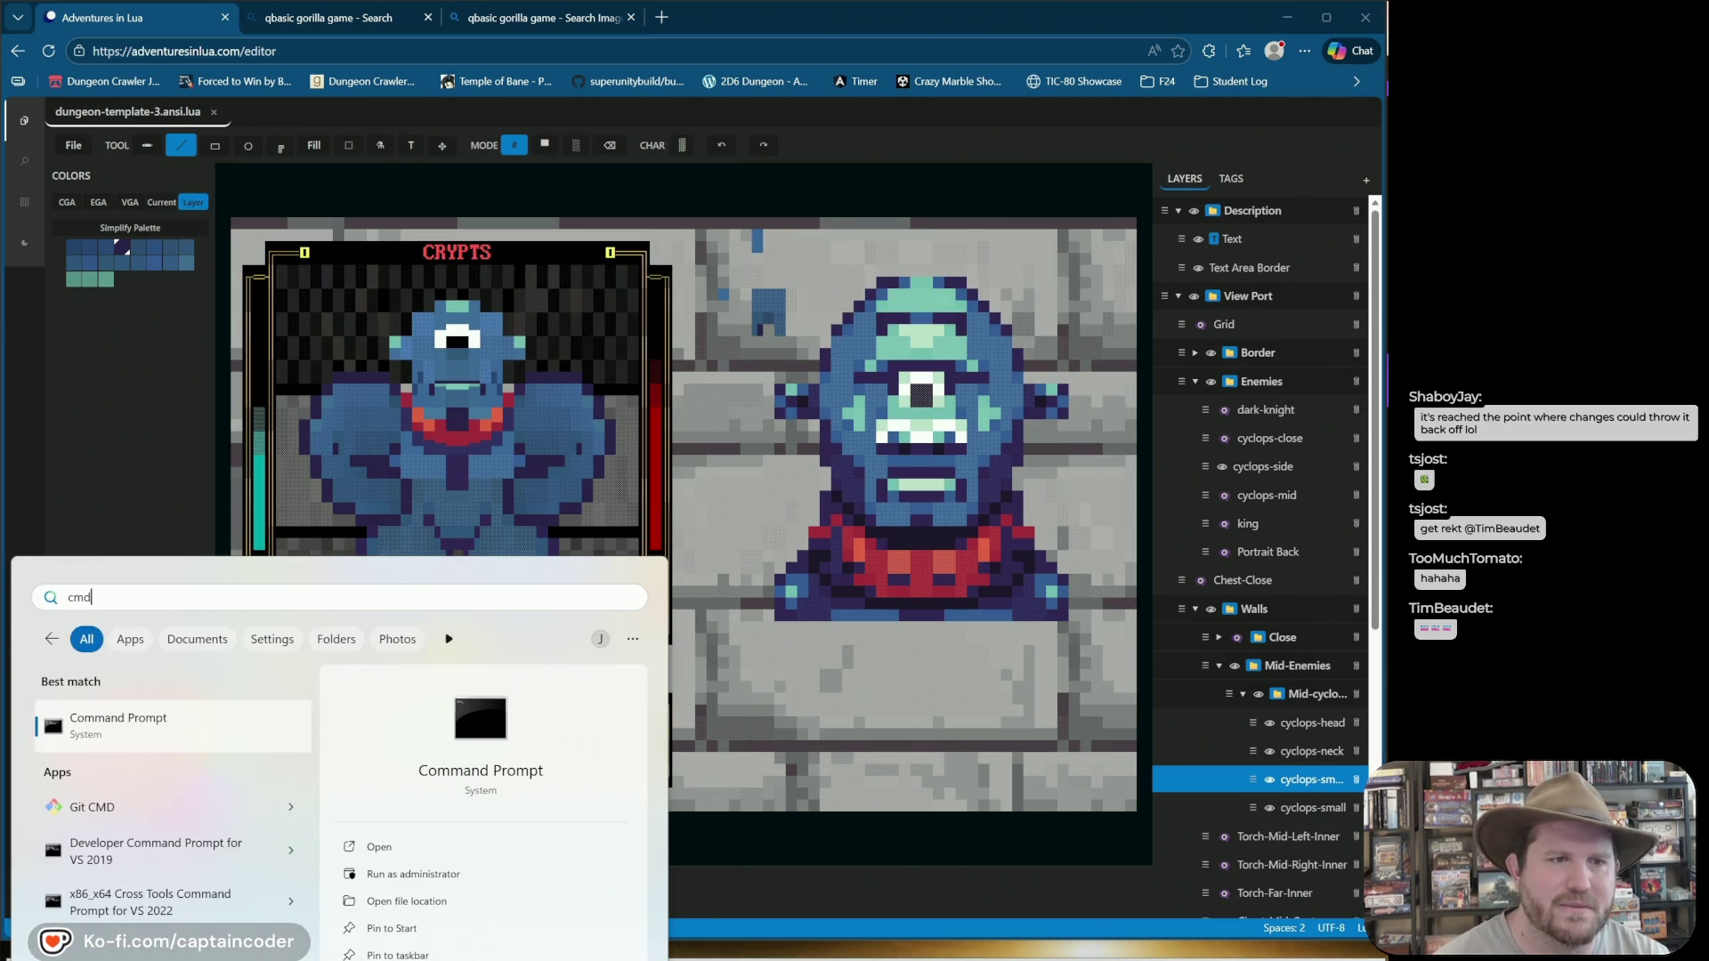
key("Return")
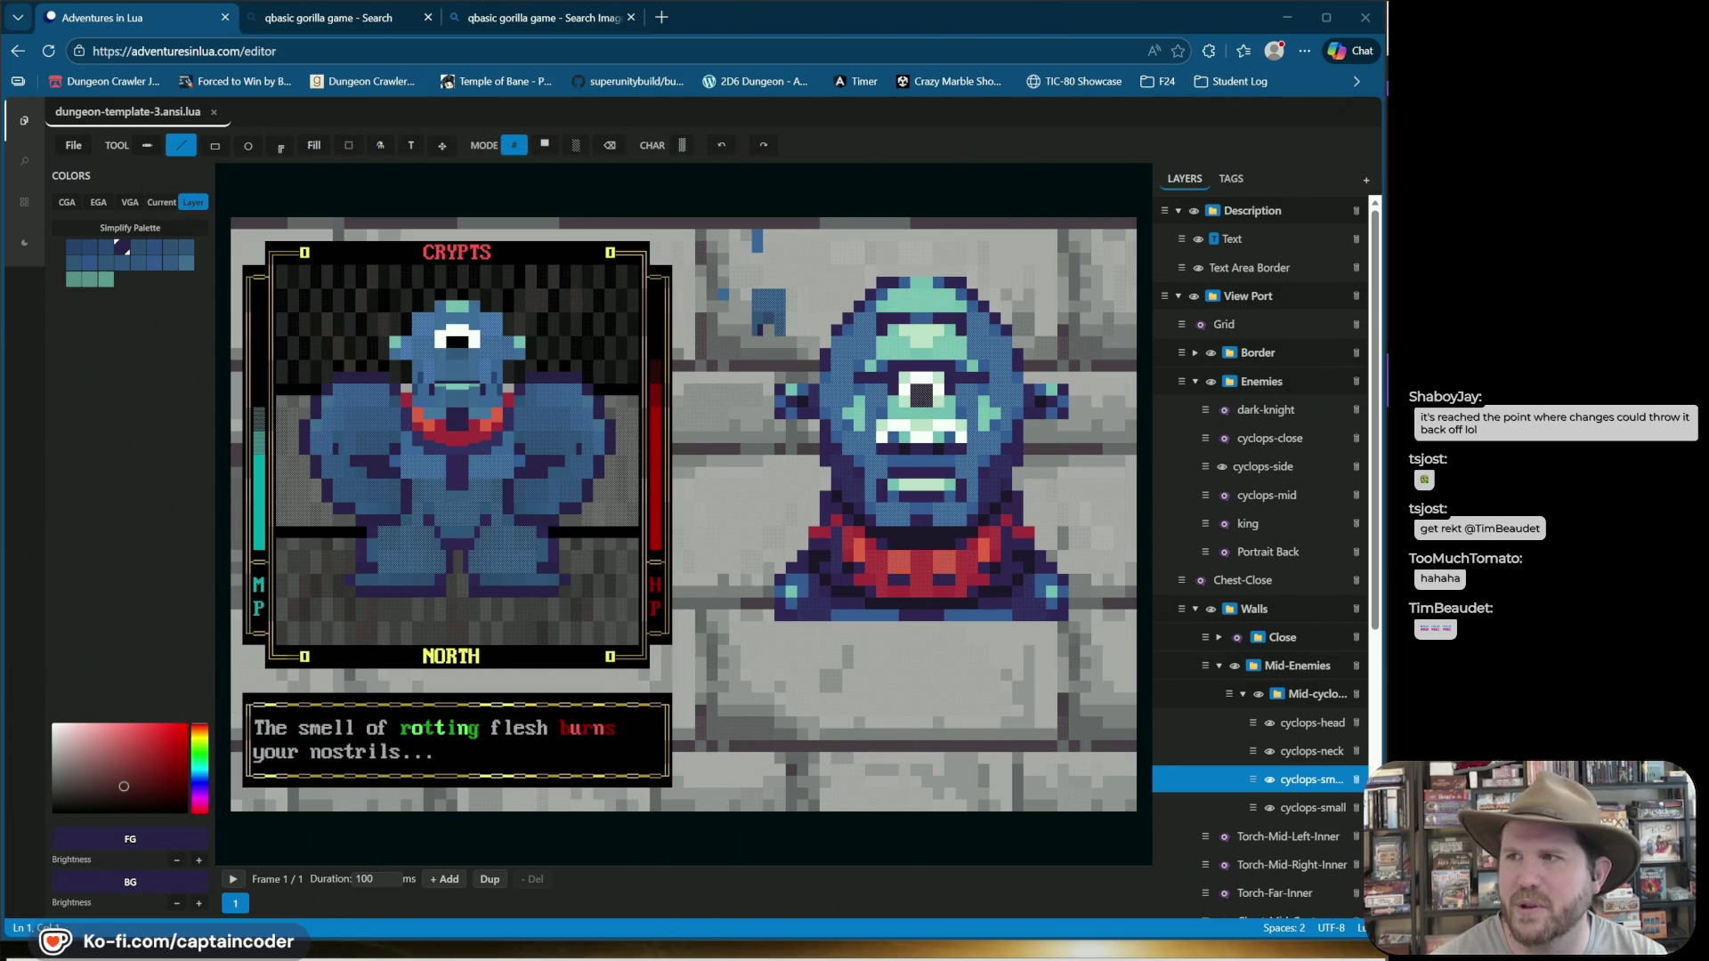
type("cd Downloads")
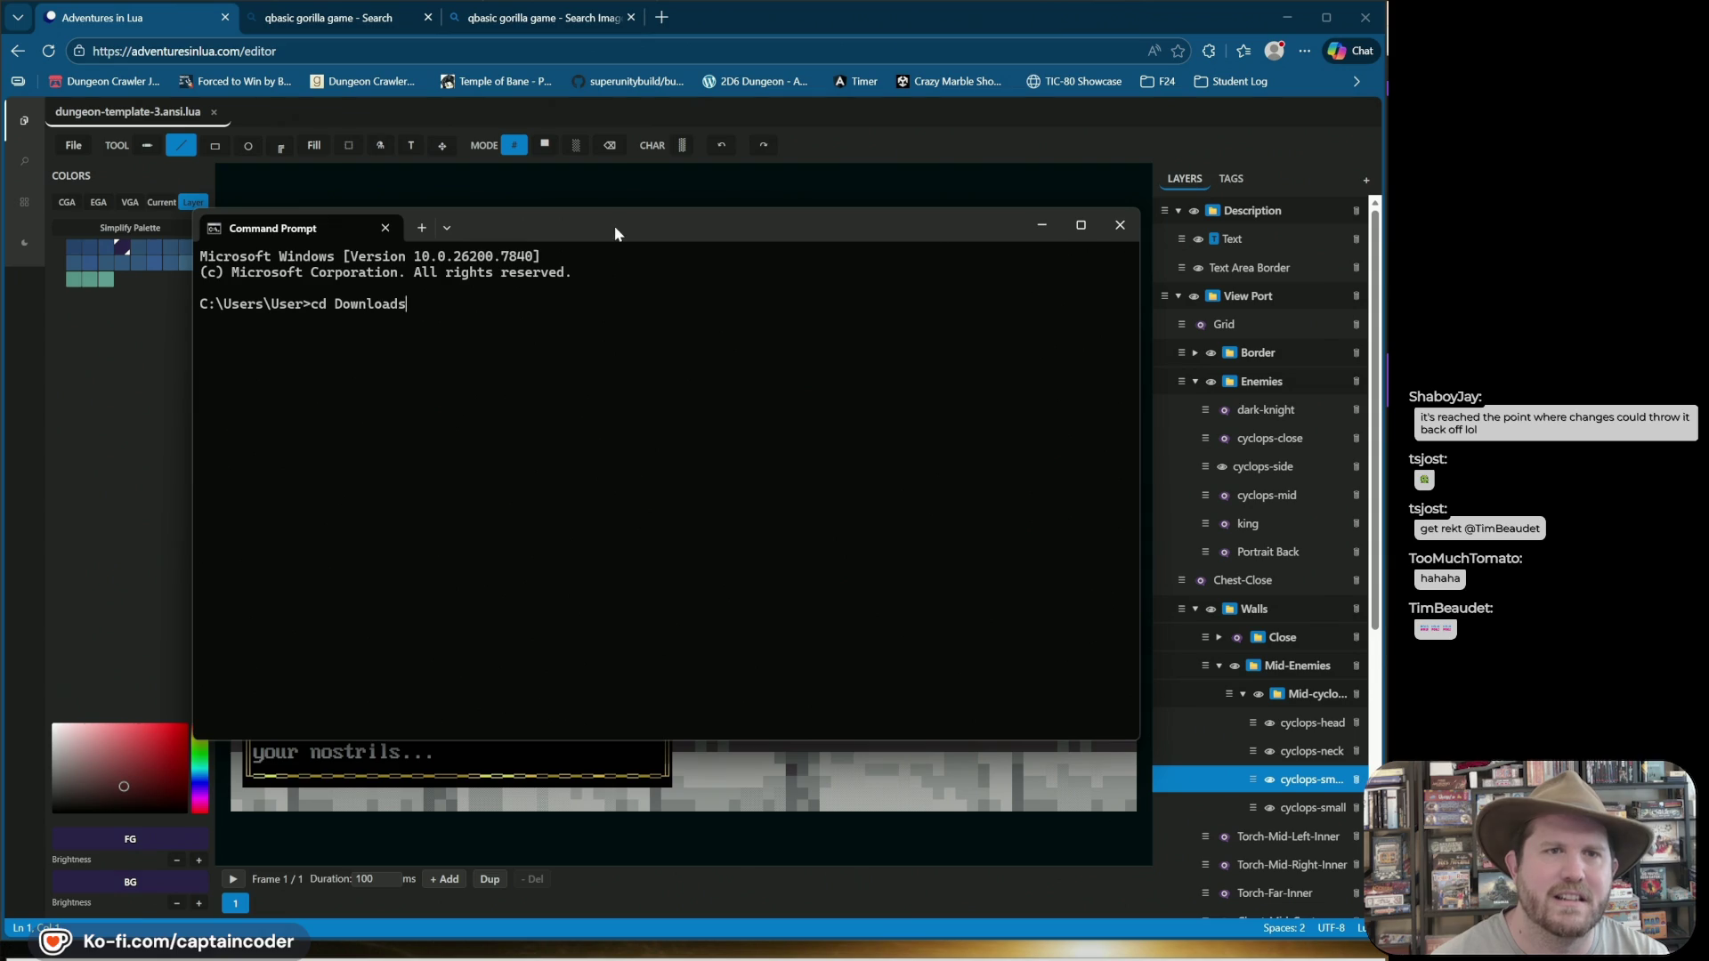
key("Return")
type("ash dun")
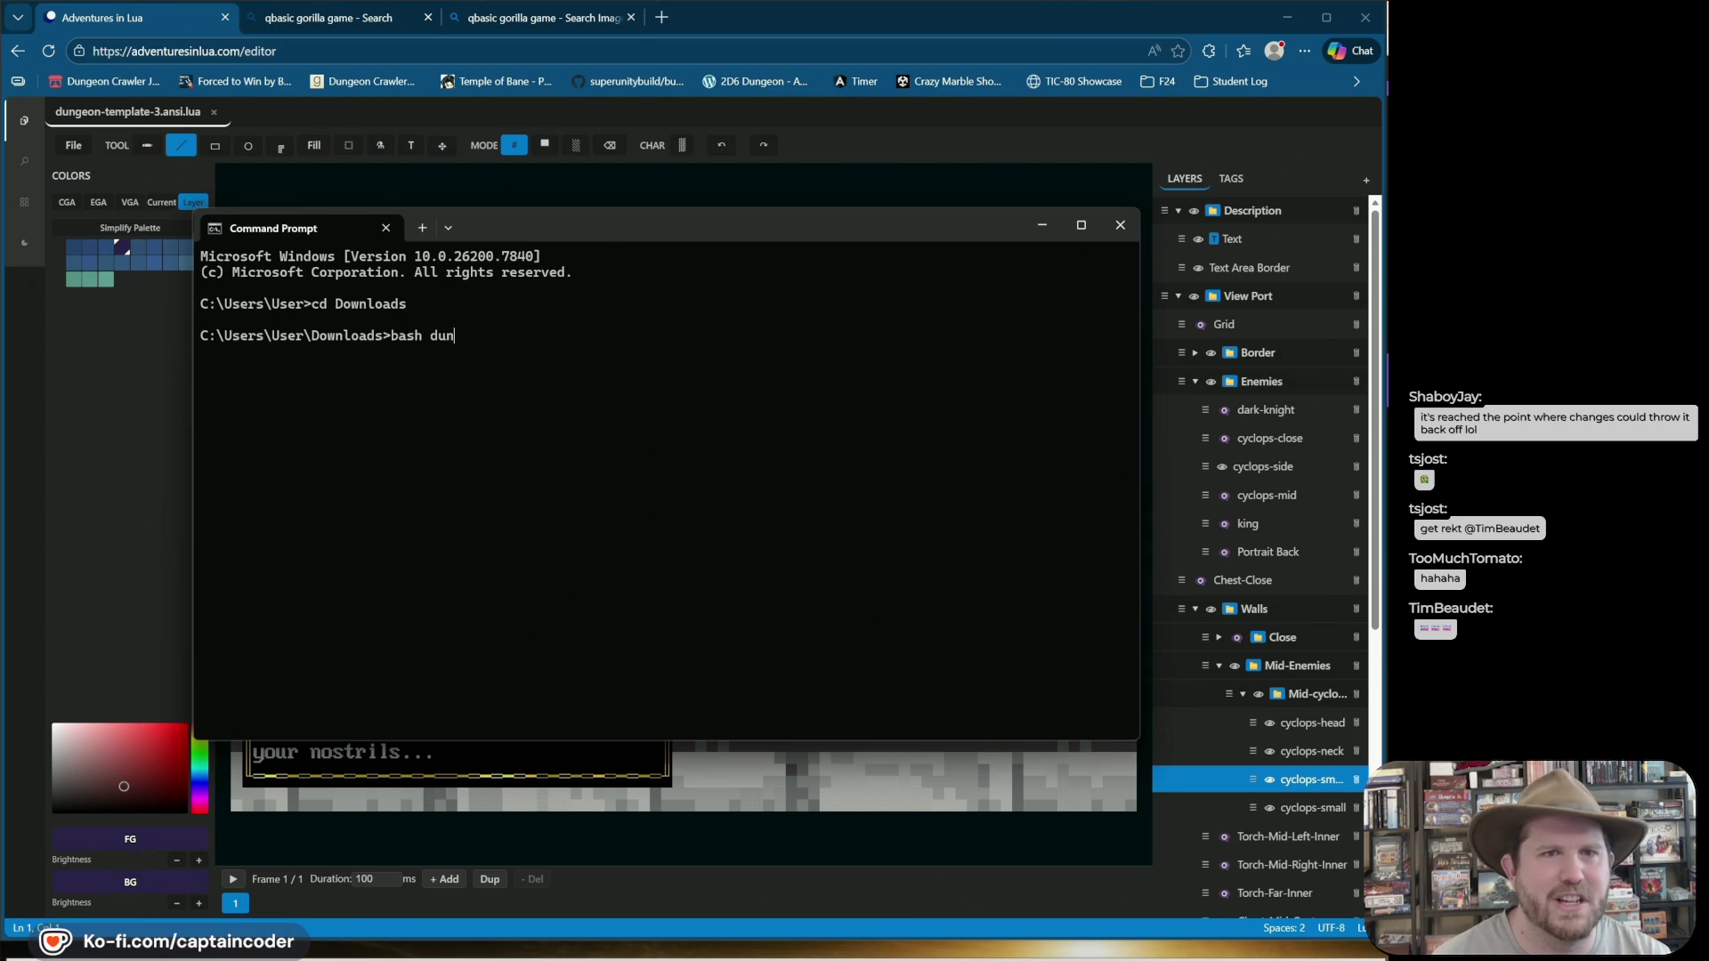
type("-3.sh")
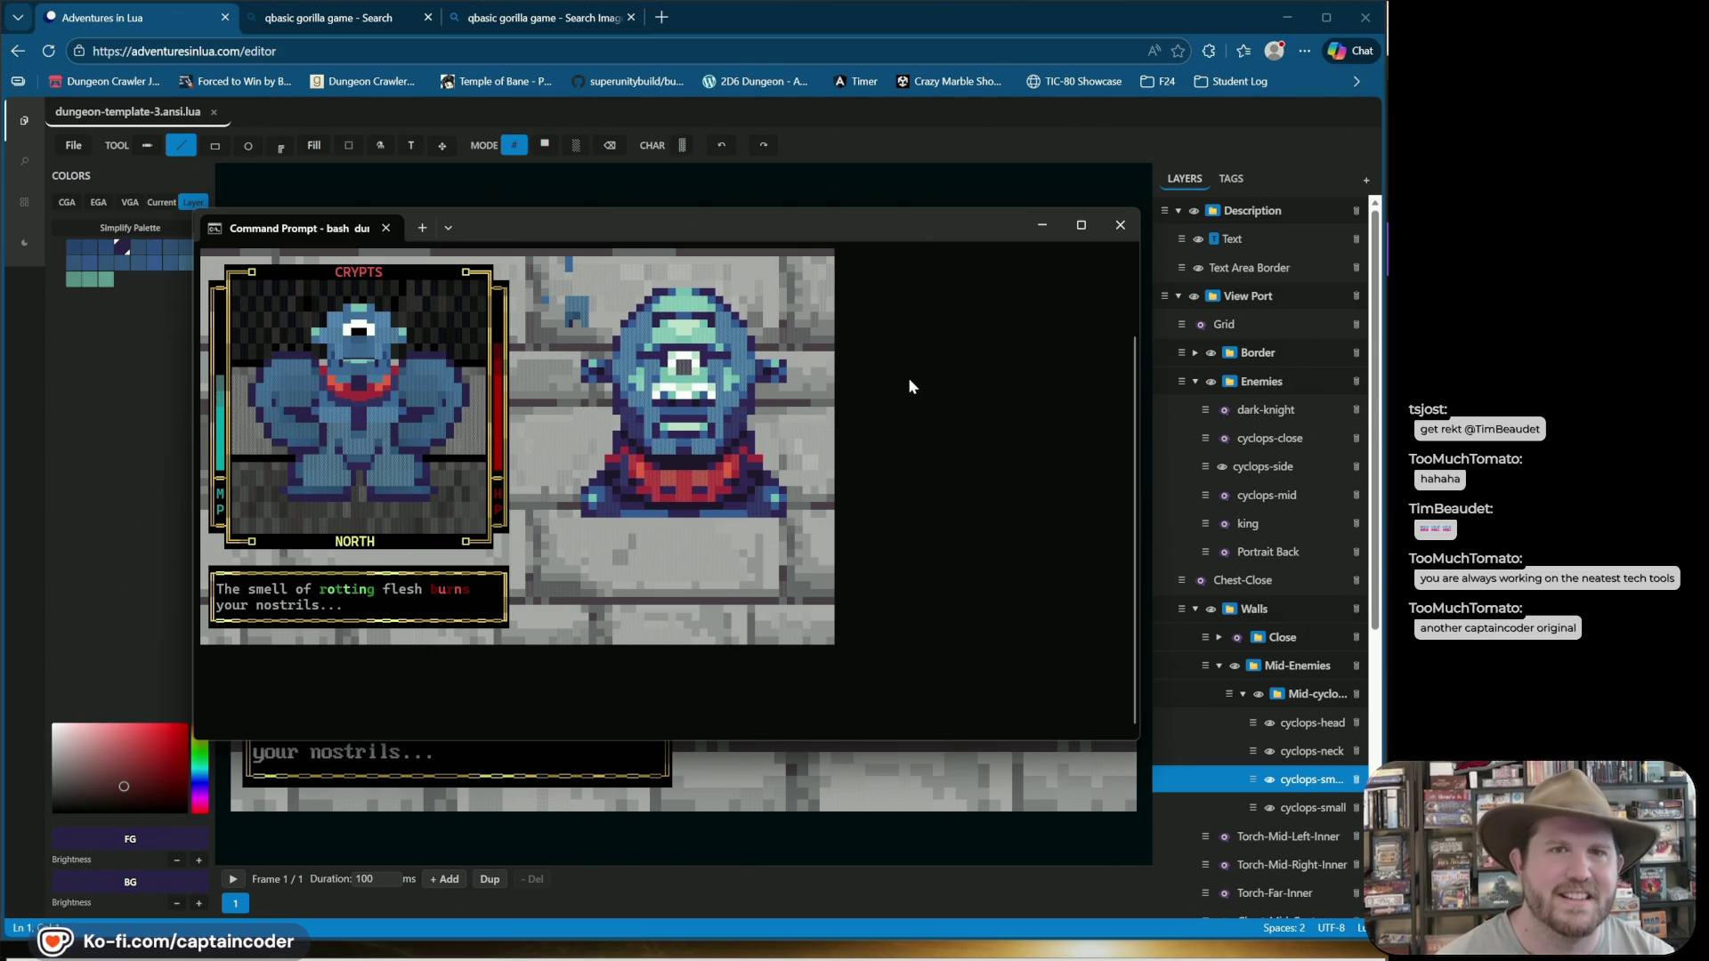
key("ctrl+c")
left_click_drag(841, 238, 1708, 241)
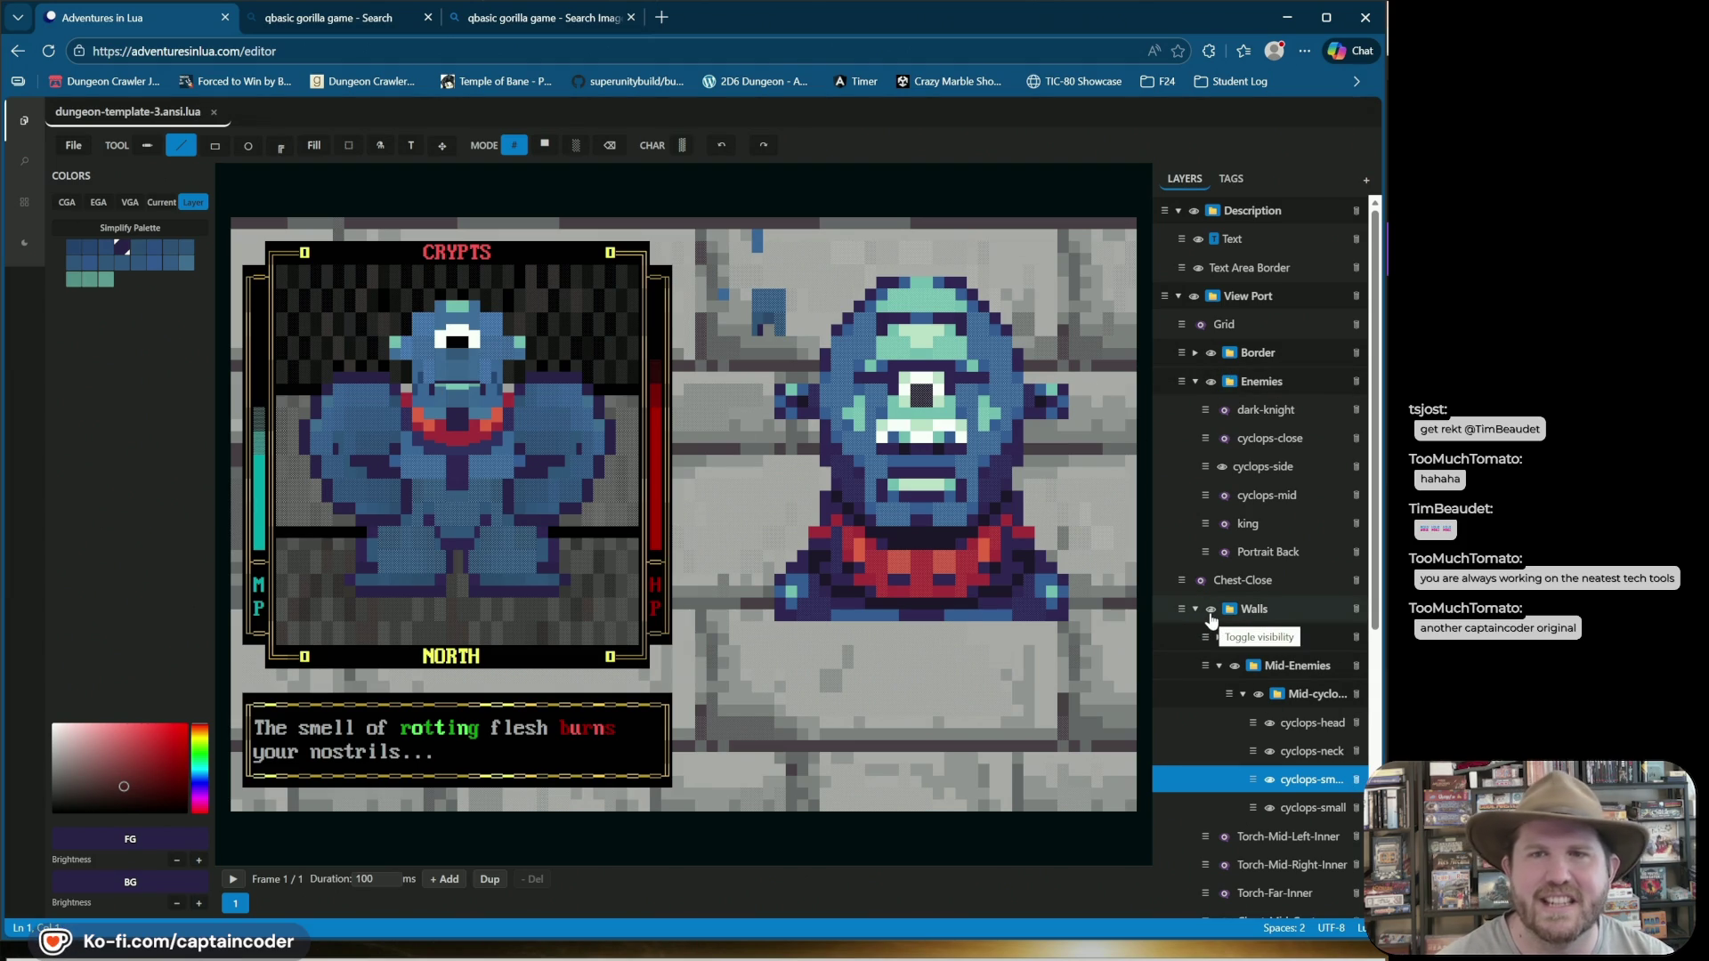
Glance at the tags list, then show and expand the Close walls group in the layer list.
left_click(1247, 180)
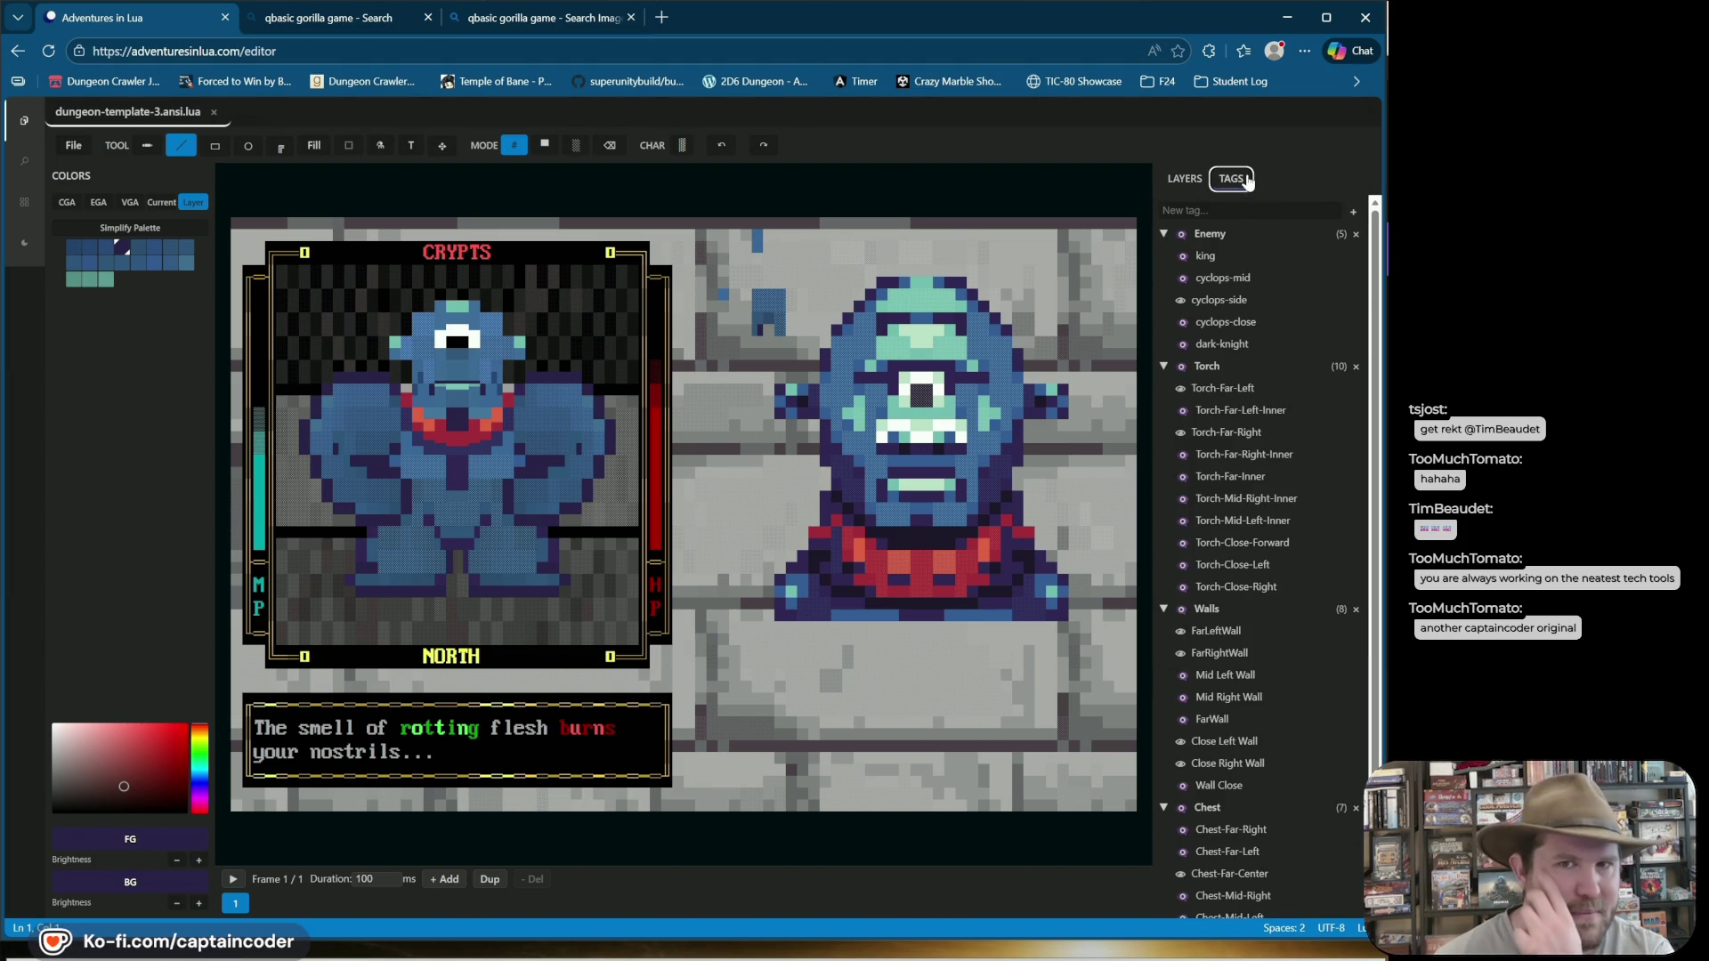
left_click(1185, 178)
left_click(1237, 637)
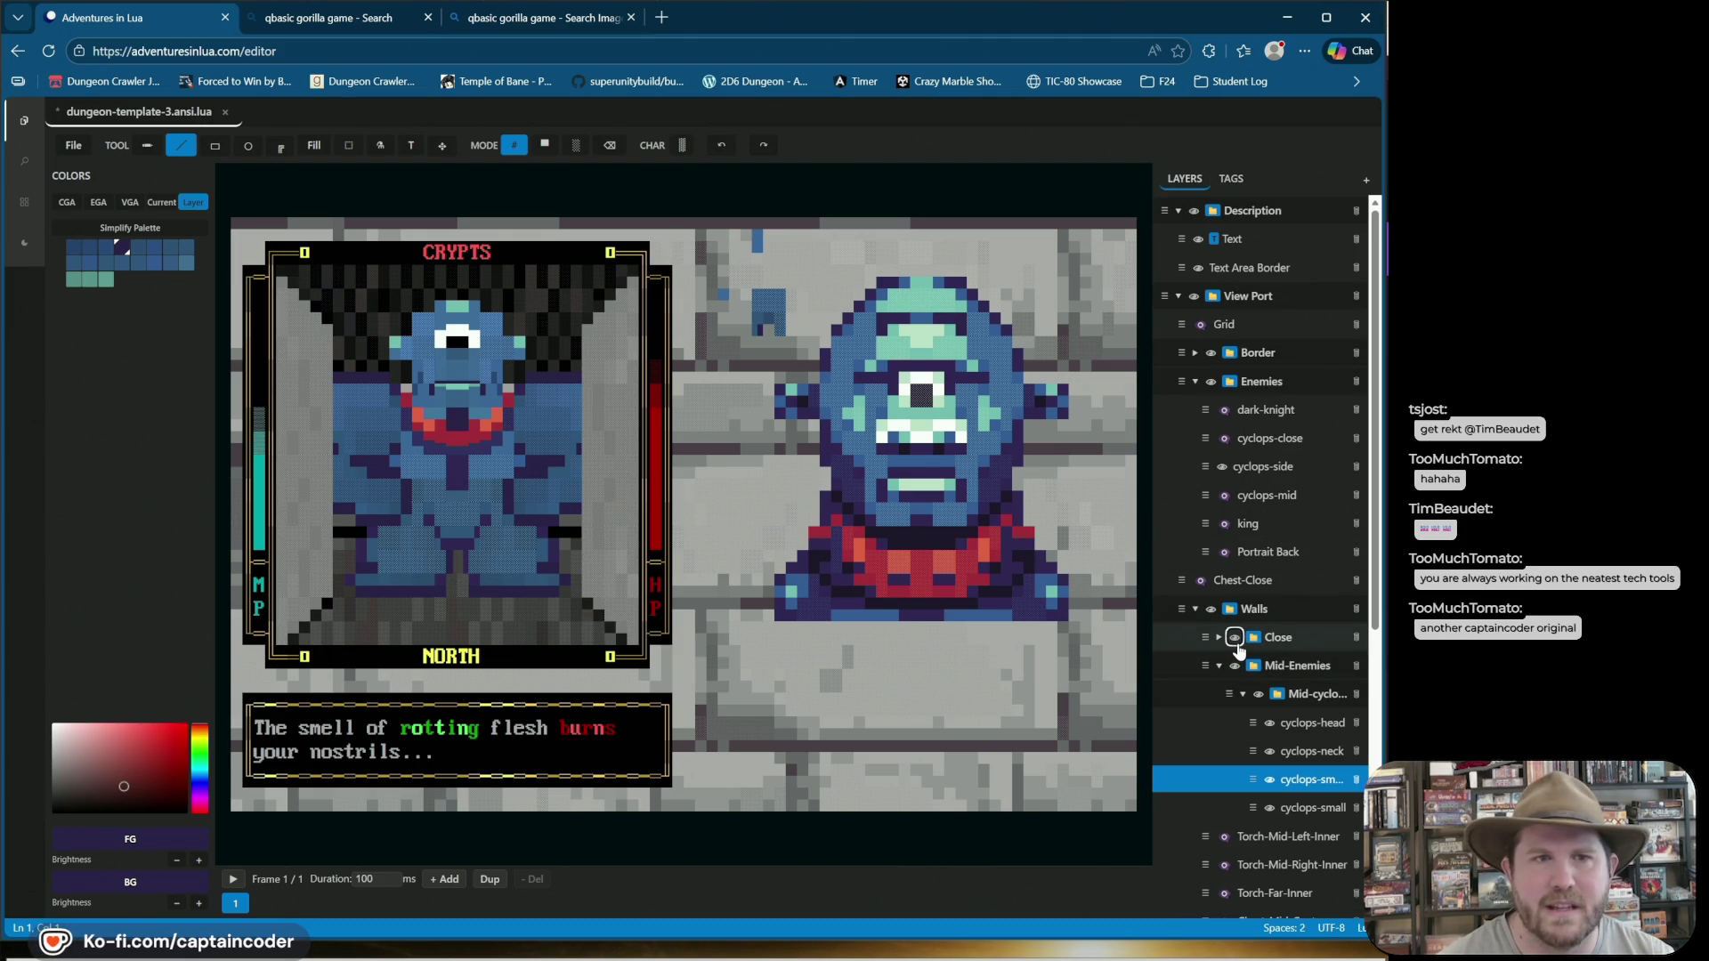
left_click(1219, 637)
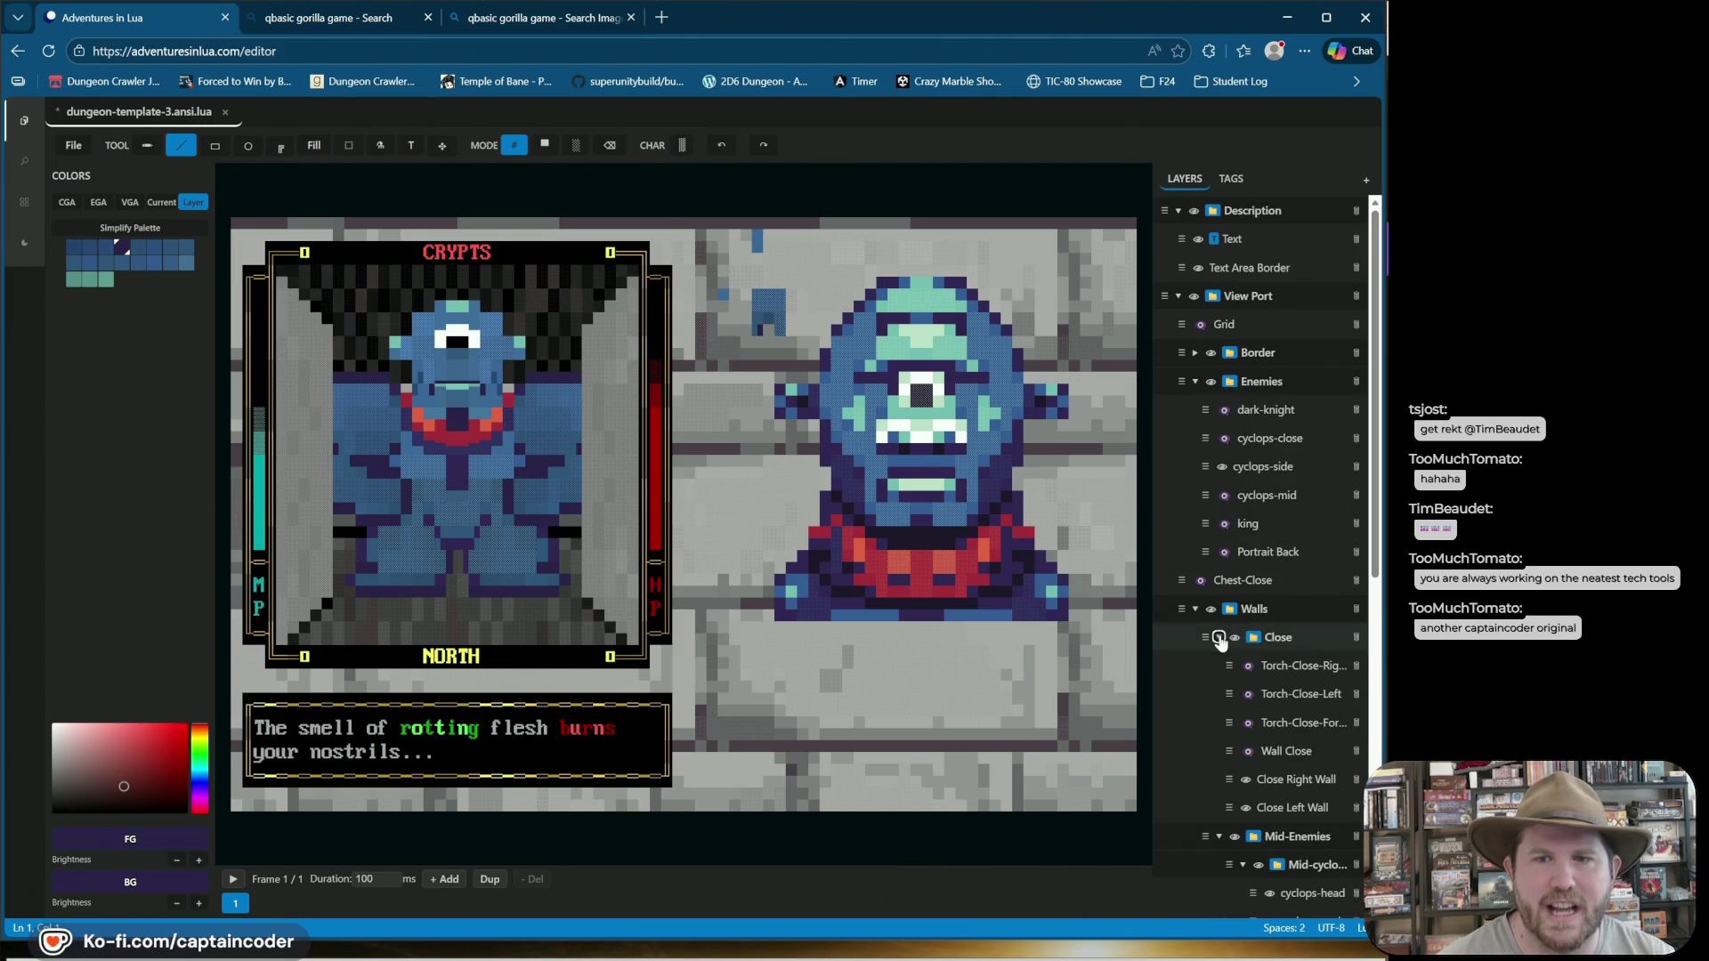
Toggle Wall Close and cyclops-close on and off to compare, leaving both hidden.
left_click(1246, 753)
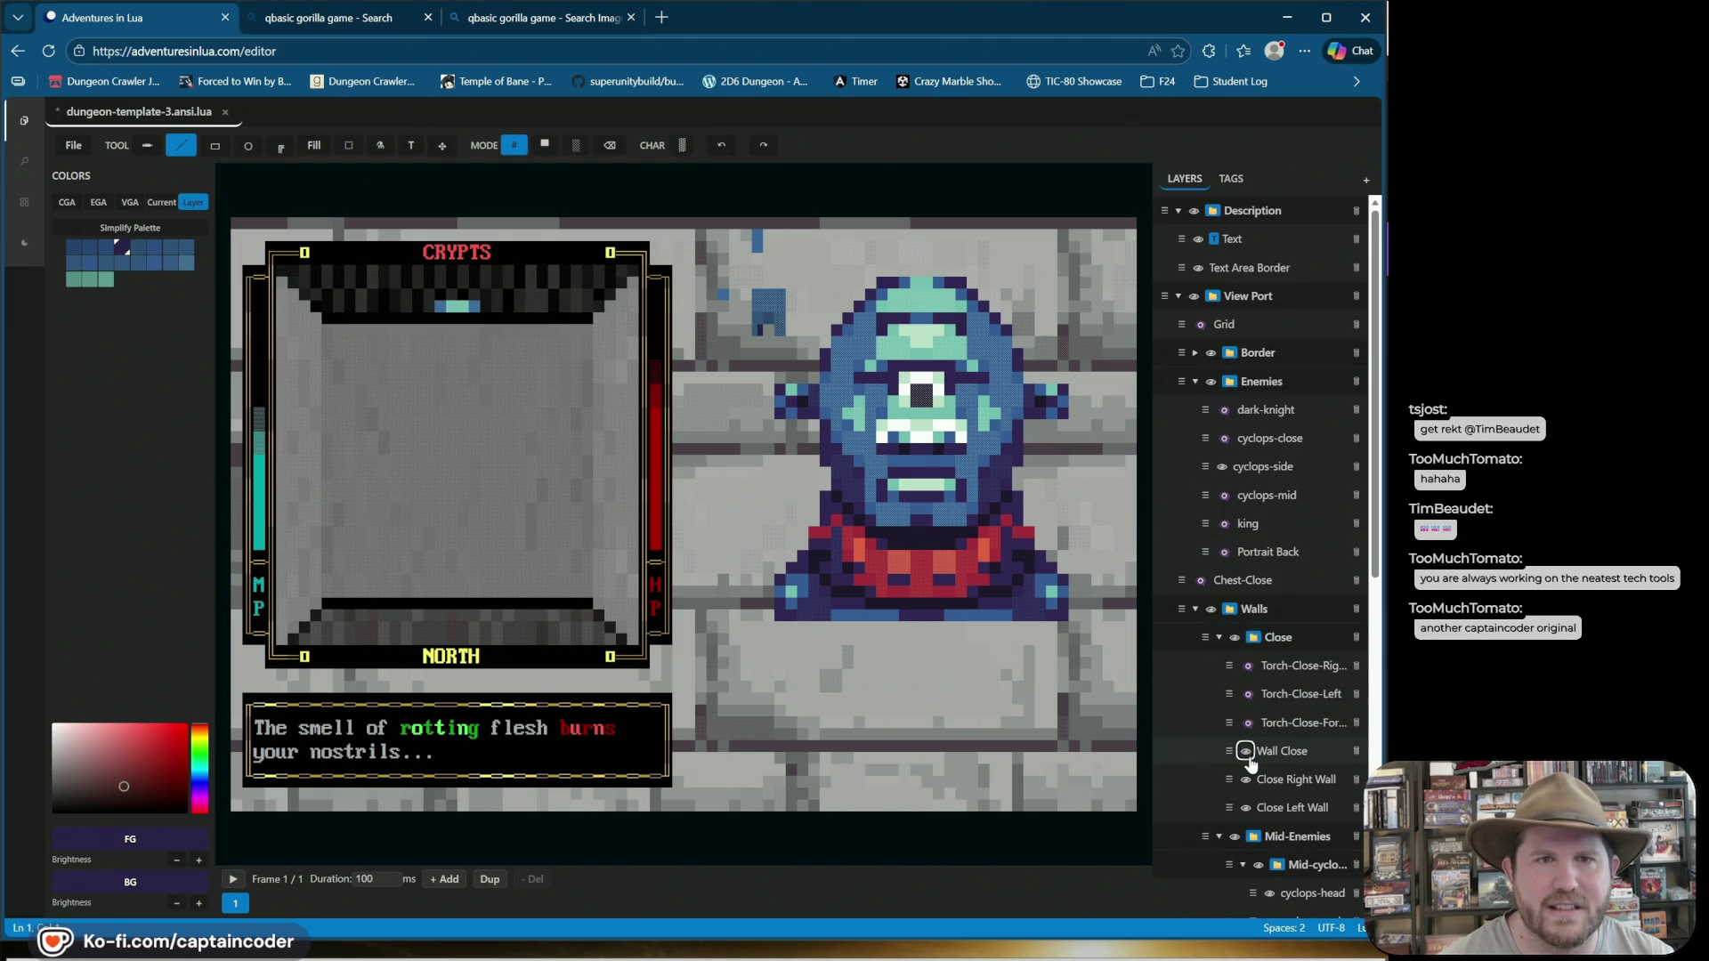
left_click(1246, 752)
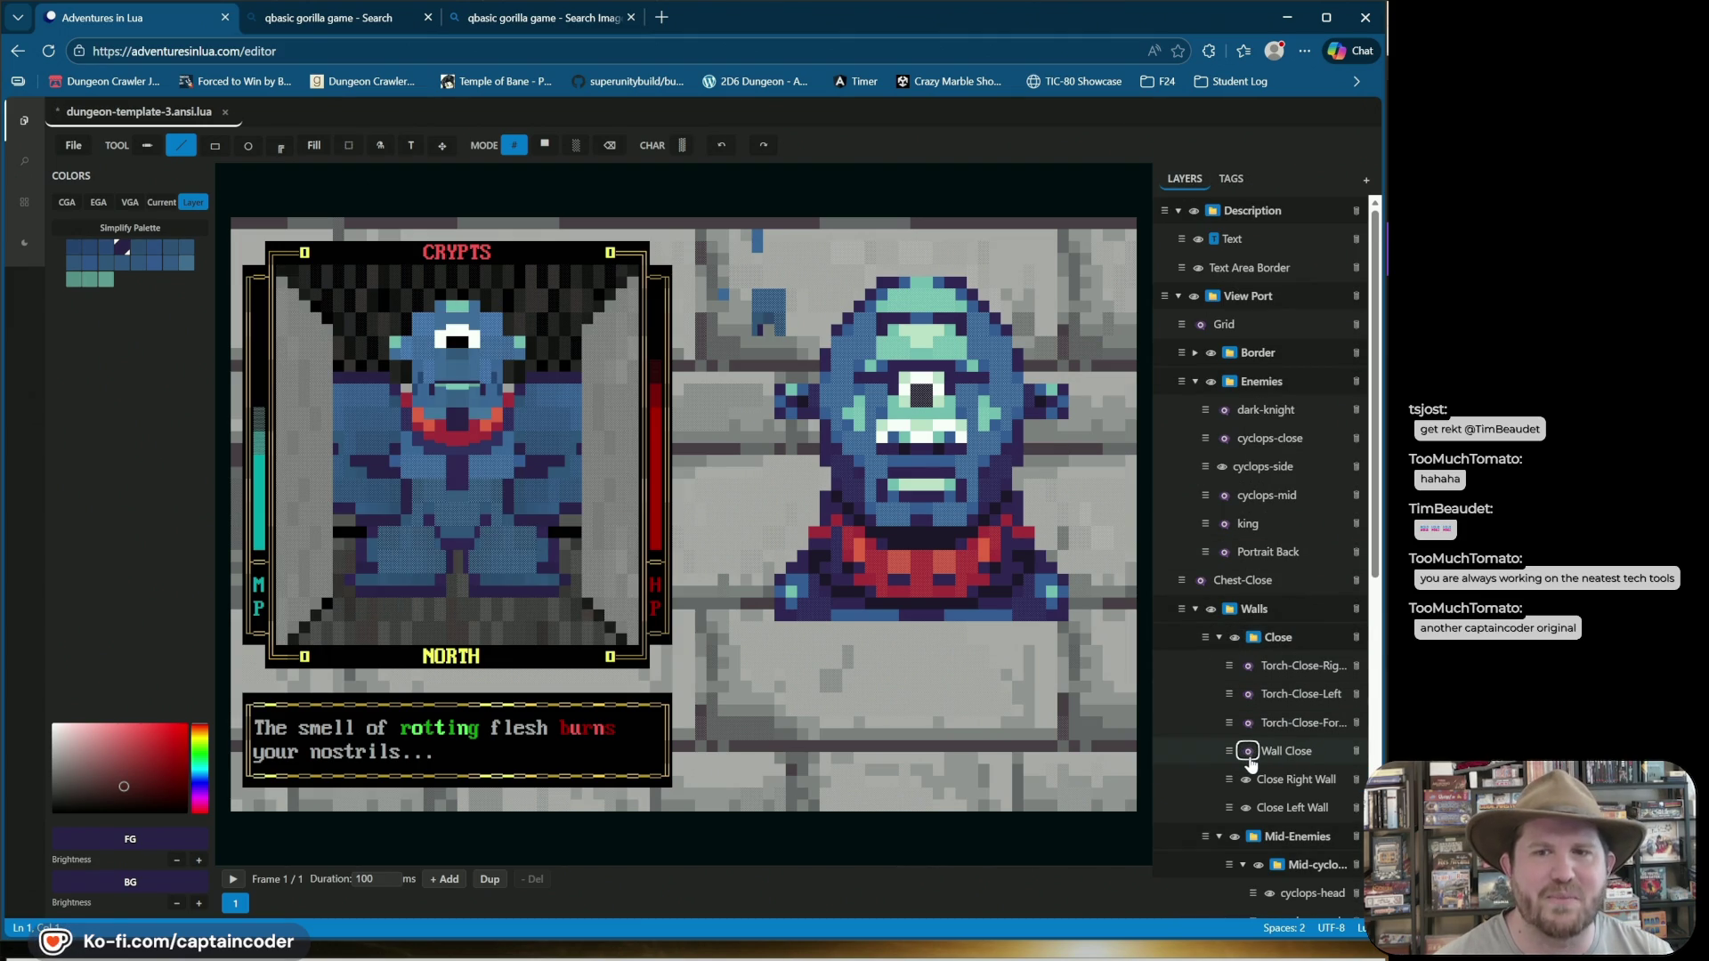
left_click(1246, 752)
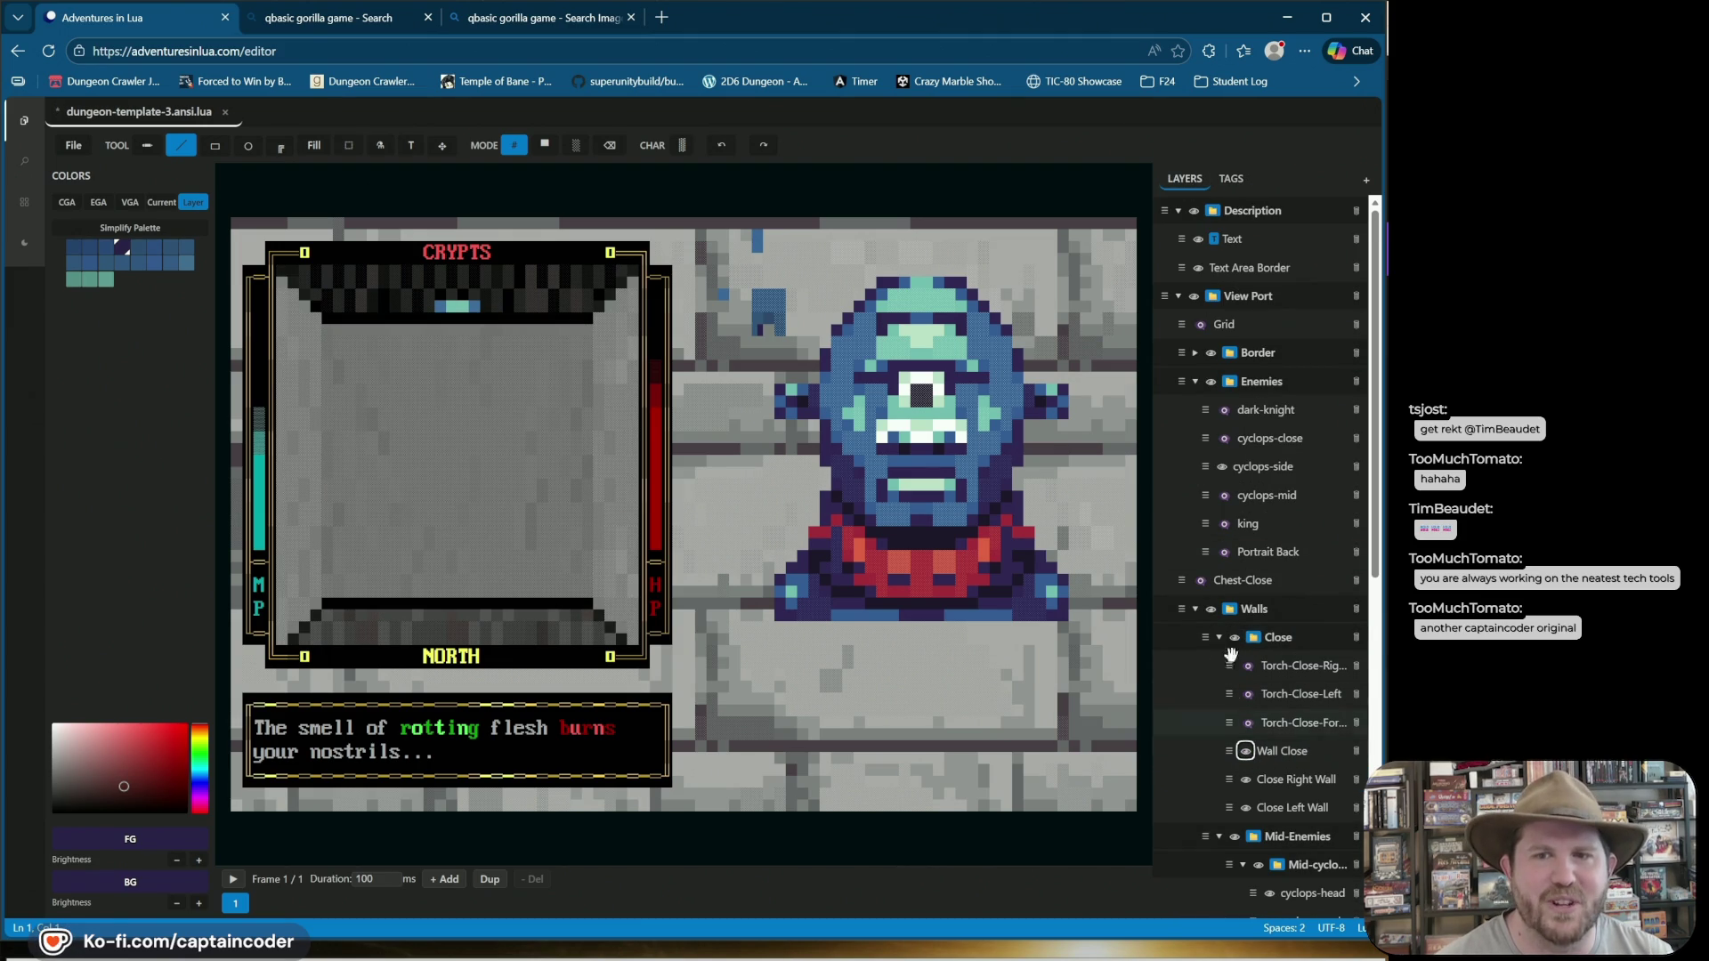
left_click(1223, 438)
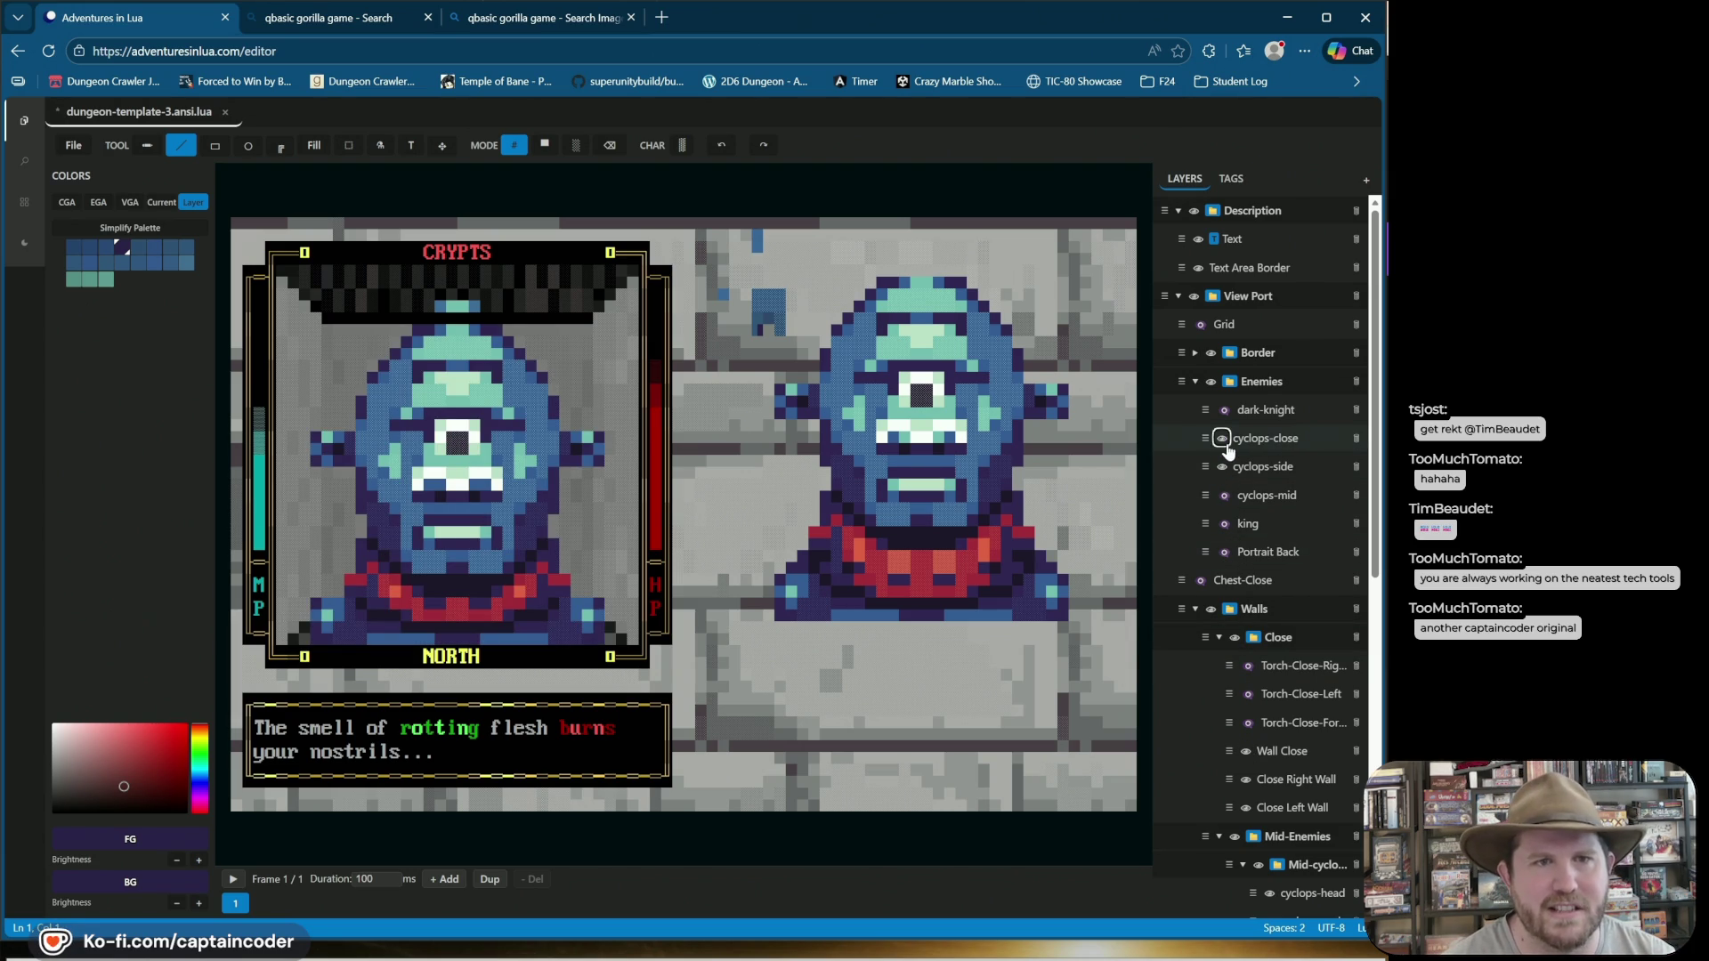
left_click(1224, 438)
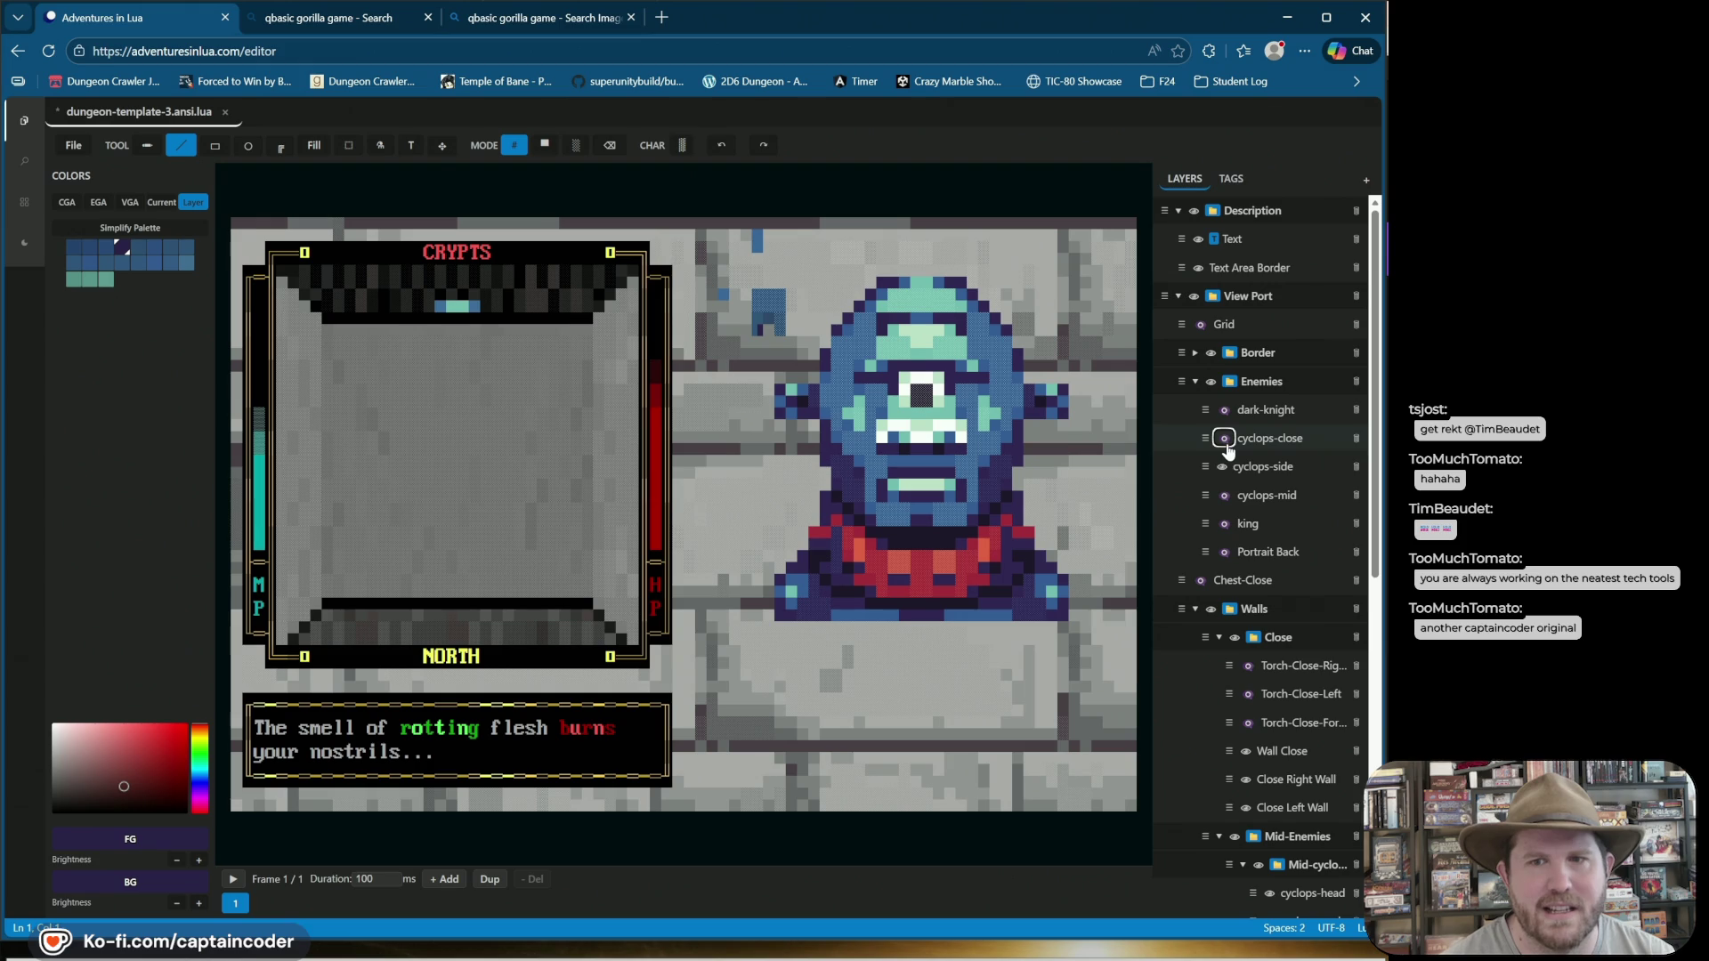
left_click(1247, 751)
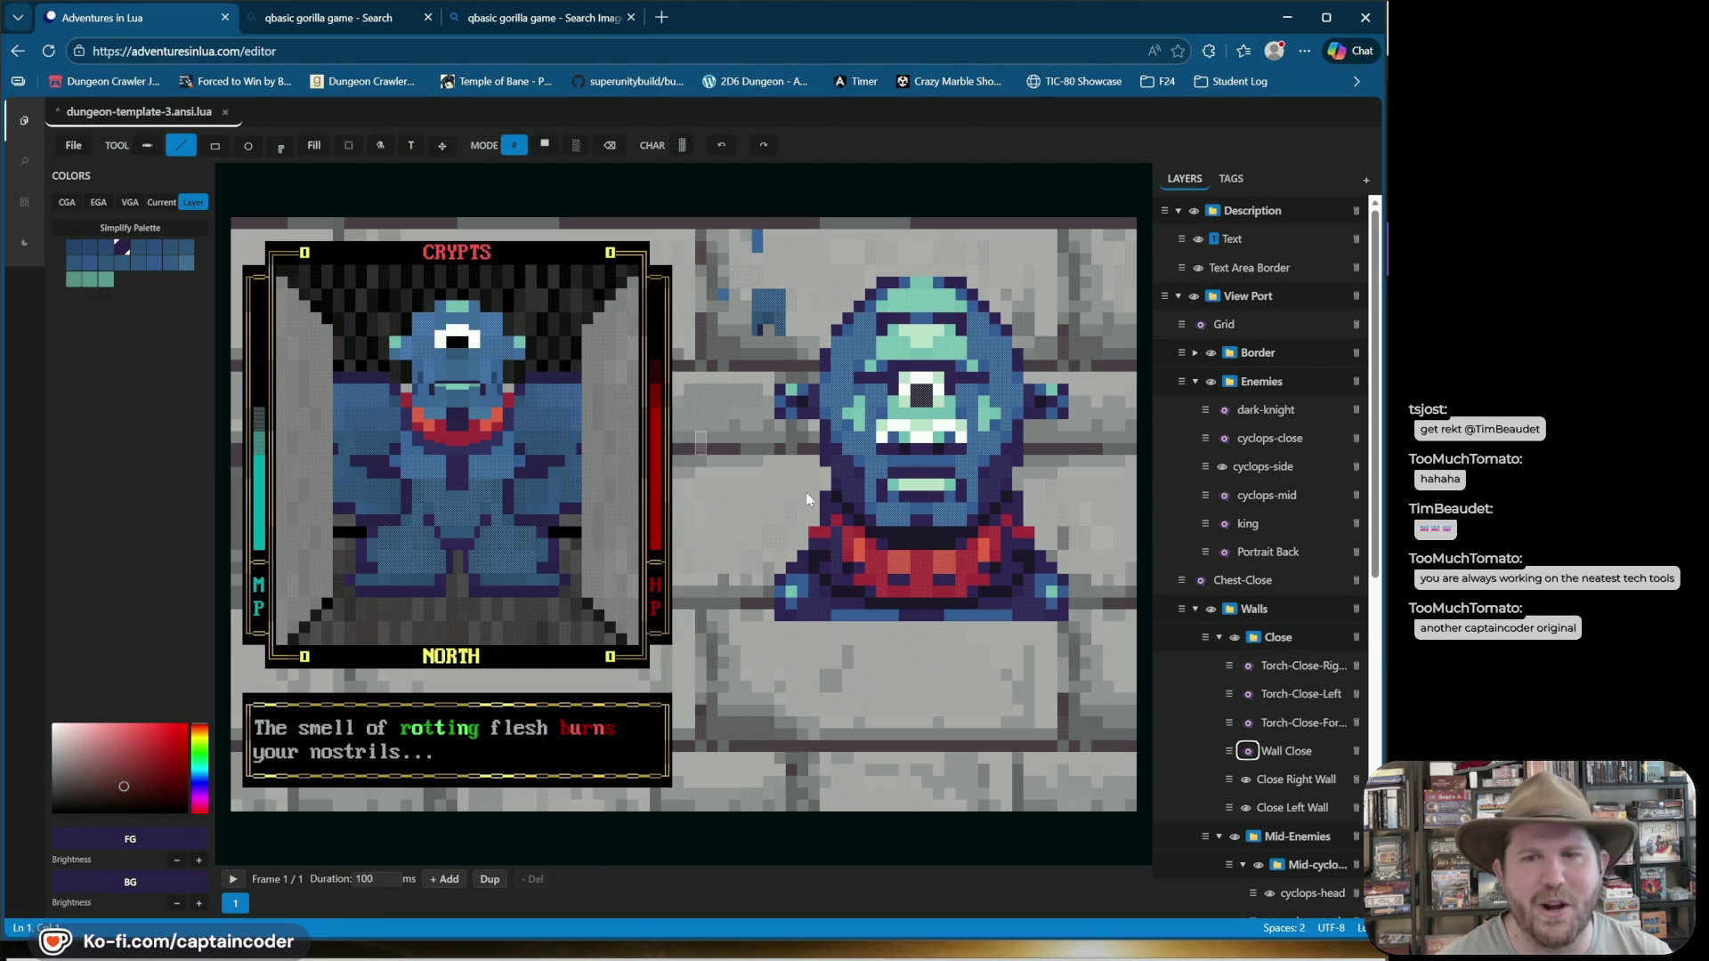
Flip Close Right Wall off and on, hide the whole Close group, and collapse Enemies.
left_click(1246, 781)
left_click(1246, 781)
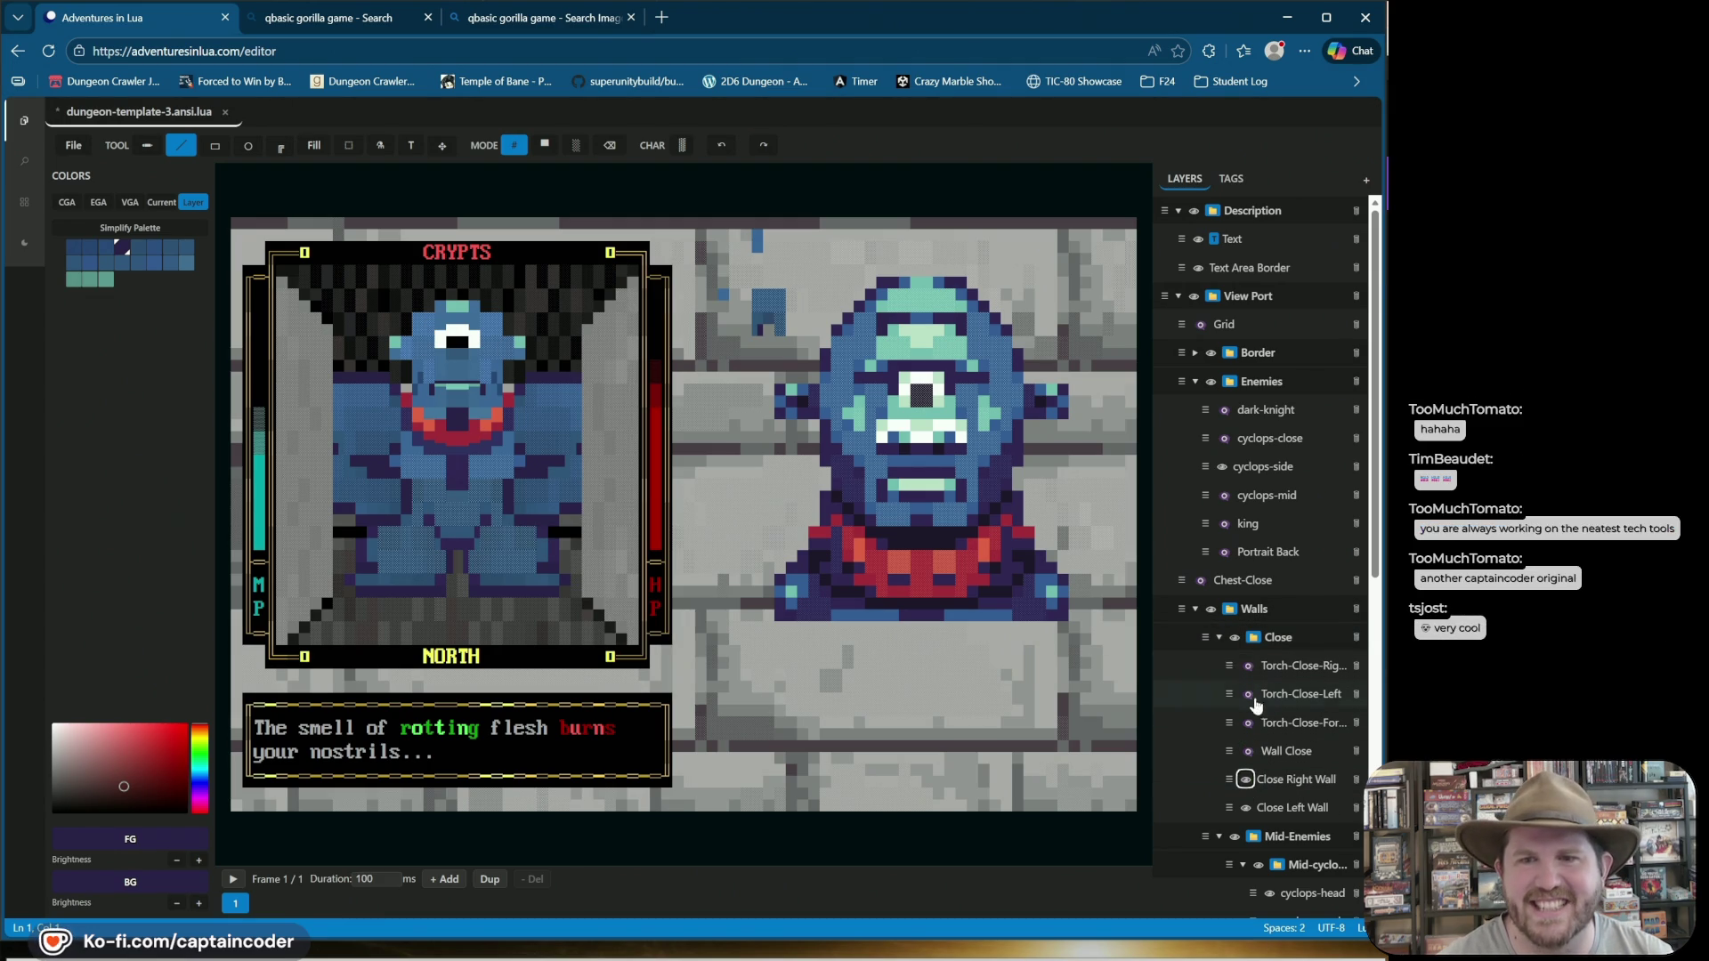
left_click(1235, 639)
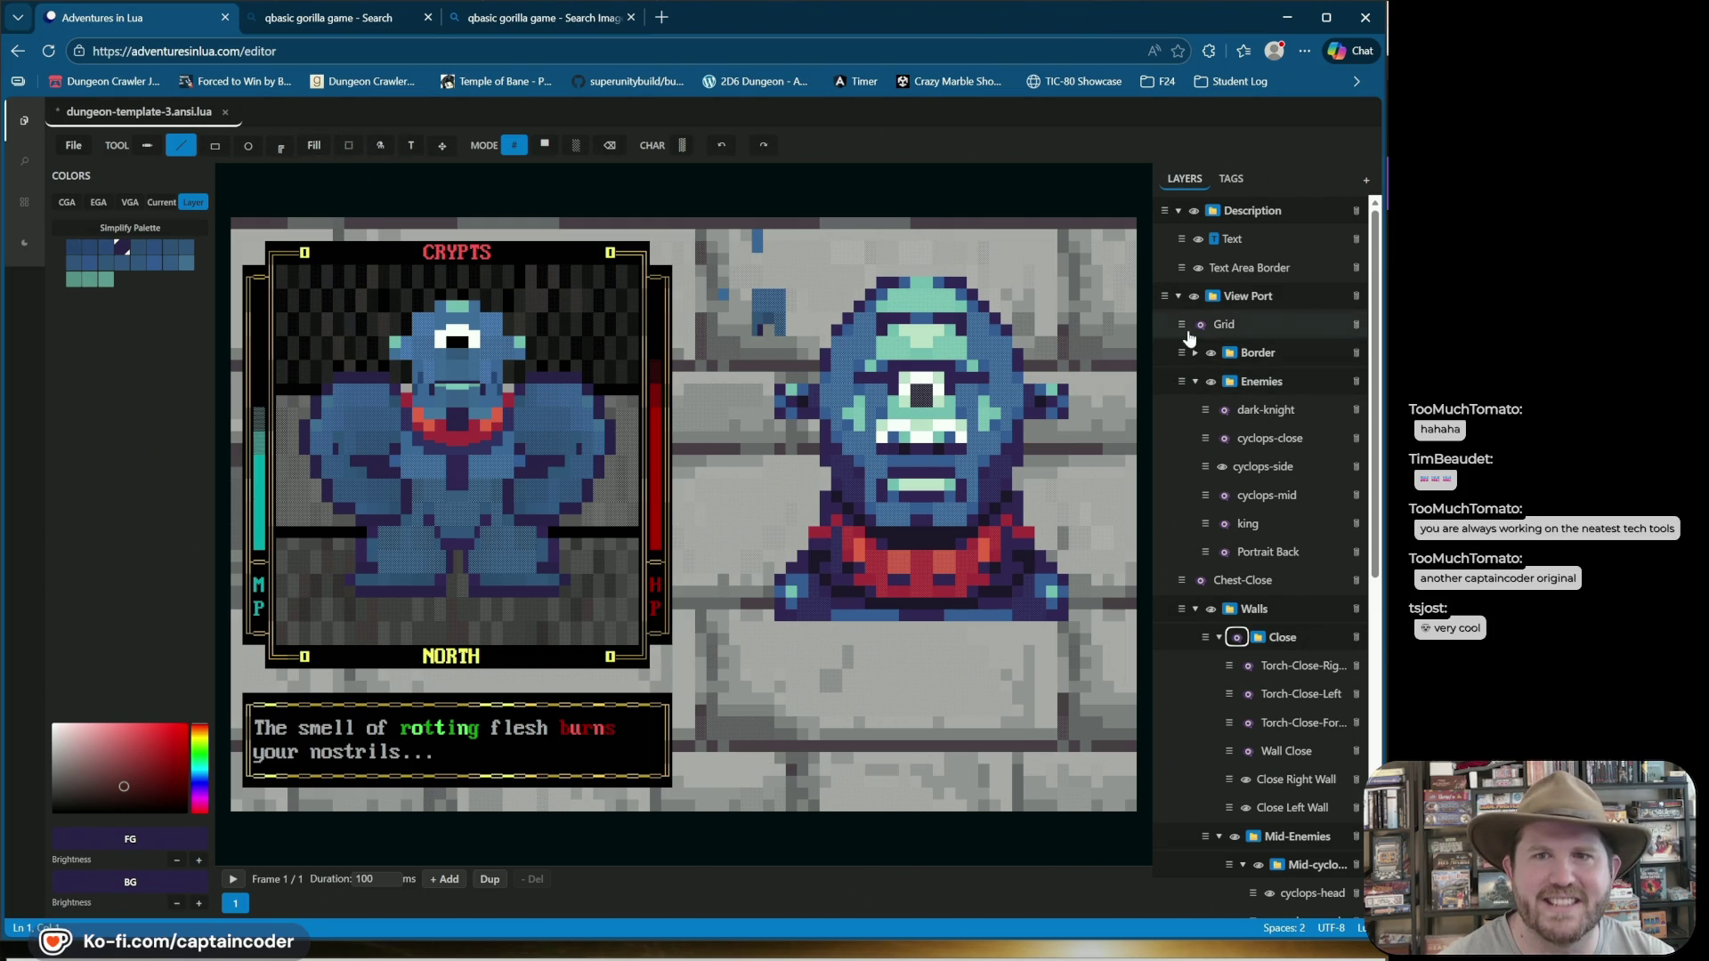
left_click(1194, 382)
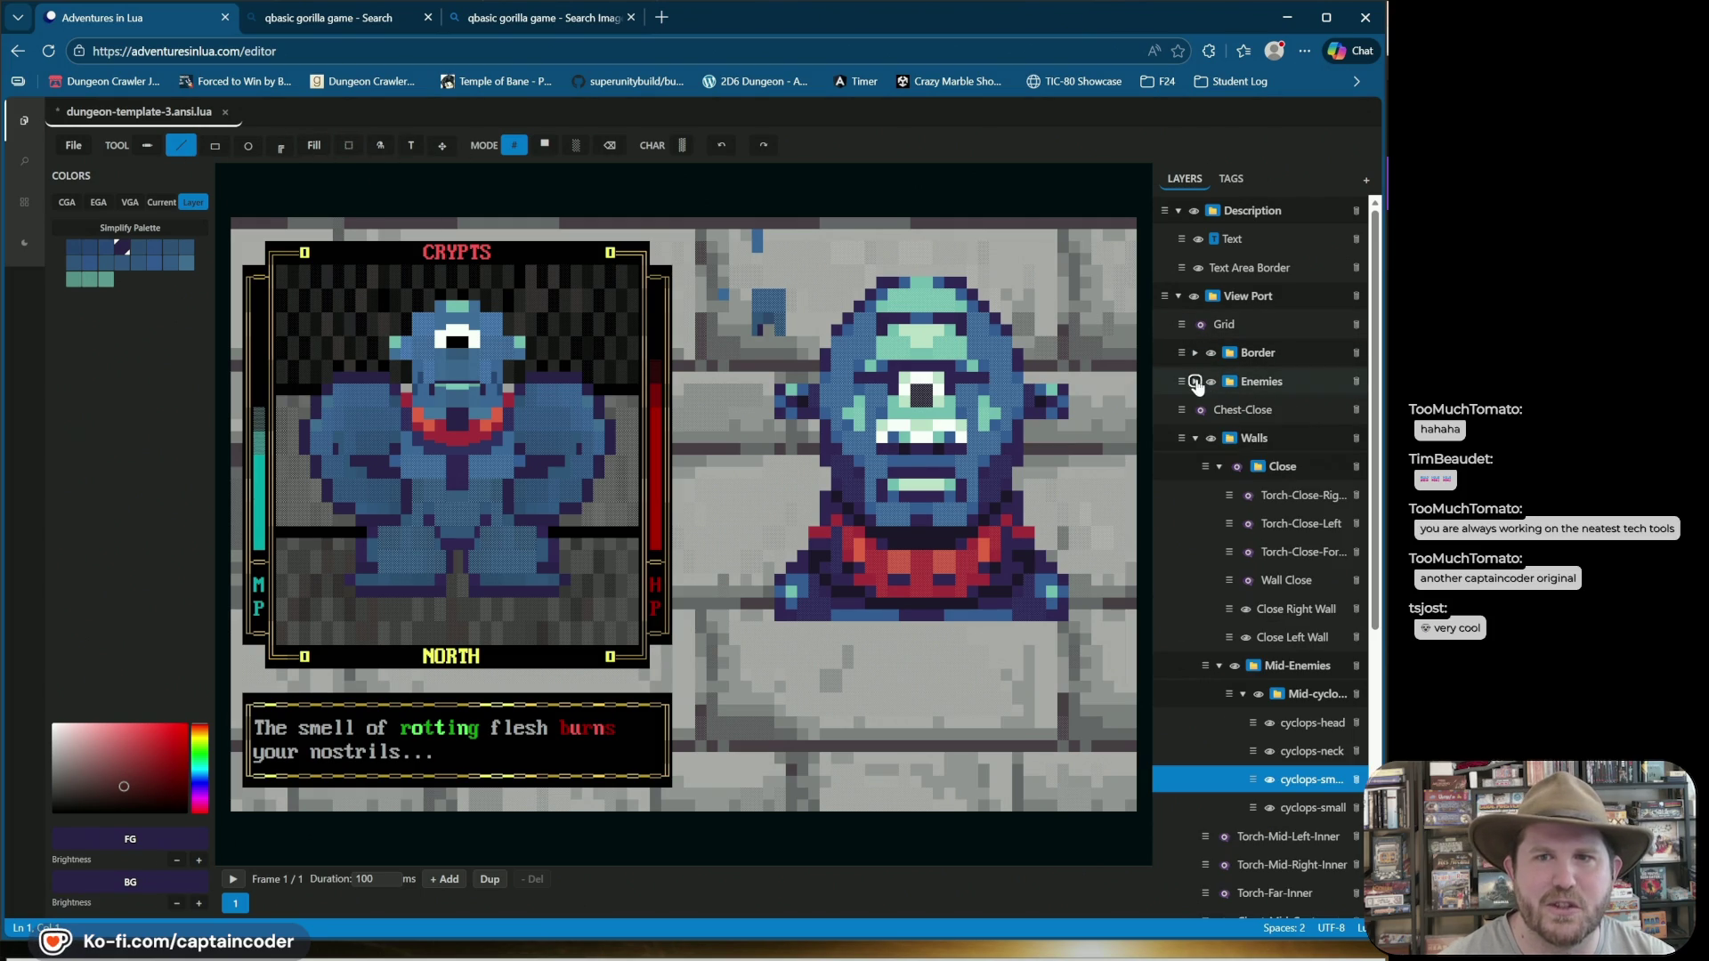
Collapse the Close group and toggle the cyclops-head and cyclops-neck layers to compare.
left_click(1217, 467)
left_click(1269, 552)
left_click(1270, 552)
left_click(1270, 580)
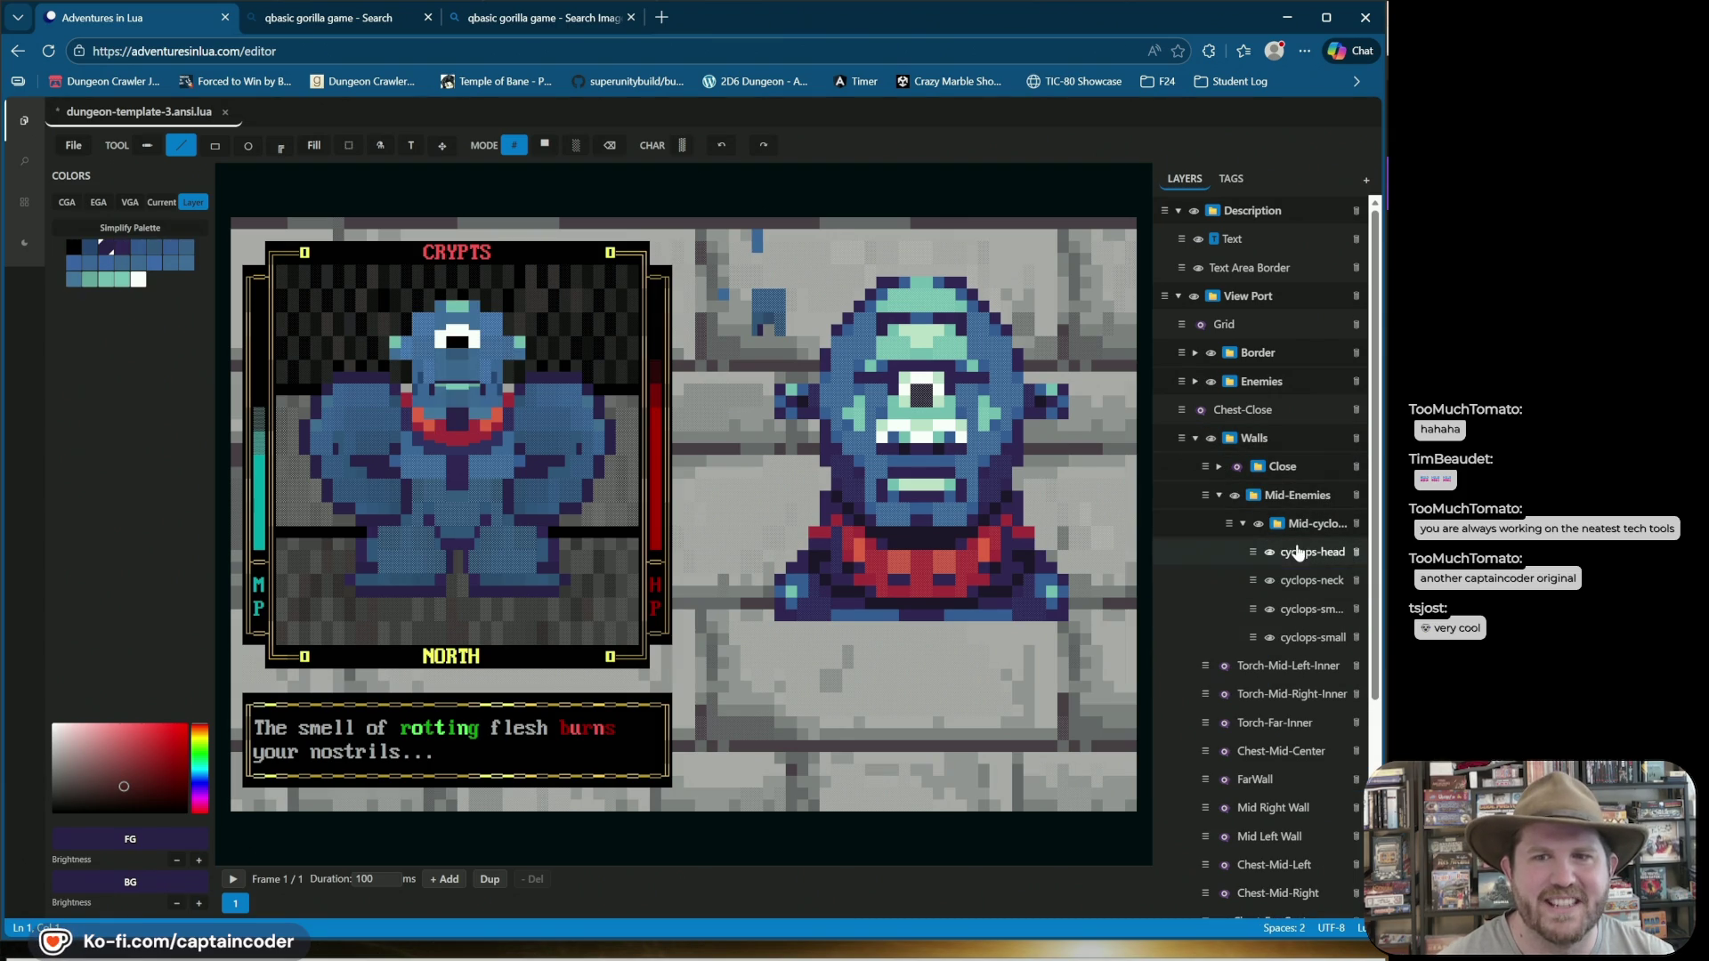
left_click(1269, 552)
left_click(1269, 552)
left_click(1270, 581)
left_click(1270, 580)
left_click(1270, 580)
left_click(1270, 580)
left_click(1270, 609)
Toggle the cyclops shoulders and lower-body layers repeatedly to compare the sprite.
left_click(1270, 609)
left_click(1271, 609)
left_click(1270, 609)
left_click(1271, 609)
left_click(1270, 609)
left_click(1271, 638)
left_click(1270, 637)
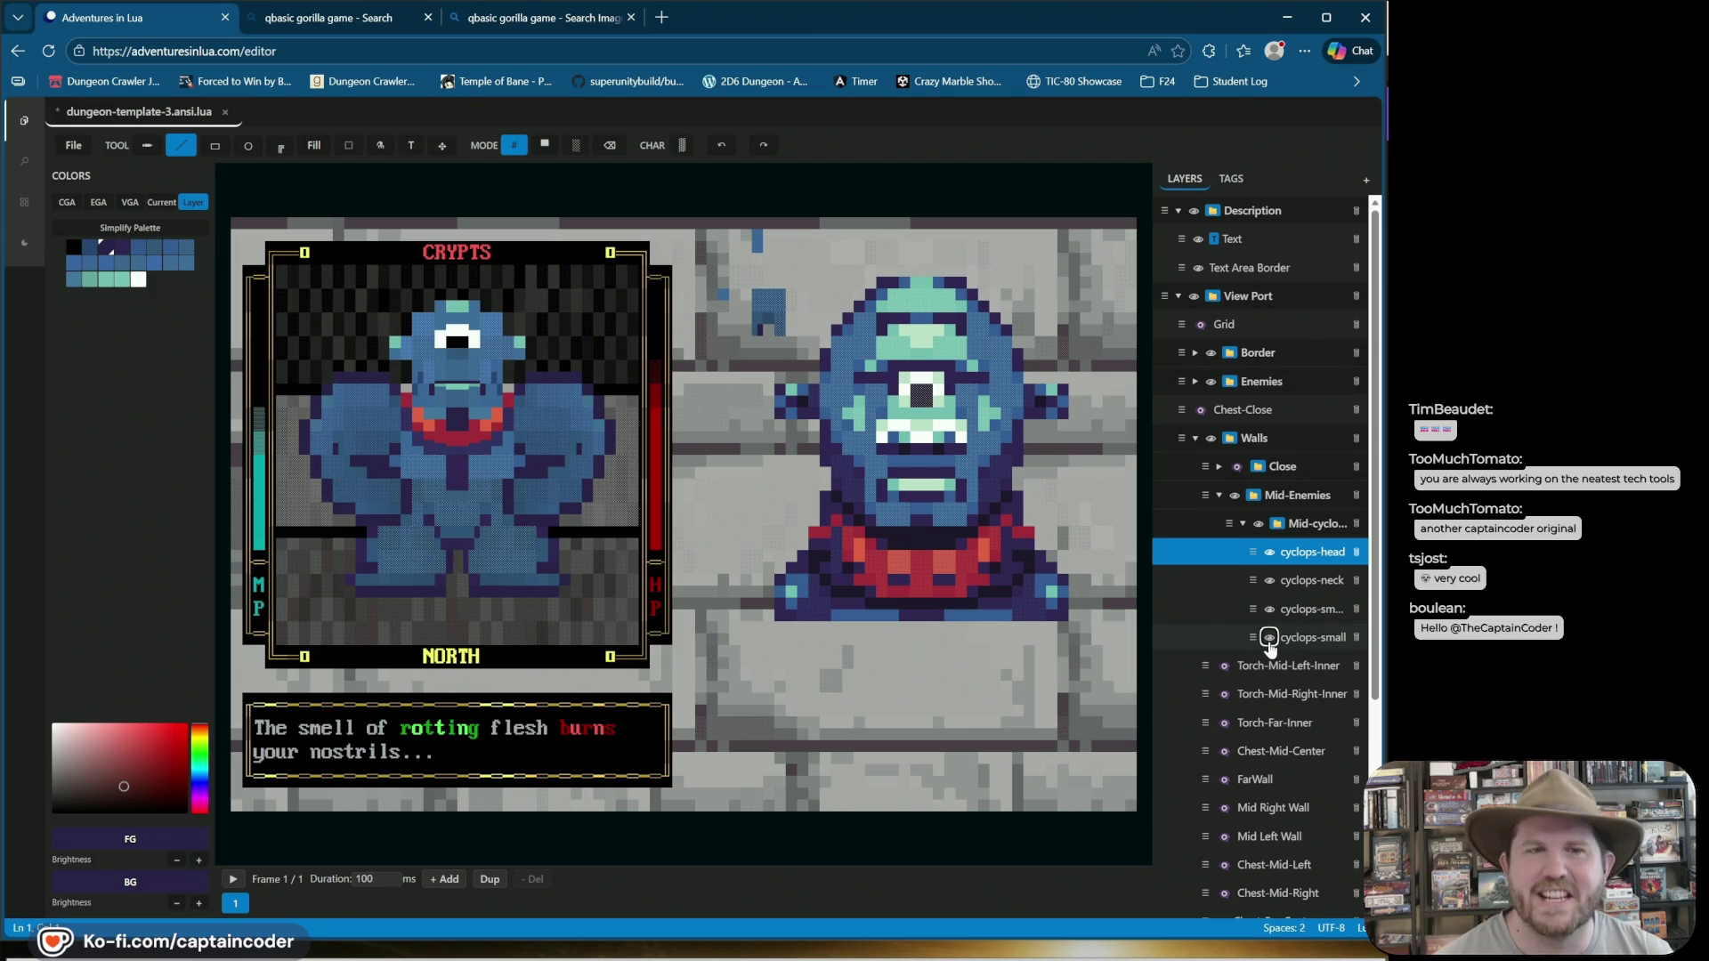
left_click(1270, 638)
left_click(1270, 639)
left_click(1270, 639)
left_click(1270, 639)
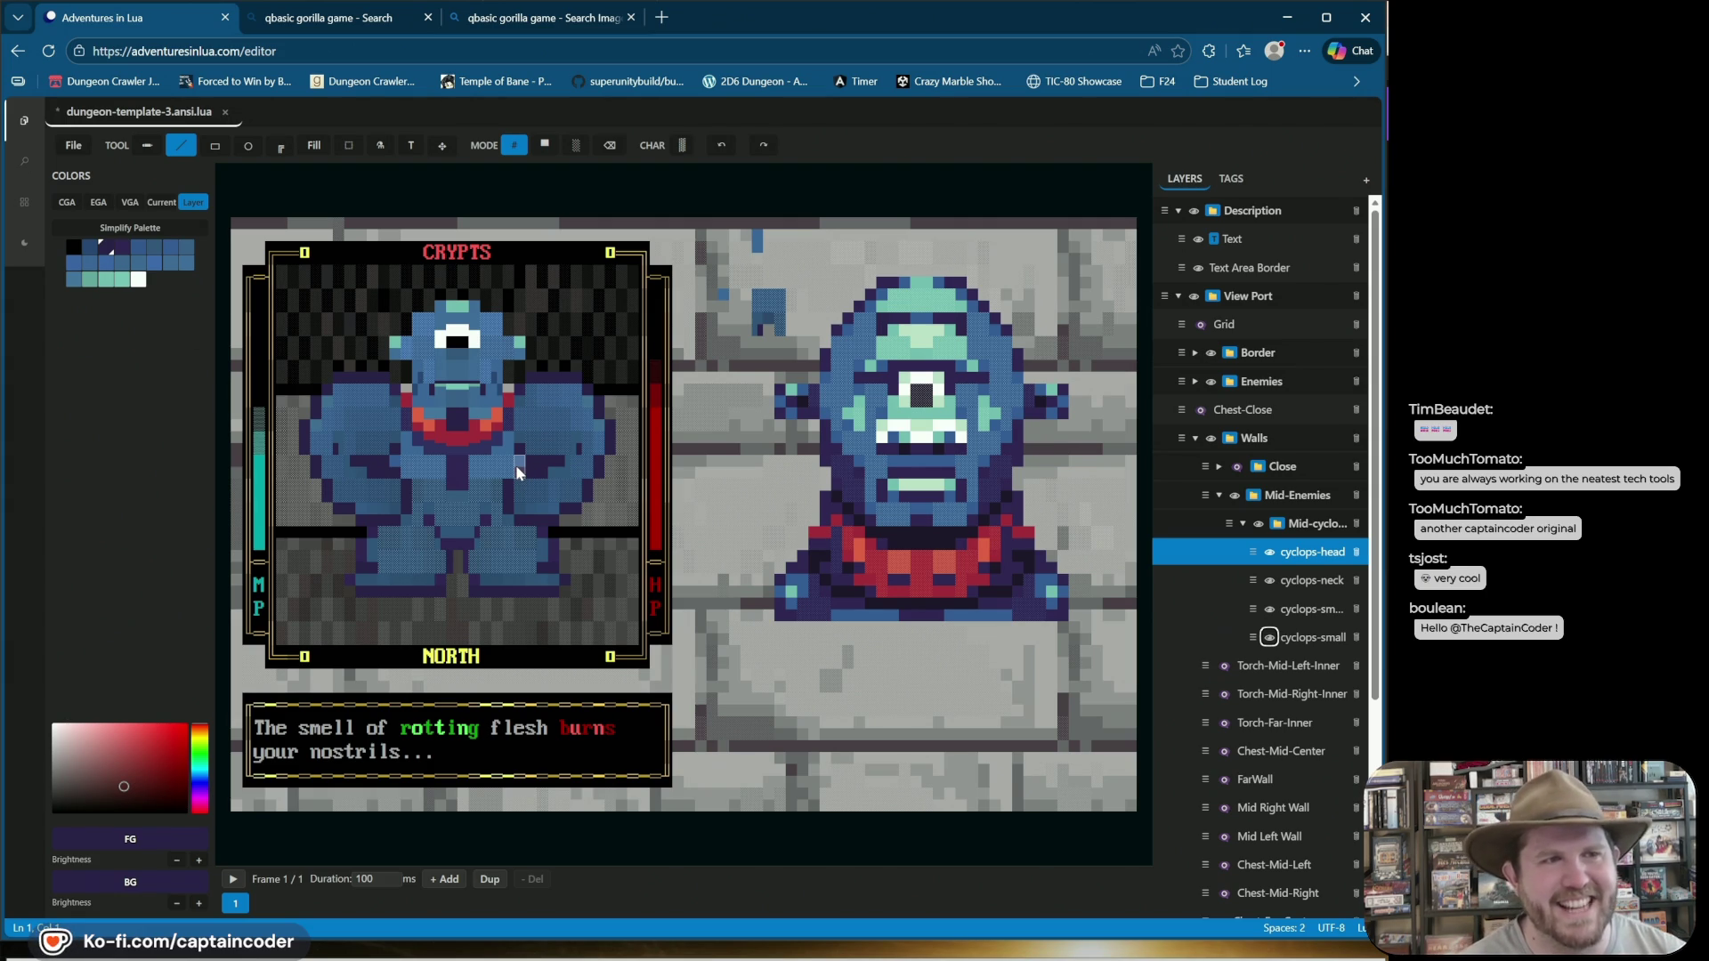
Save the dungeon file, then duplicate cyclops-small's frame into a second frame.
key("ctrl+s")
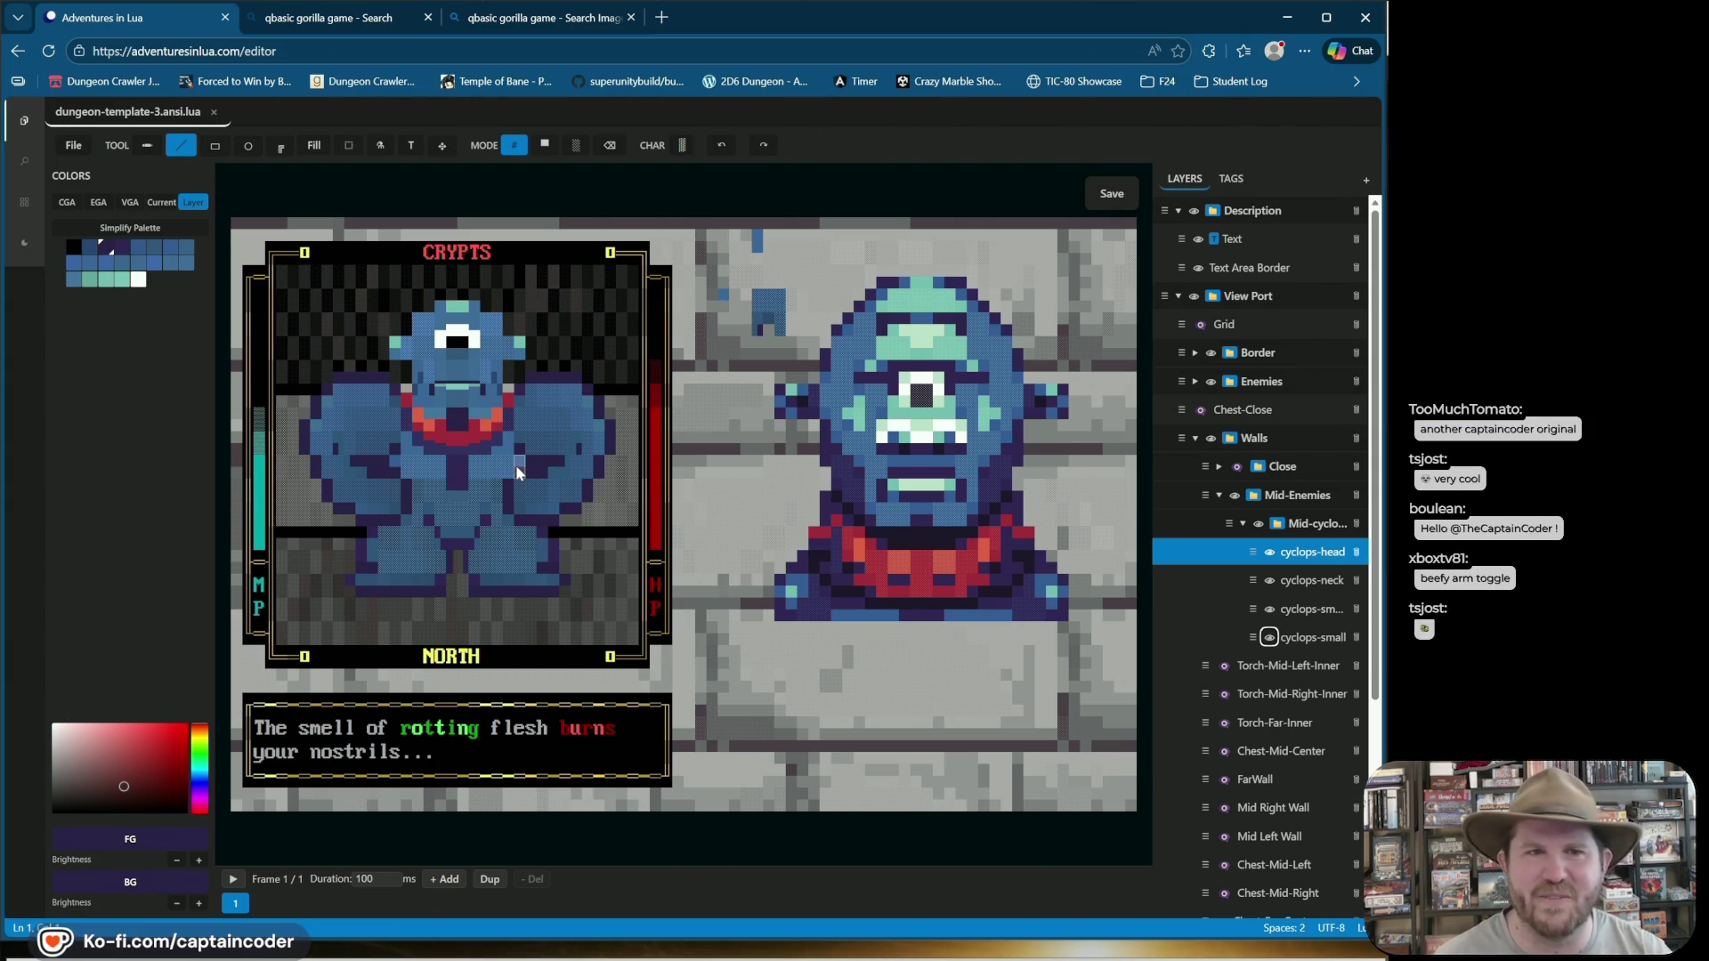
left_click(1298, 641)
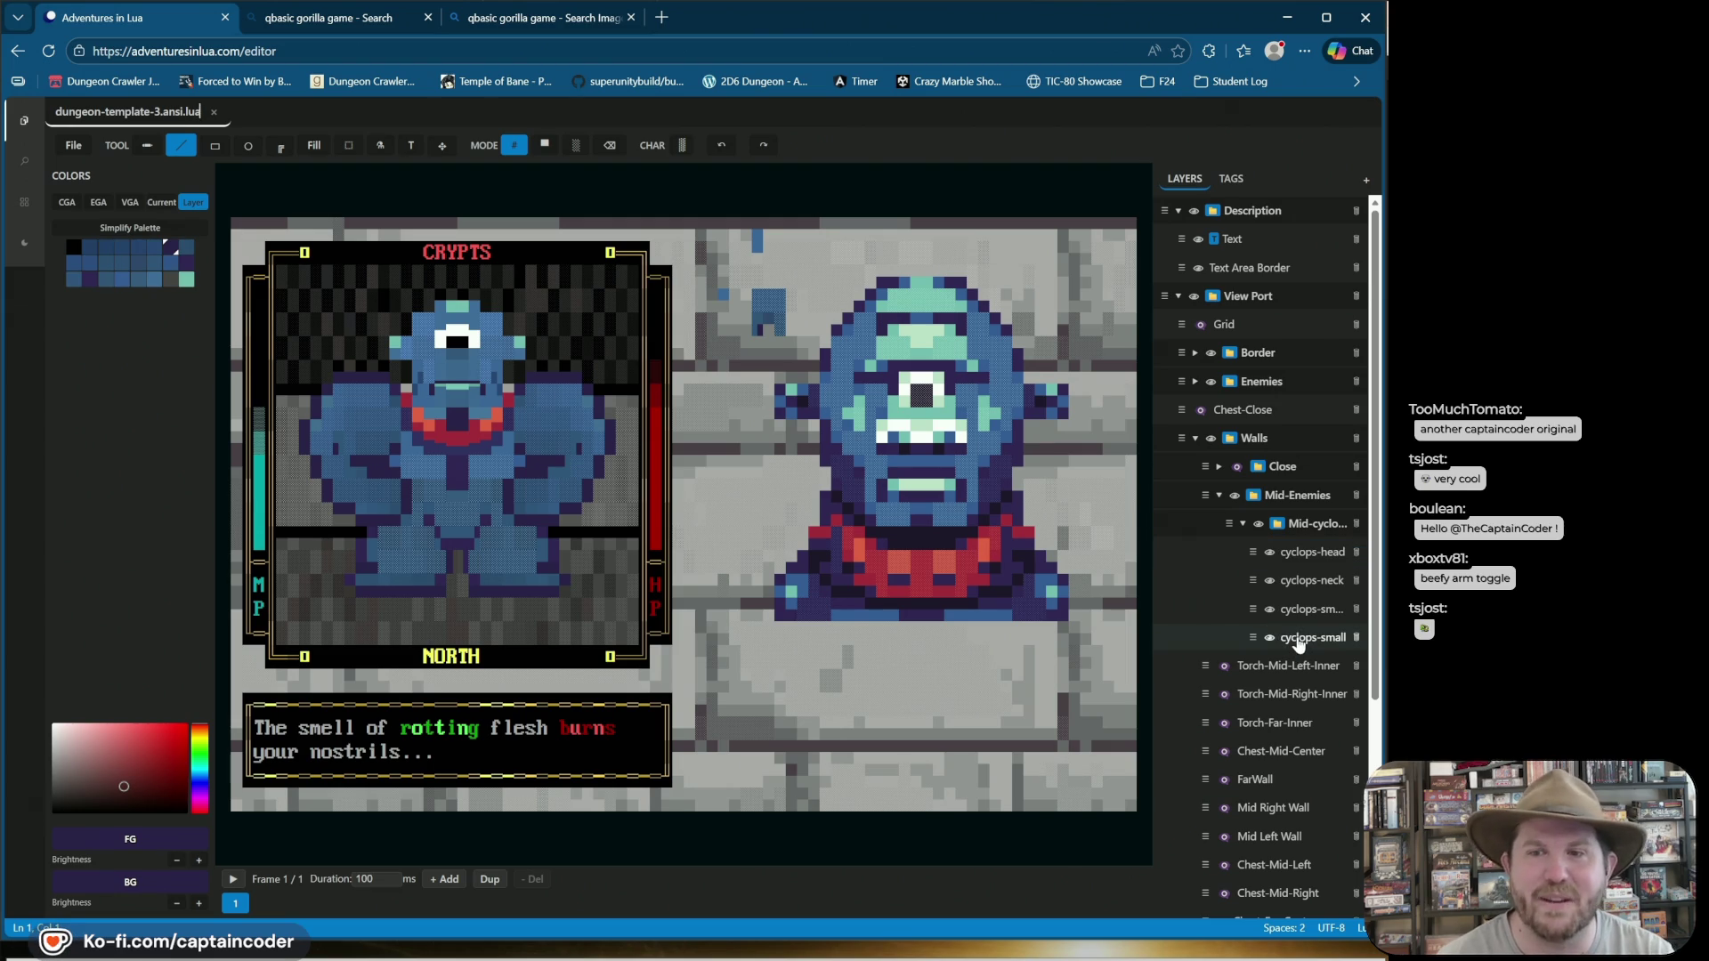
left_click(489, 881)
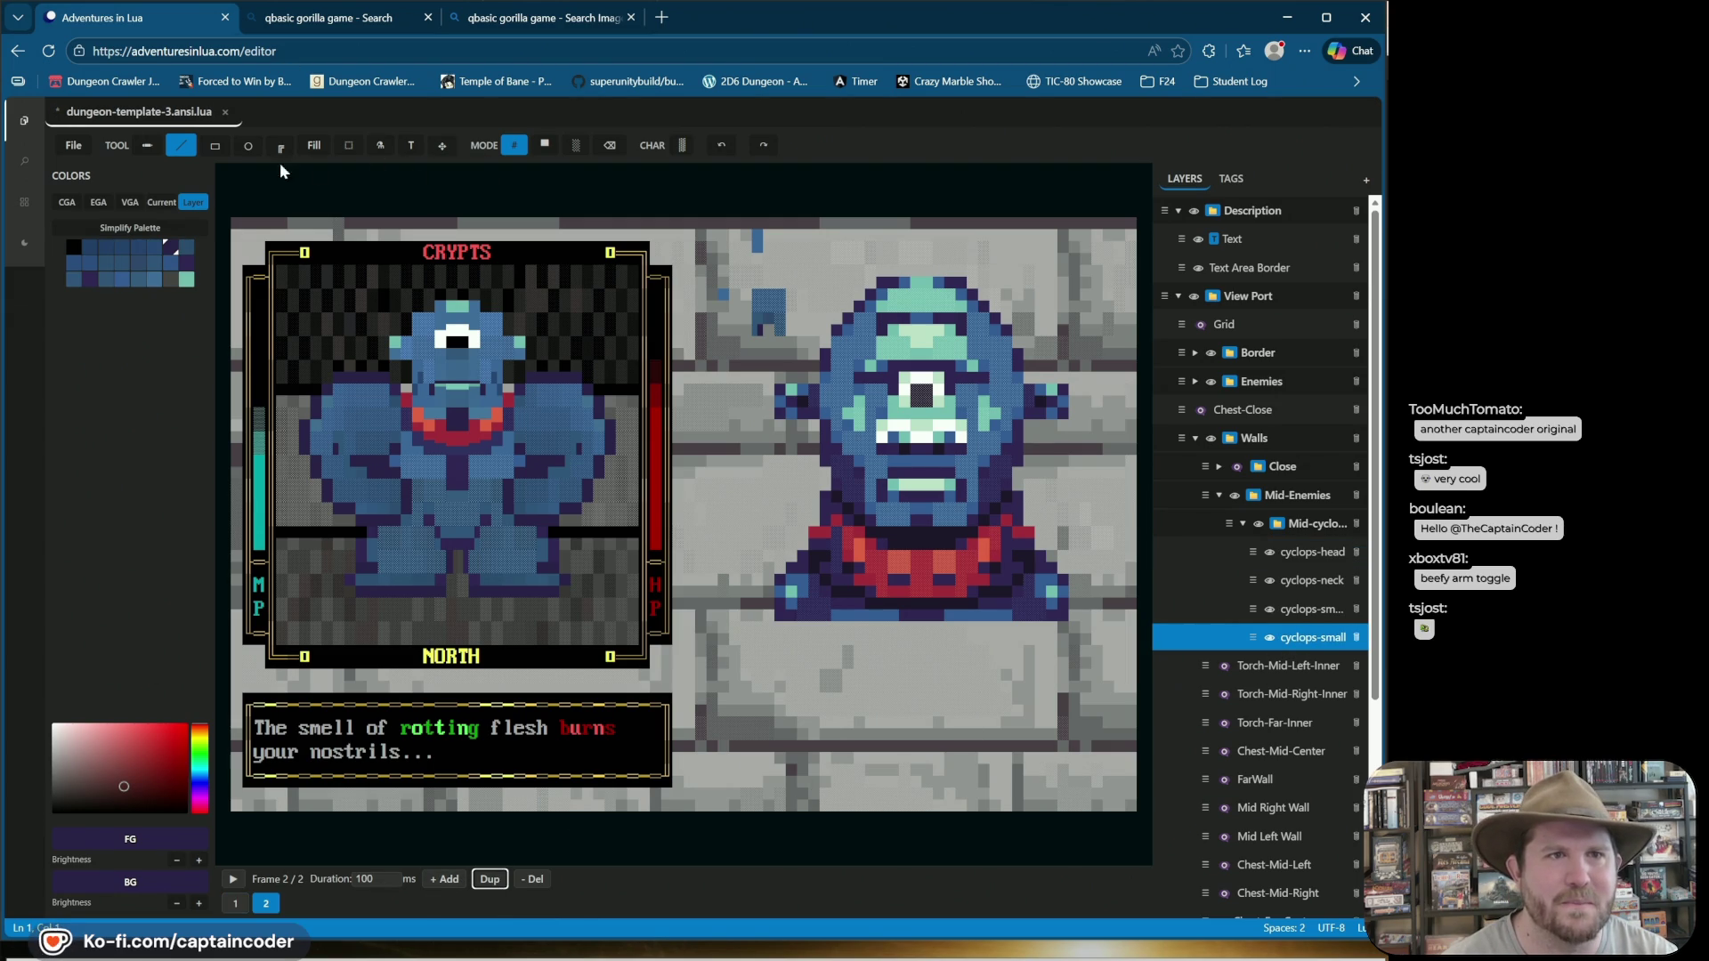
Box-select and shift the left arm right, then undo back to one frame.
left_click(359, 146)
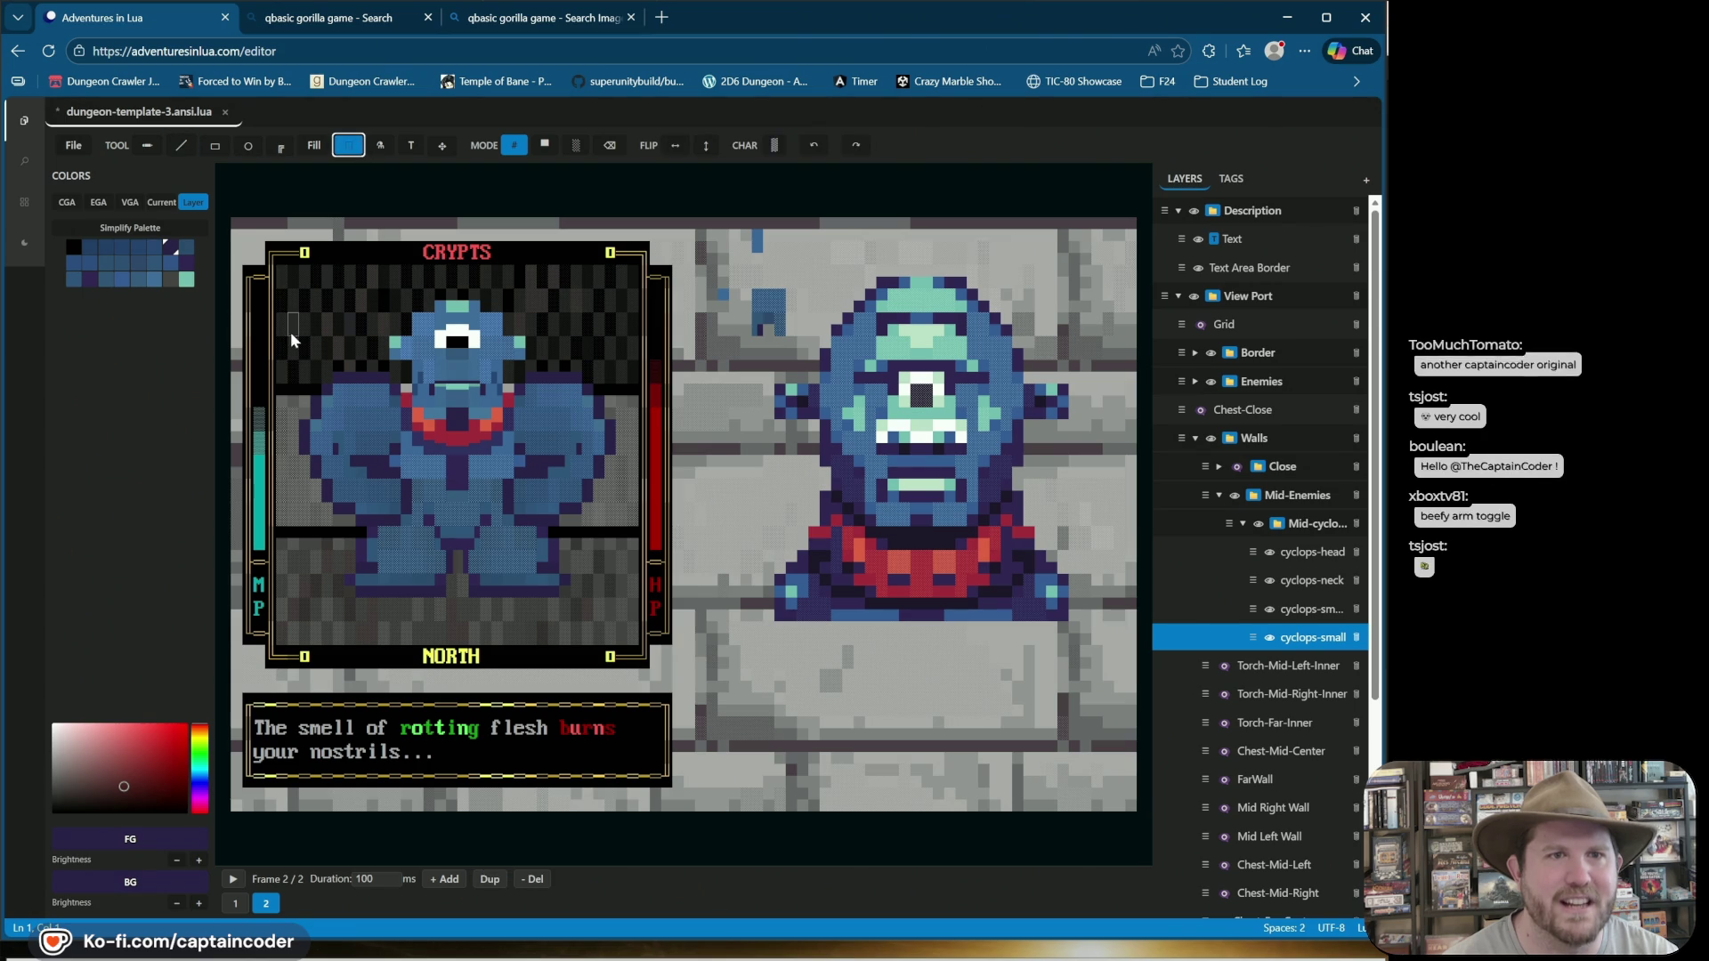
left_click_drag(301, 361, 412, 525)
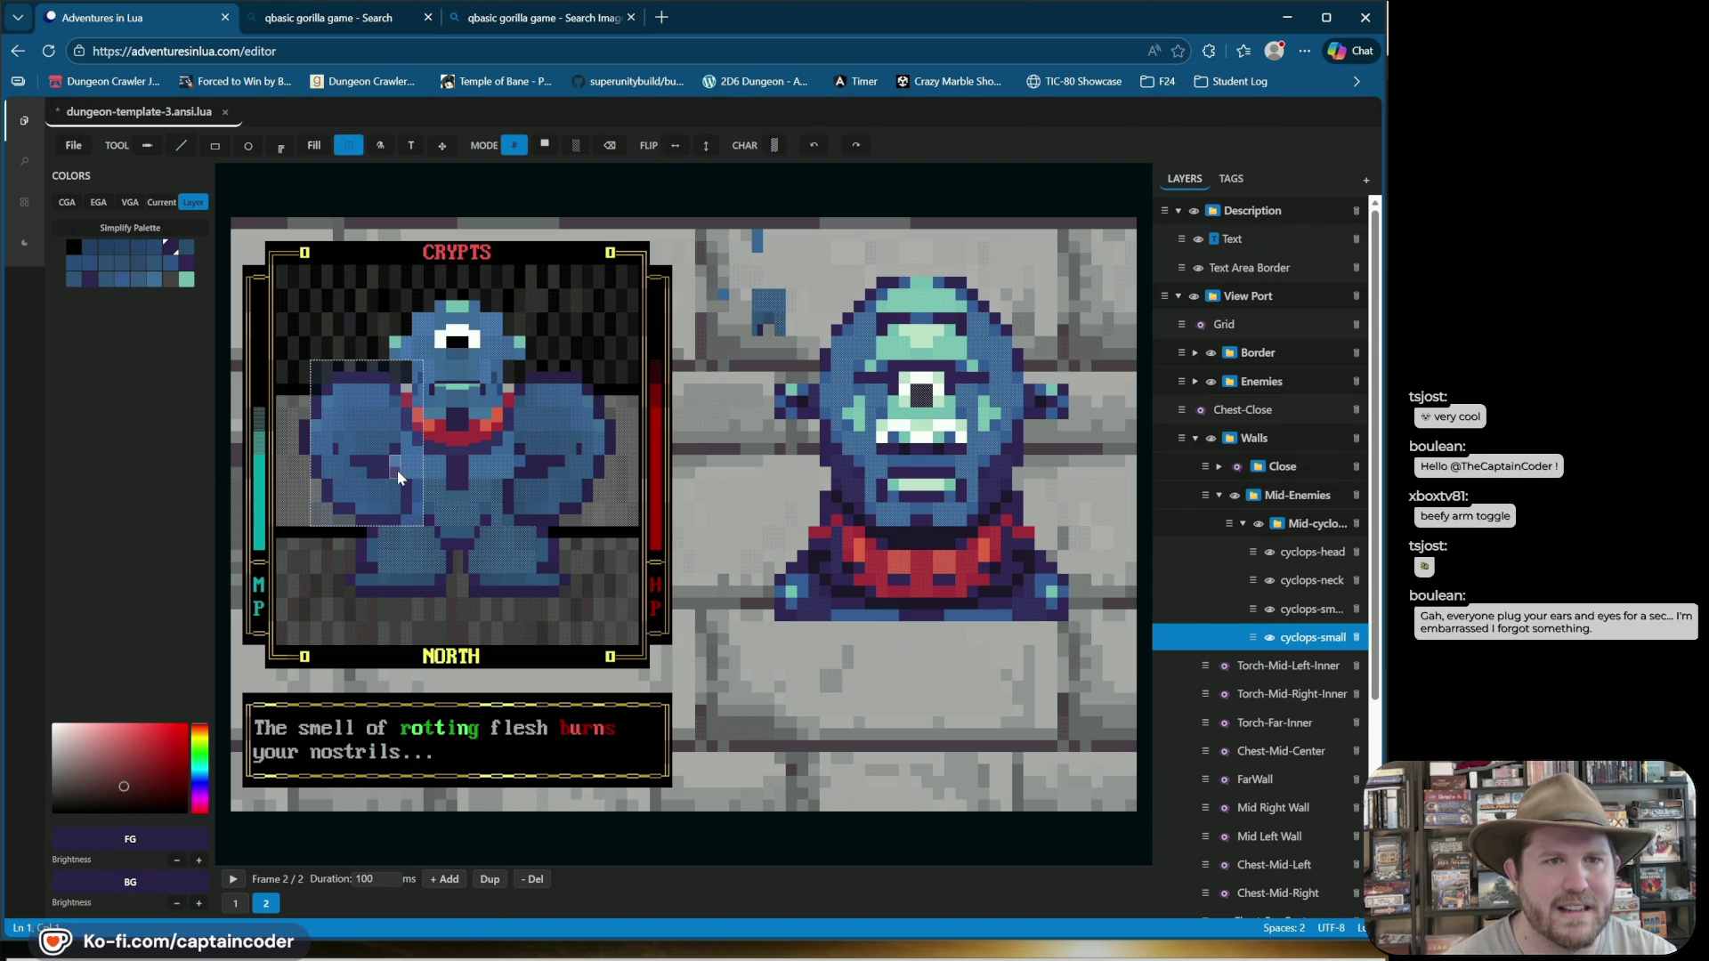
left_click_drag(350, 431, 367, 434)
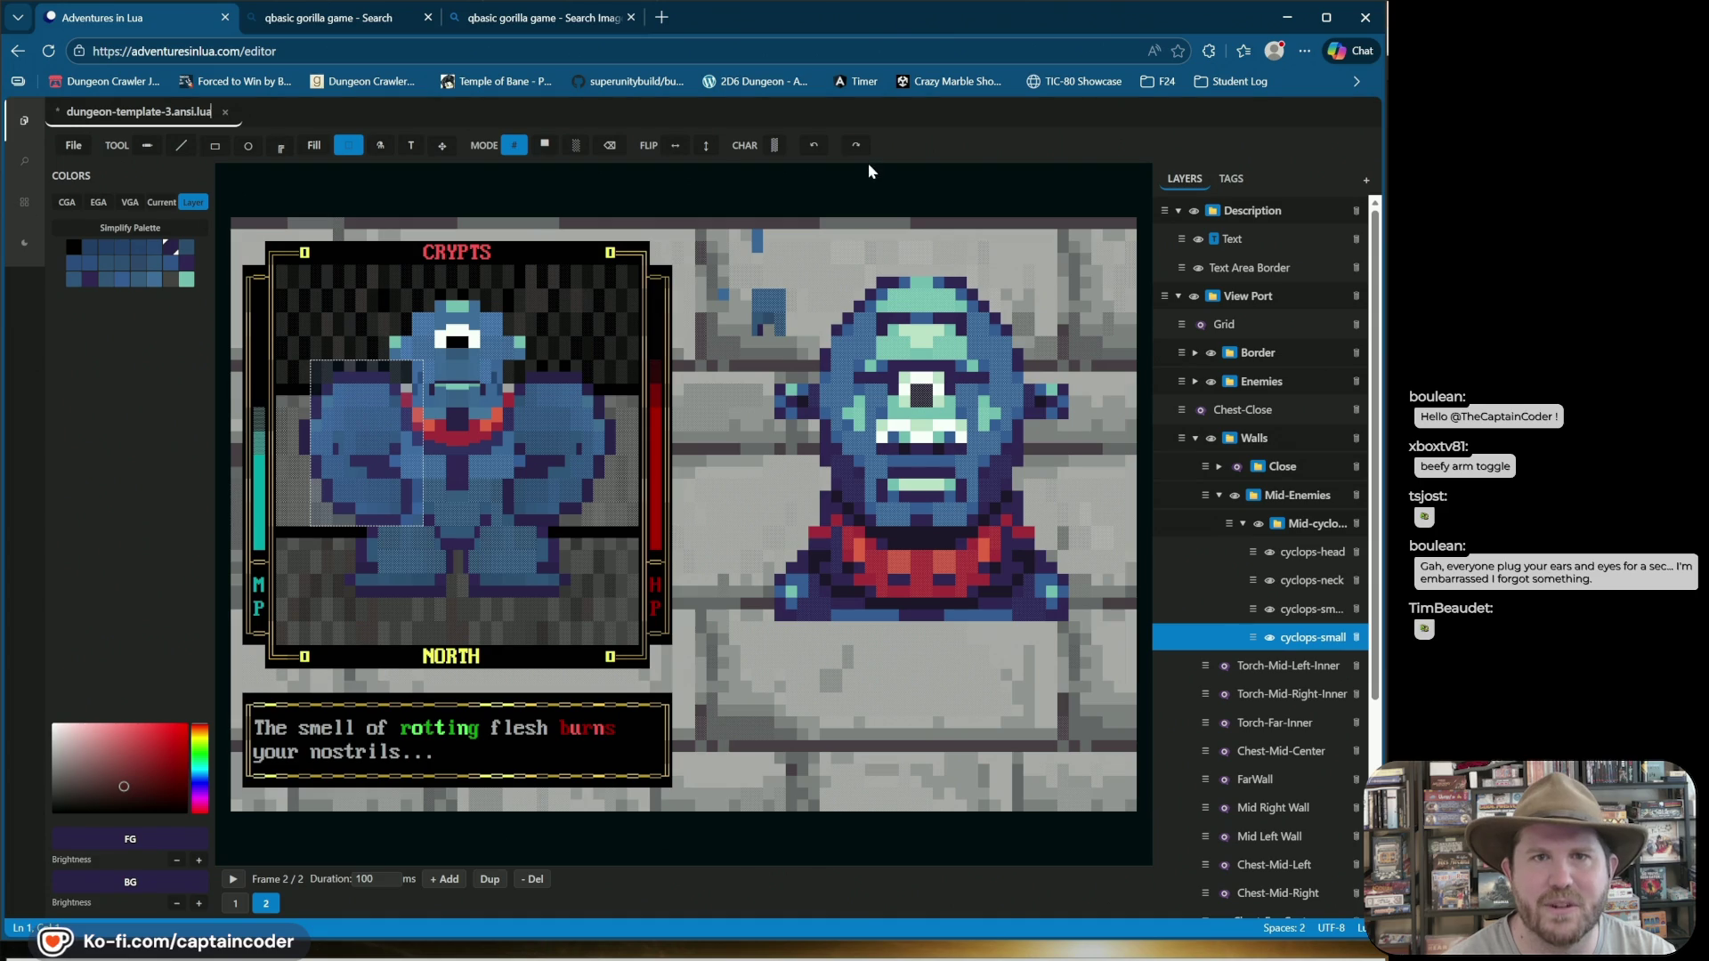
left_click(805, 150)
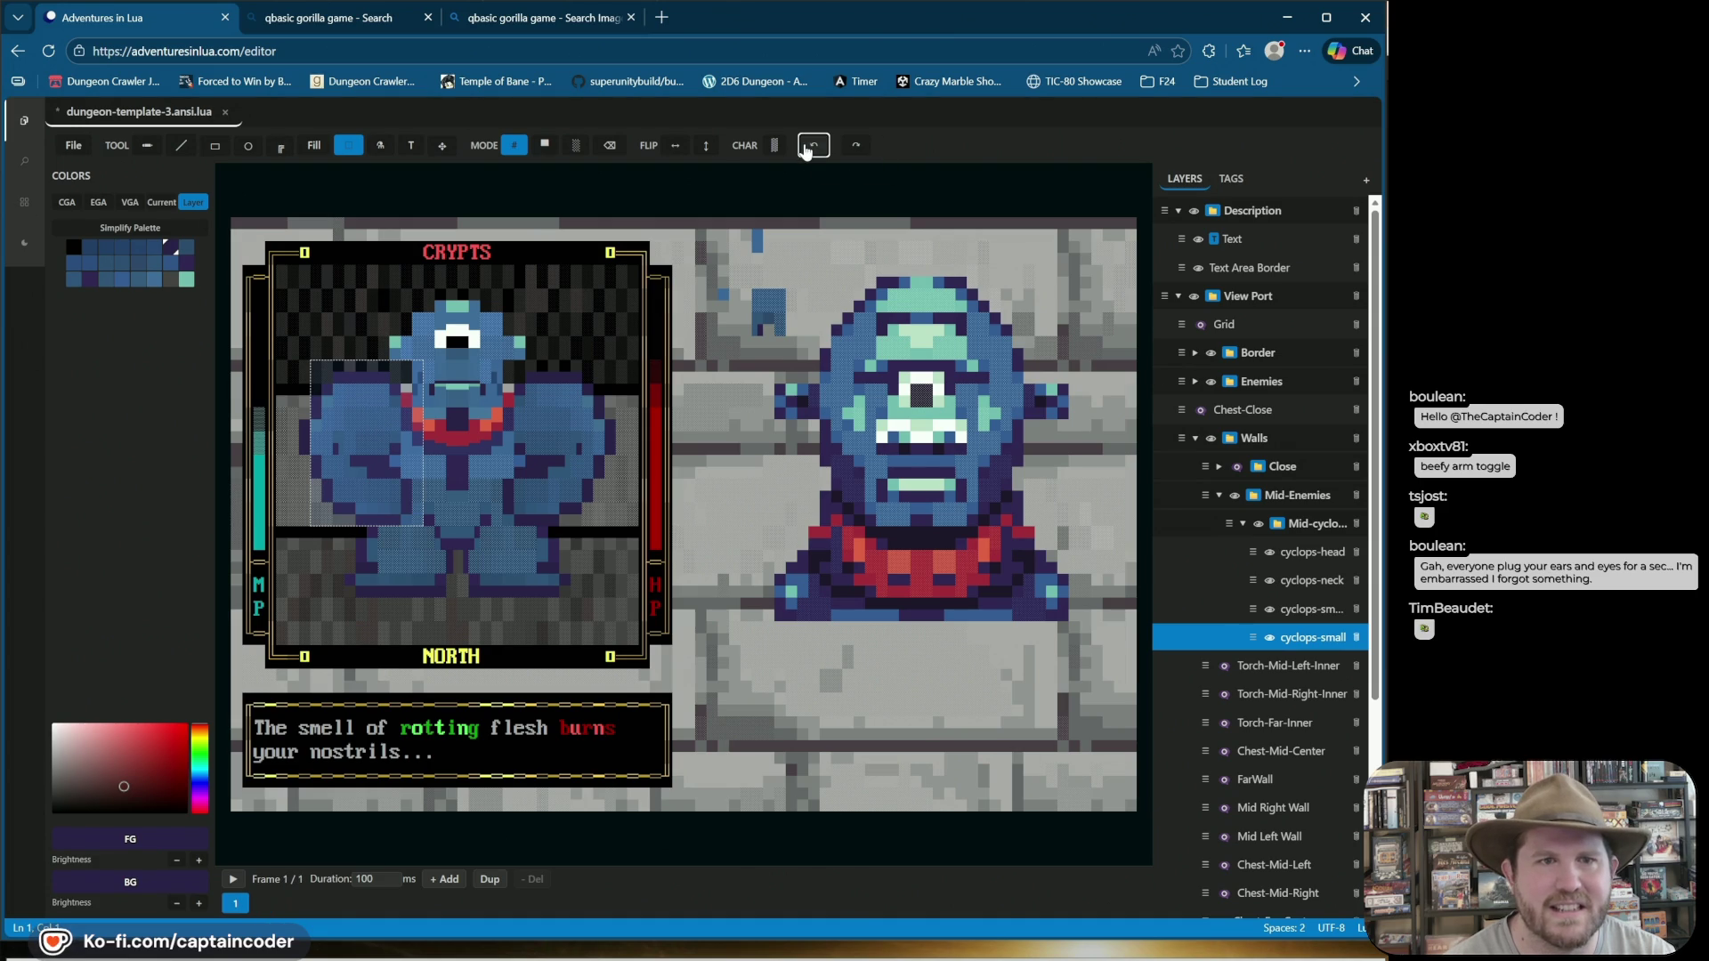
left_click(855, 148)
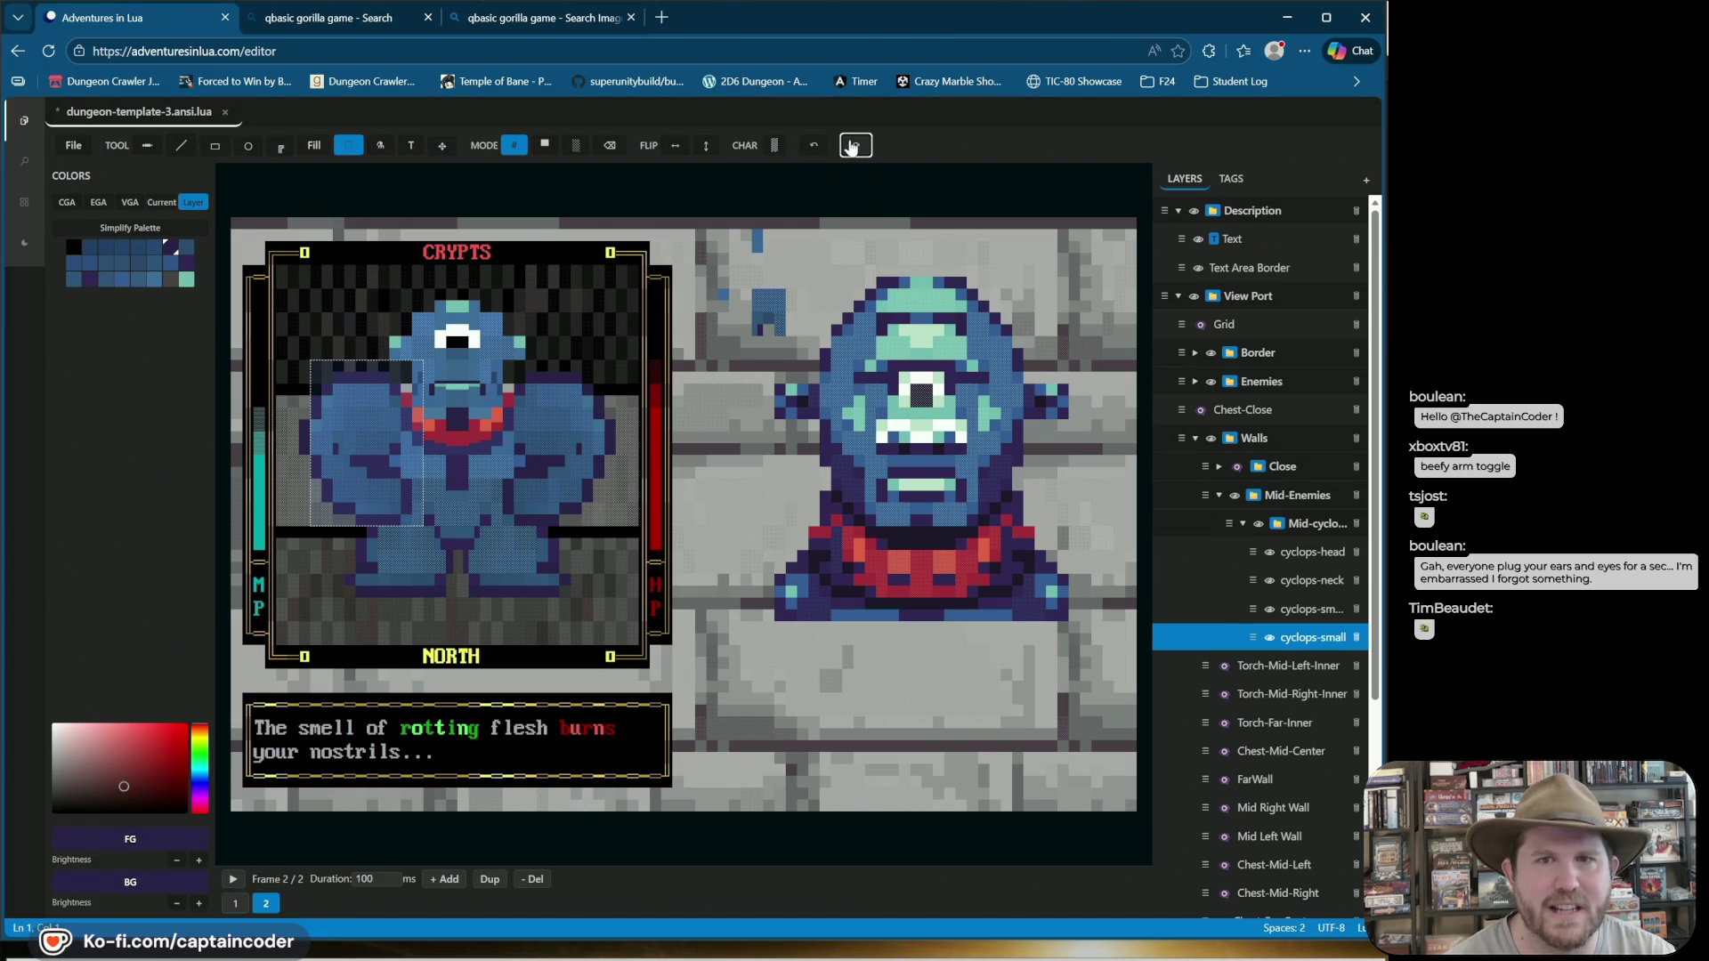
left_click(821, 145)
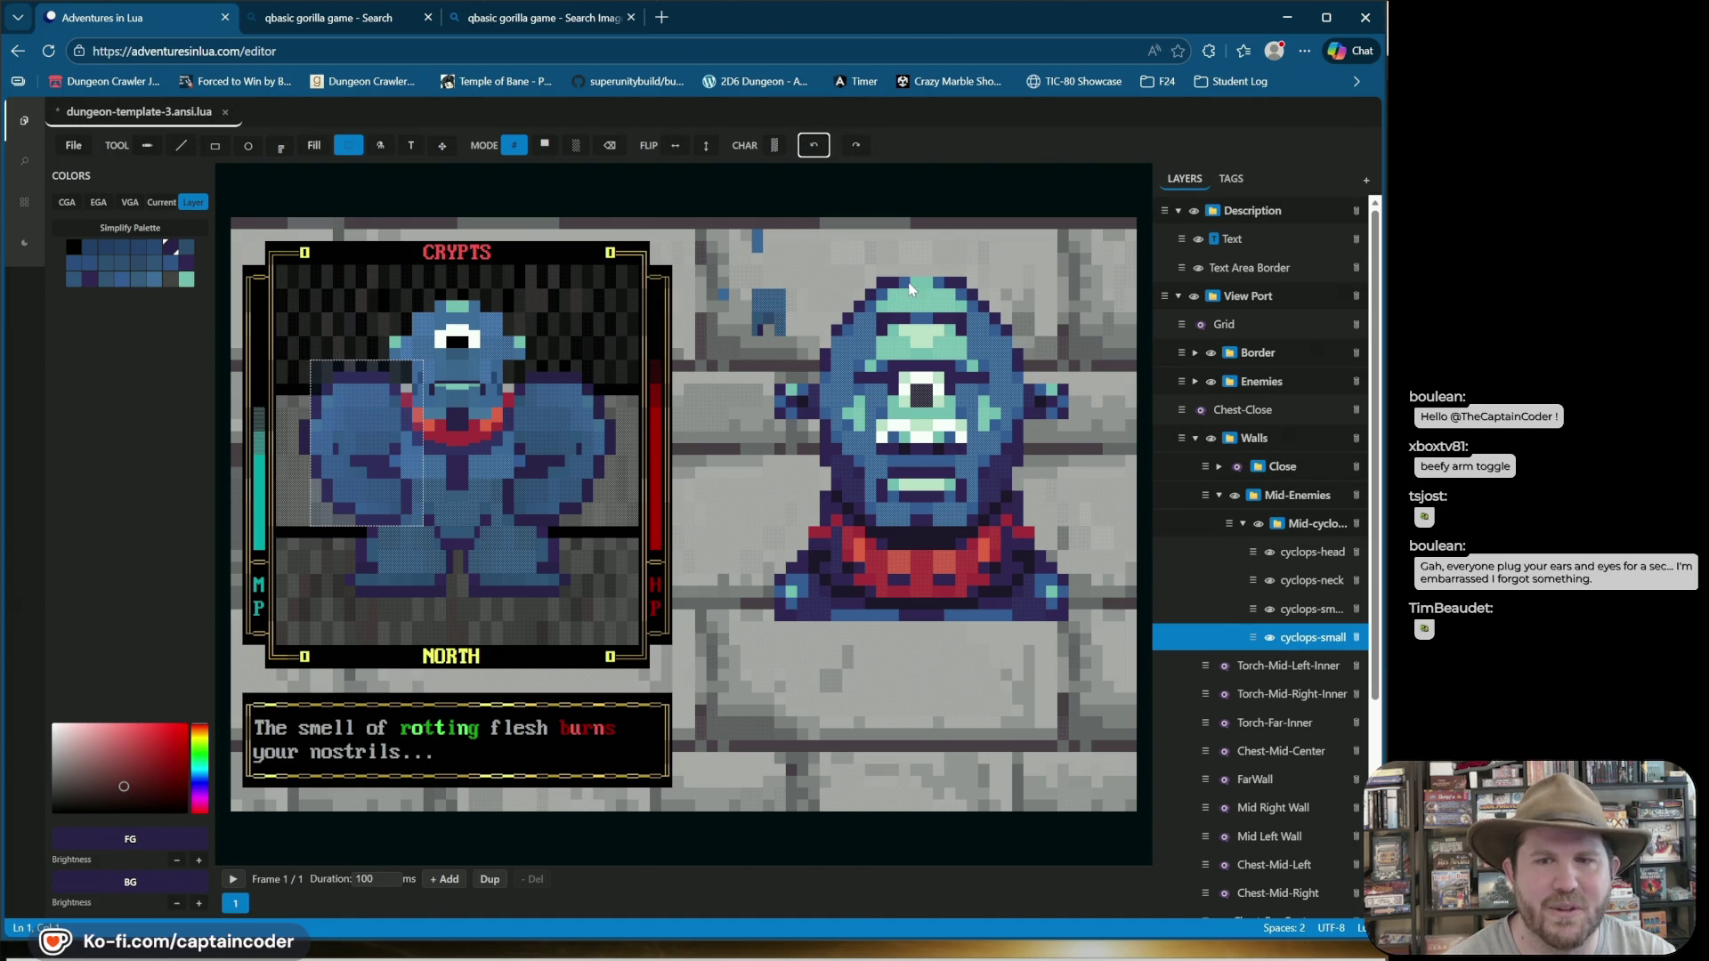
left_click(1275, 617)
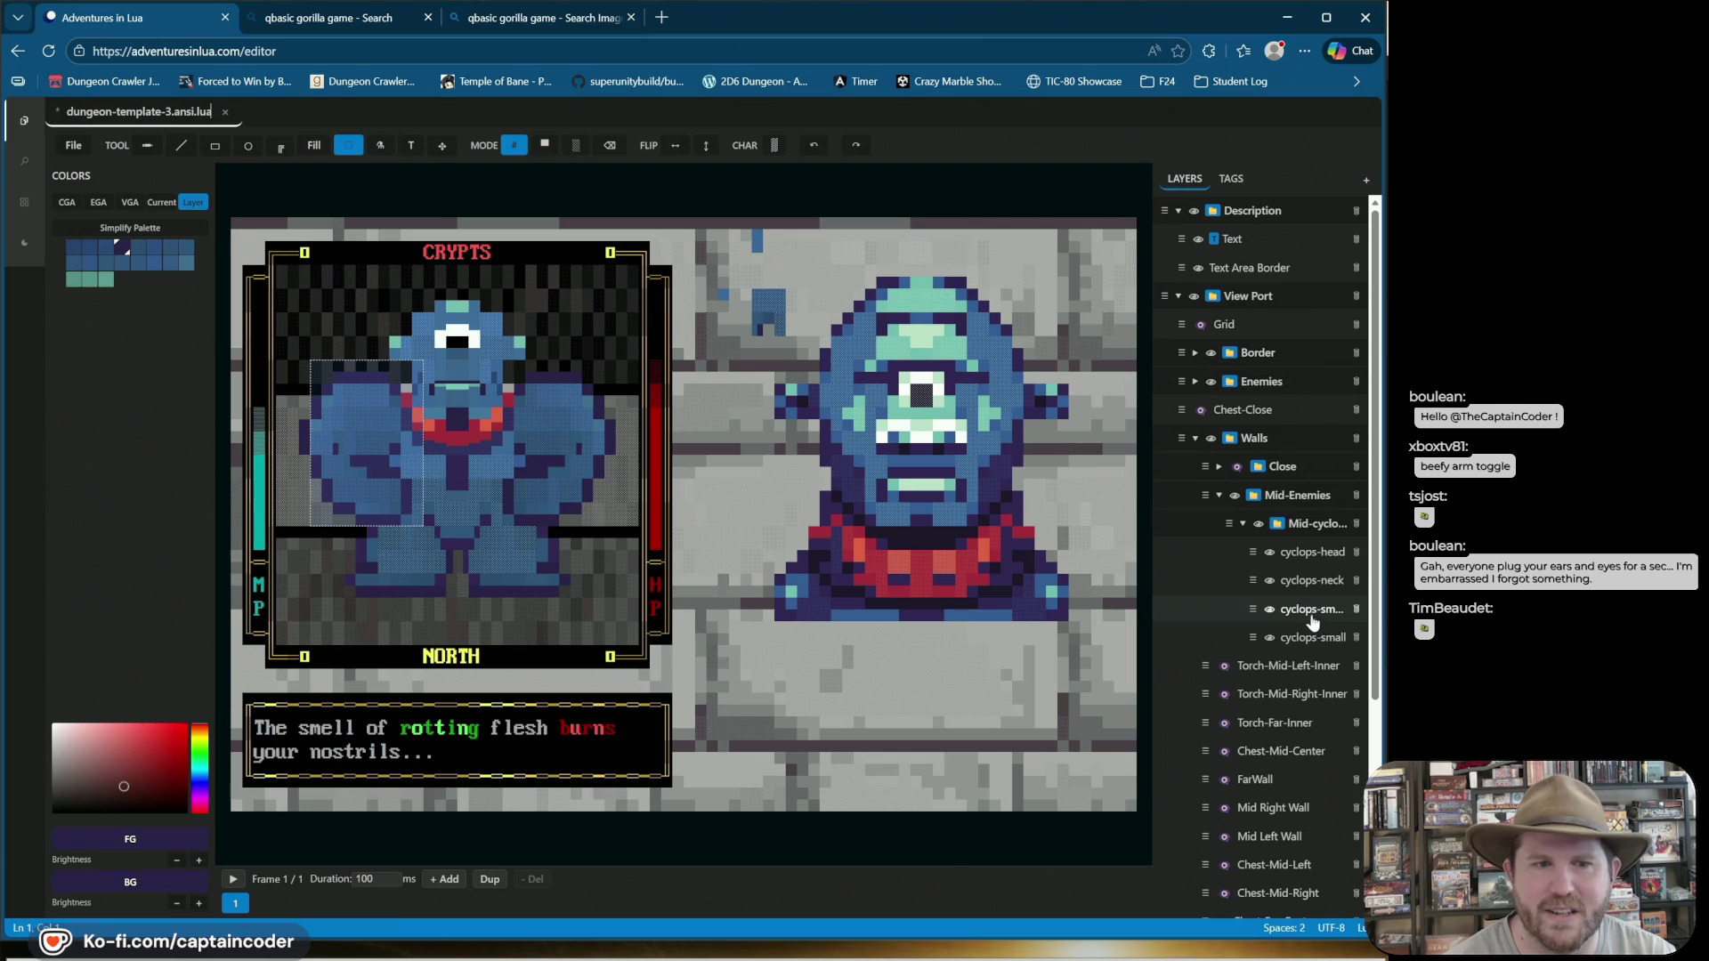
Add frames 2–4, selecting the left and right arms and pasting a larger shifted left arm.
left_click(492, 880)
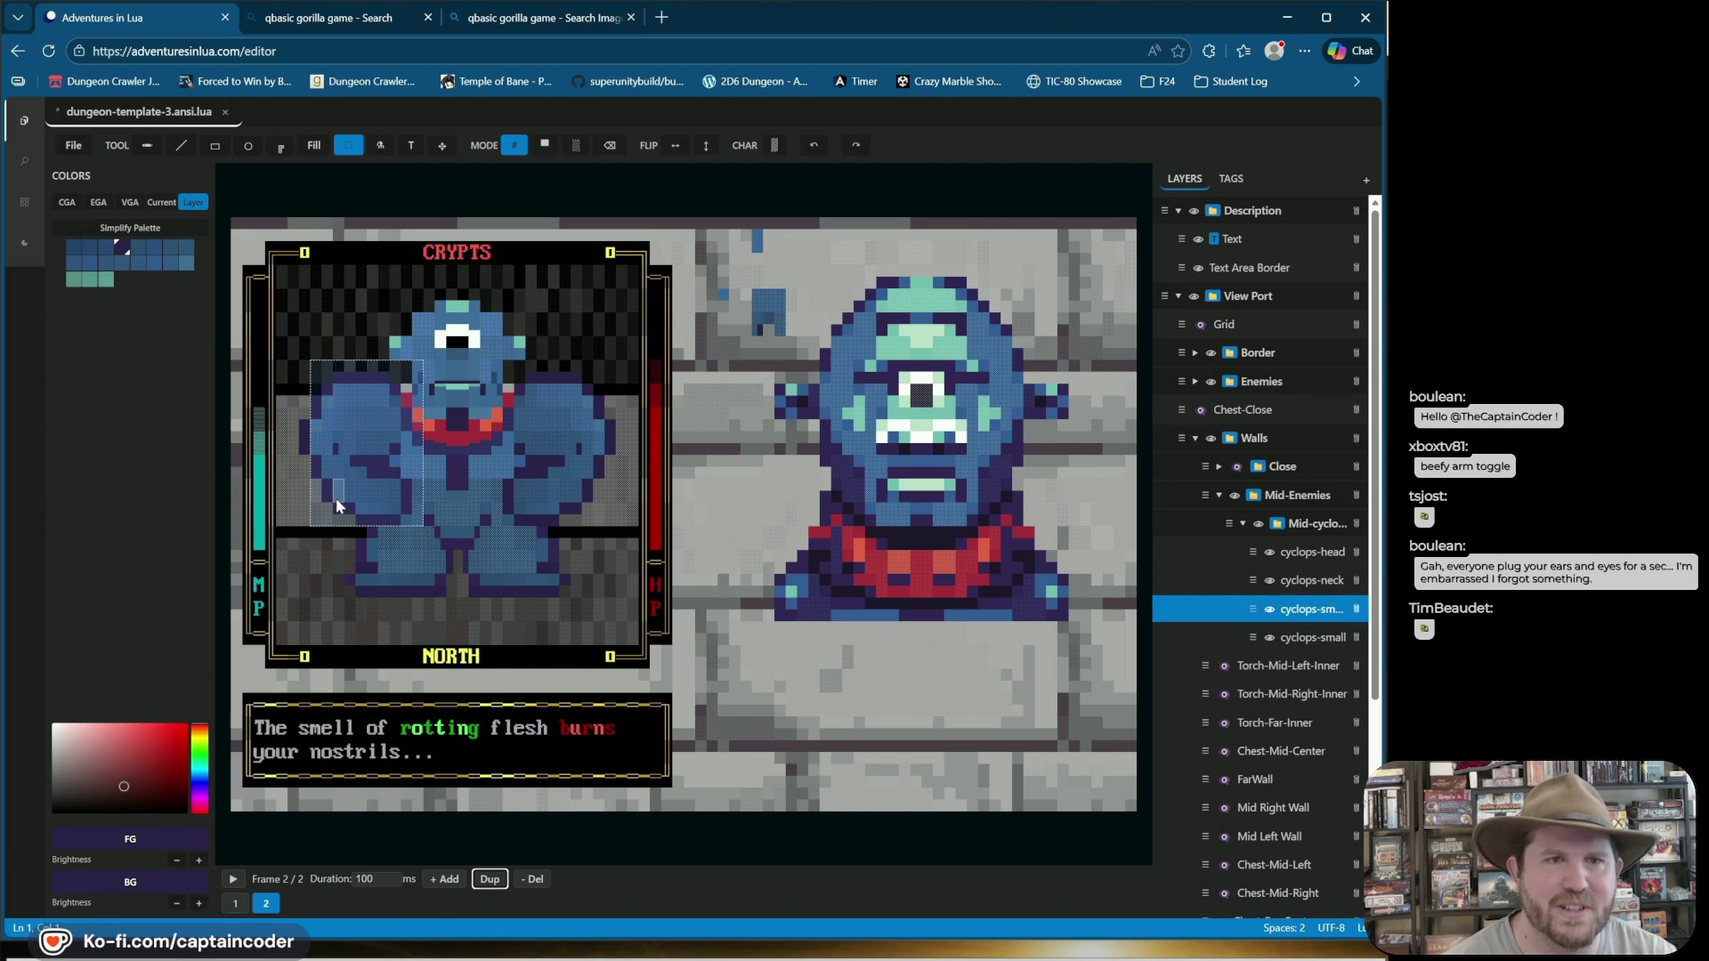
left_click(805, 324)
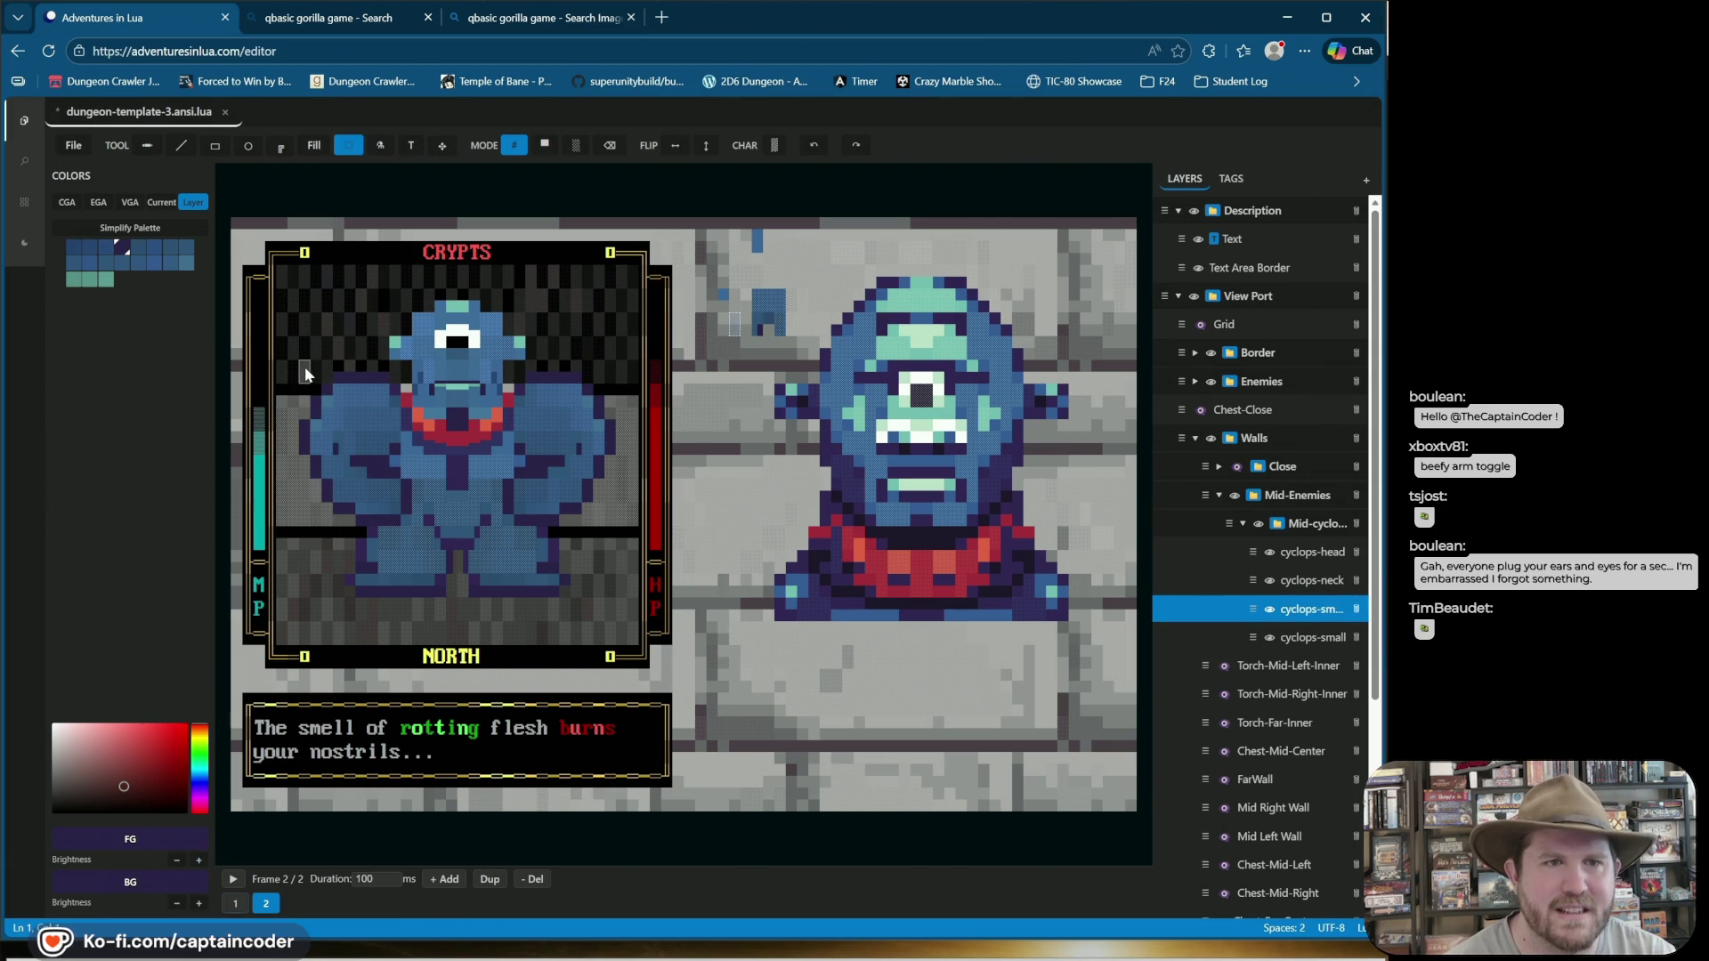
left_click_drag(325, 406, 403, 504)
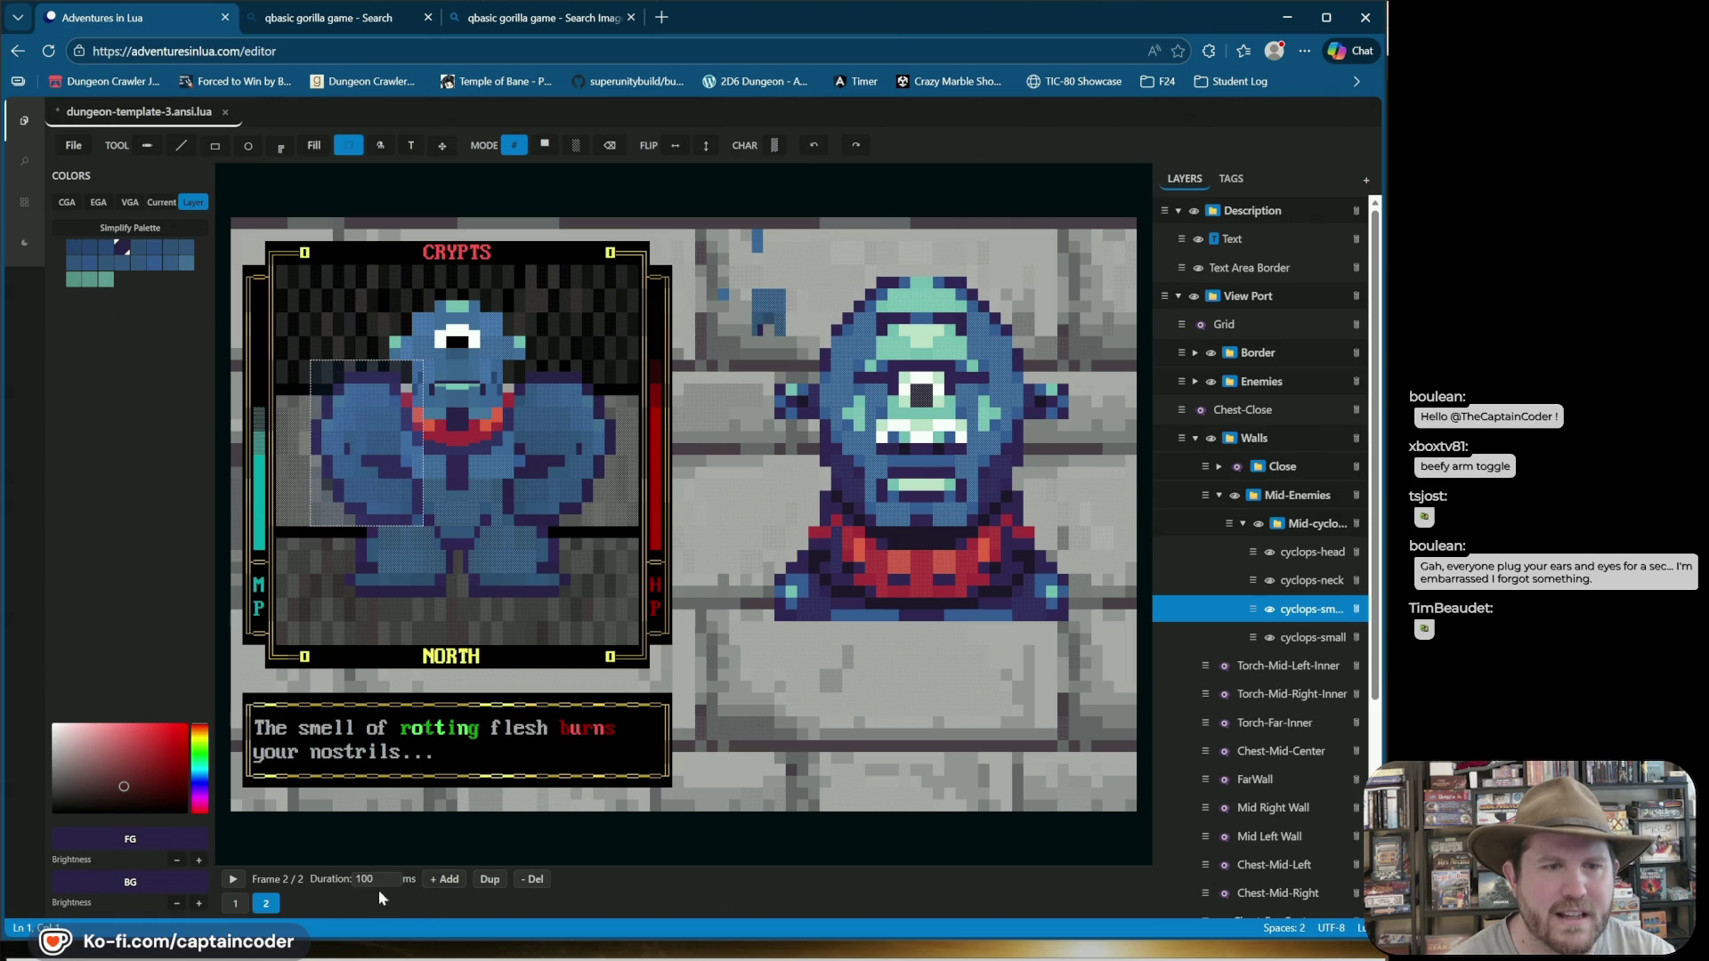
left_click(491, 881)
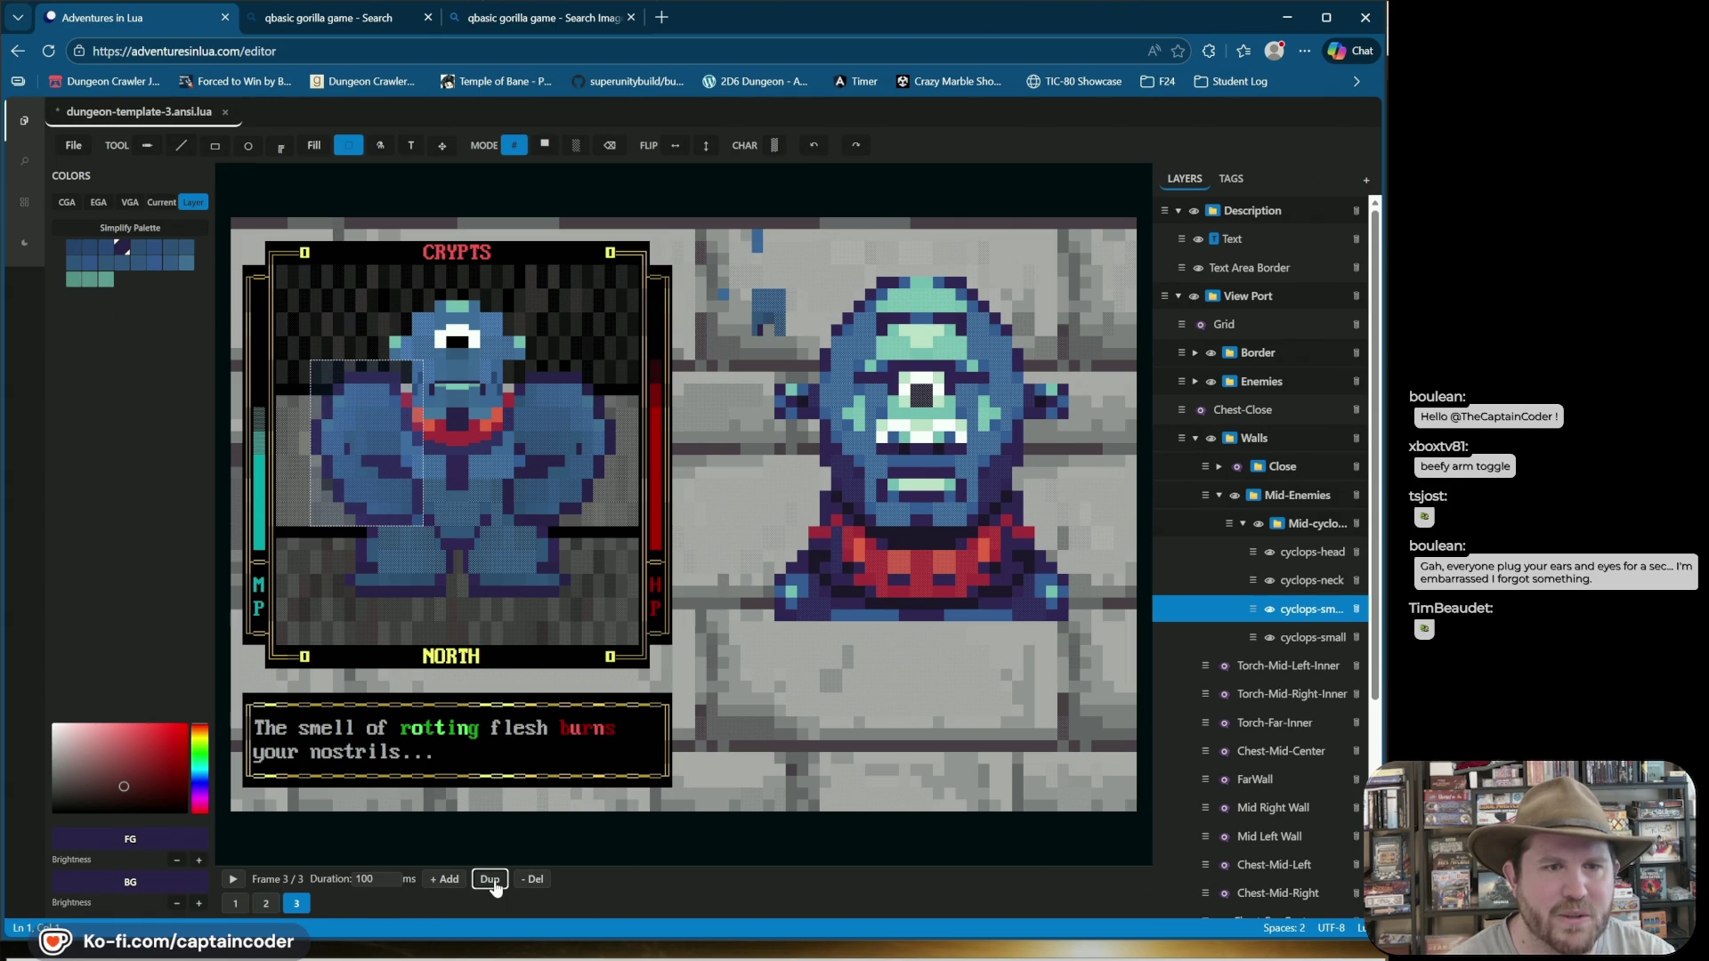
mouse_move(503, 359)
left_mouse_down()
mouse_move(608, 522)
mouse_move(578, 475)
left_mouse_up()
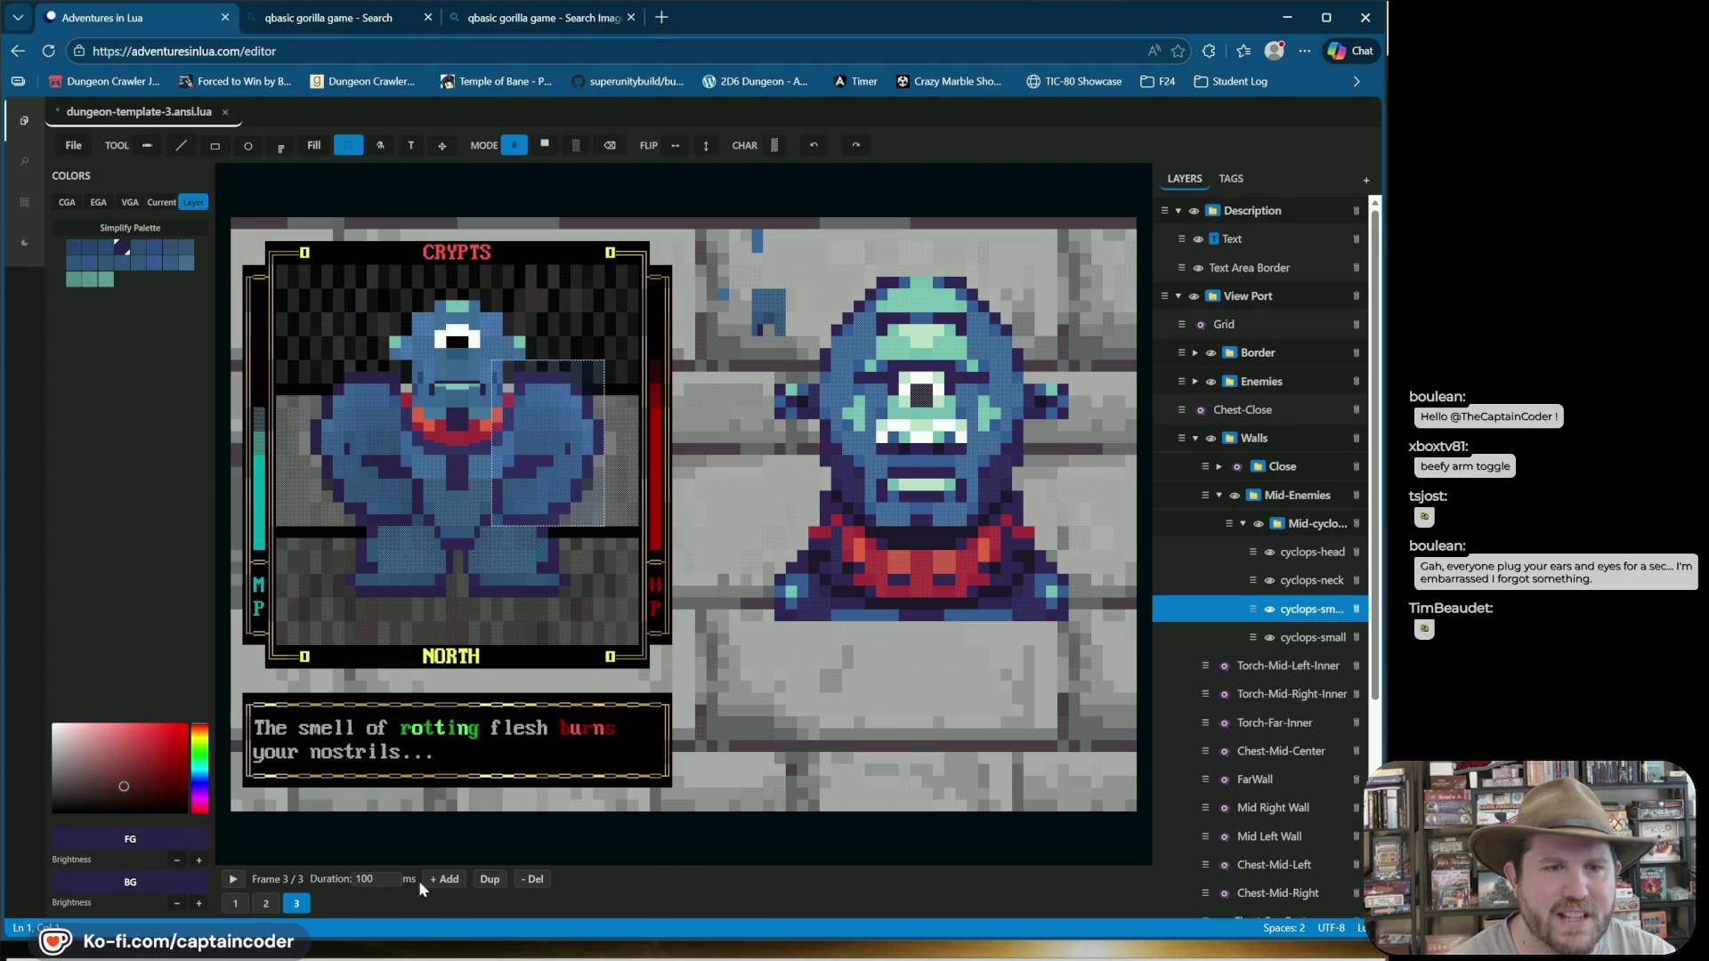
left_click(488, 881)
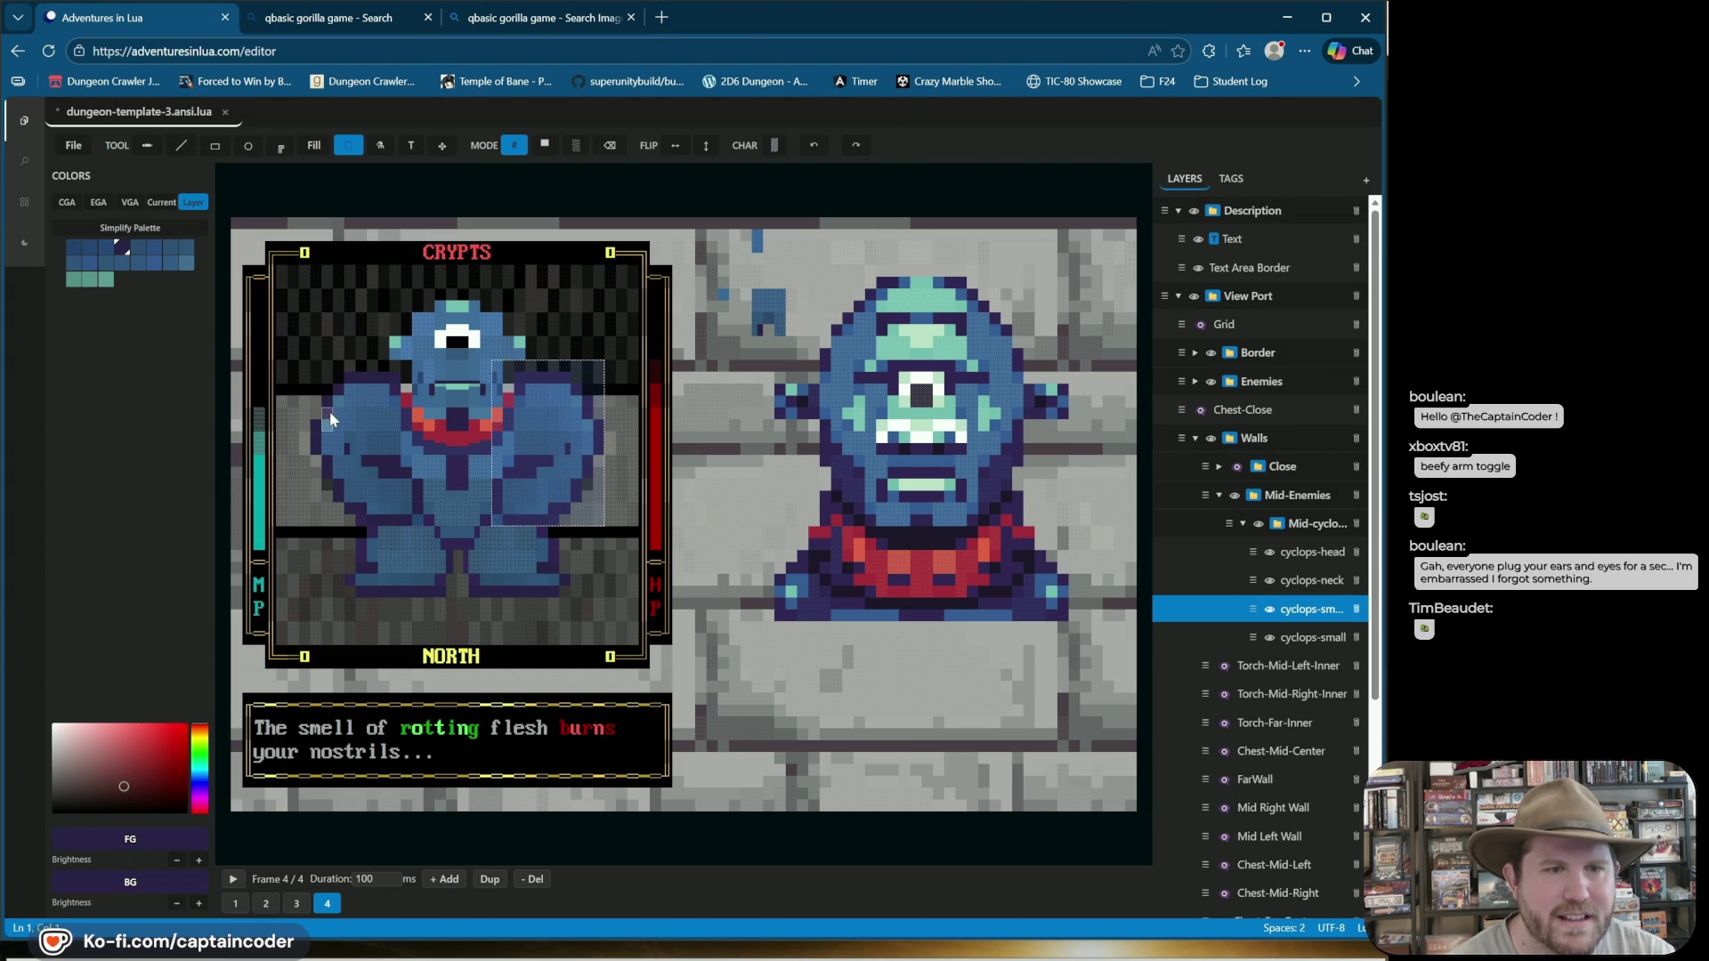
left_click(322, 377)
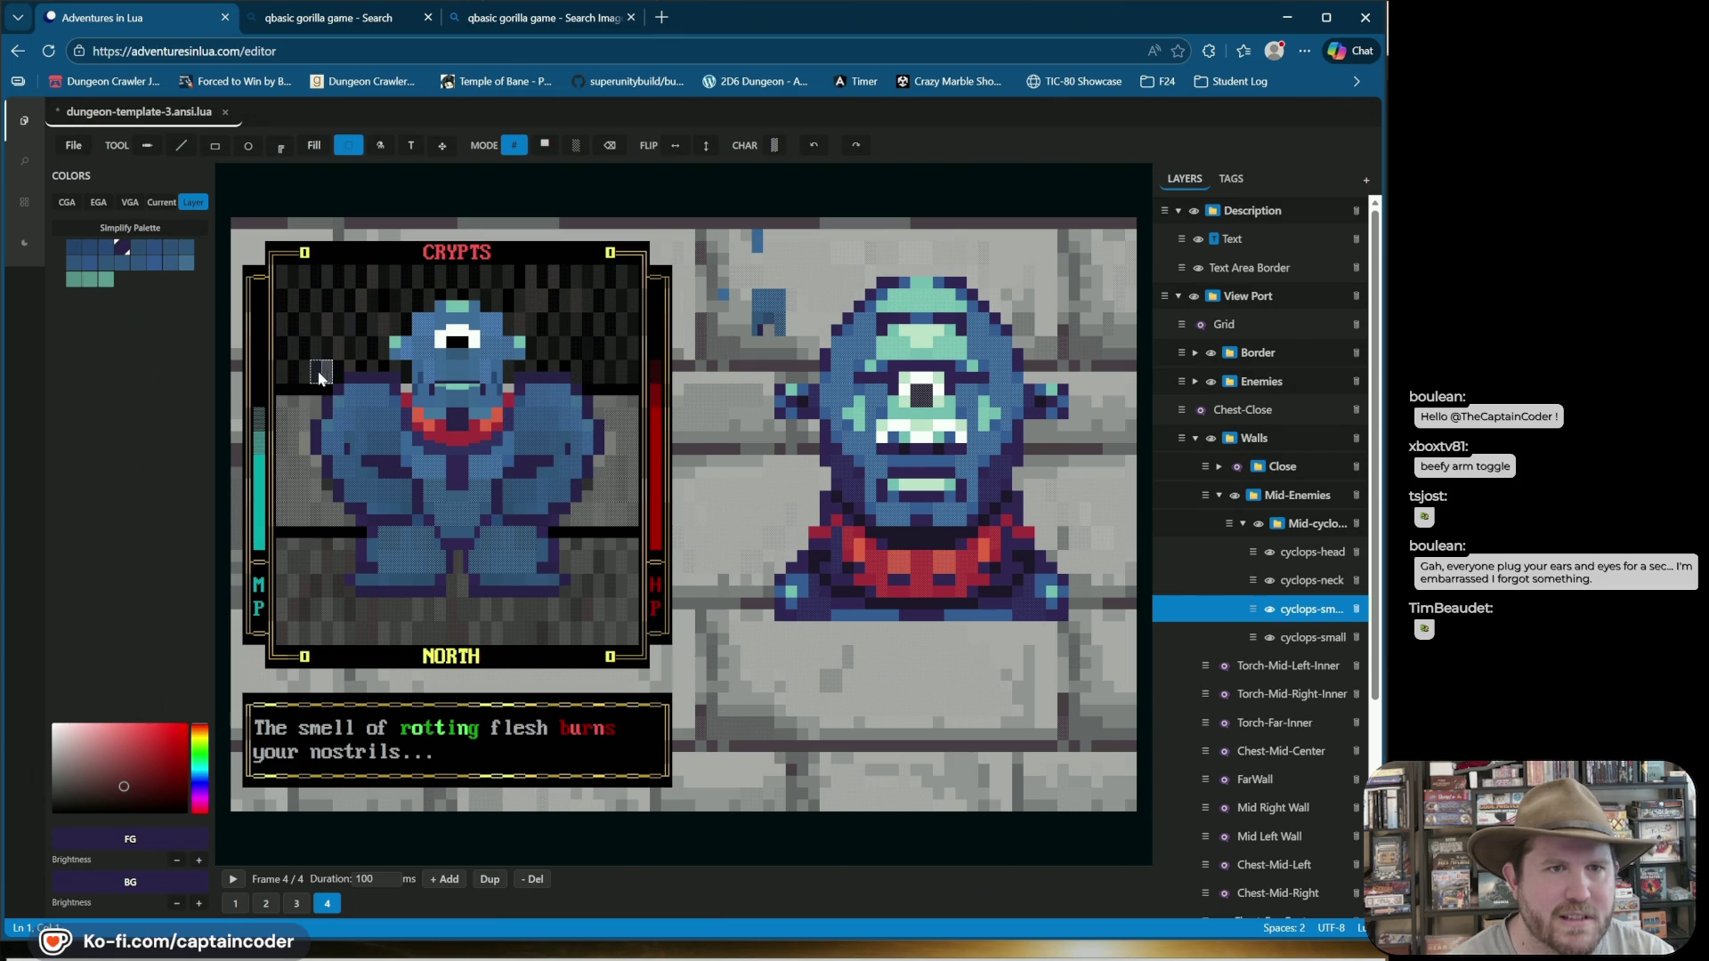
mouse_move(313, 365)
left_mouse_down()
mouse_move(326, 405)
mouse_move(414, 500)
left_mouse_up()
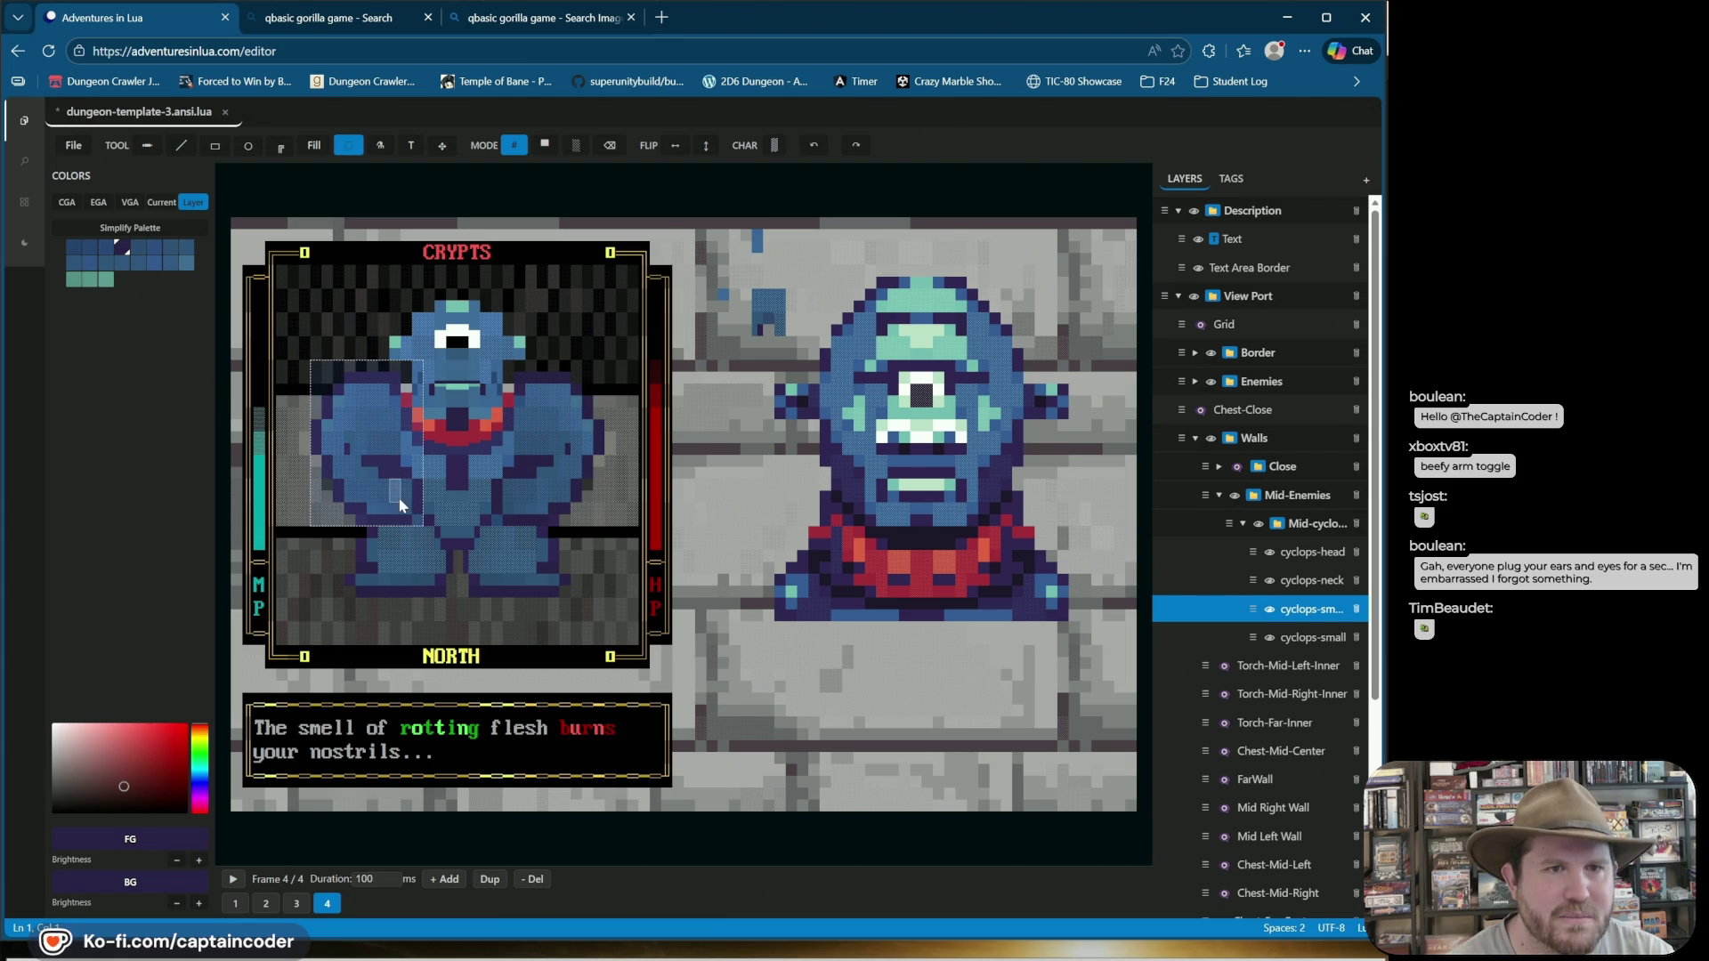
key("ctrl+v")
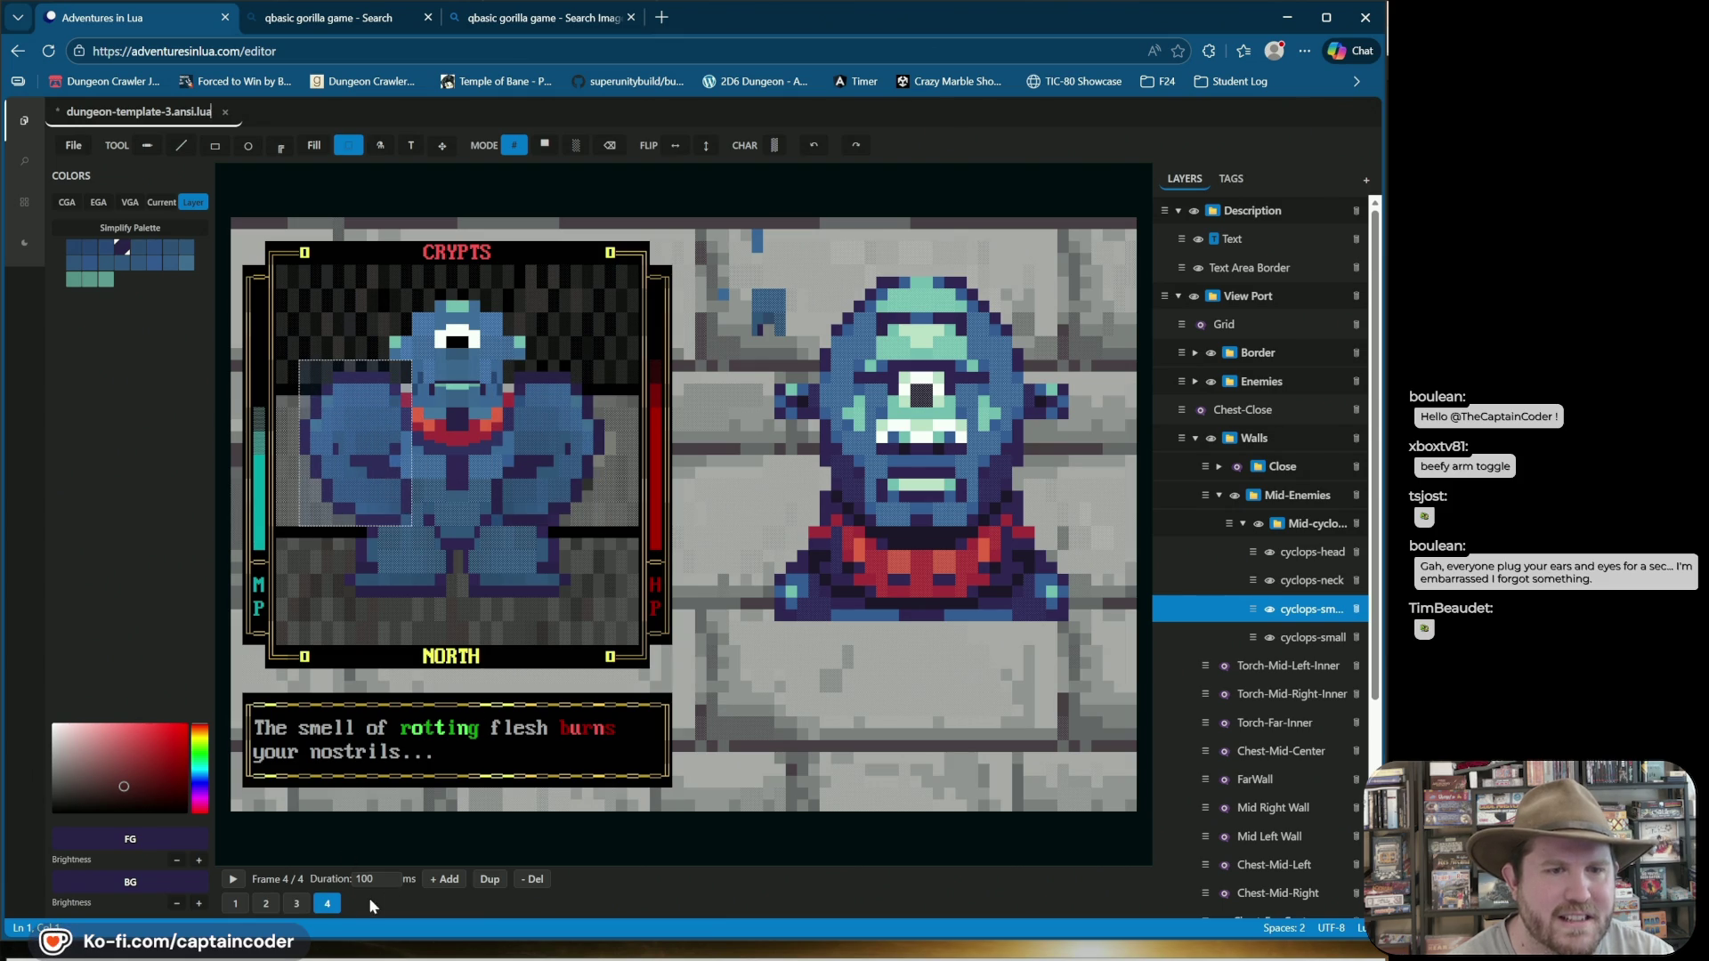
Set the frame duration to 650 ms, preview the animation, and save.
left_click(372, 881)
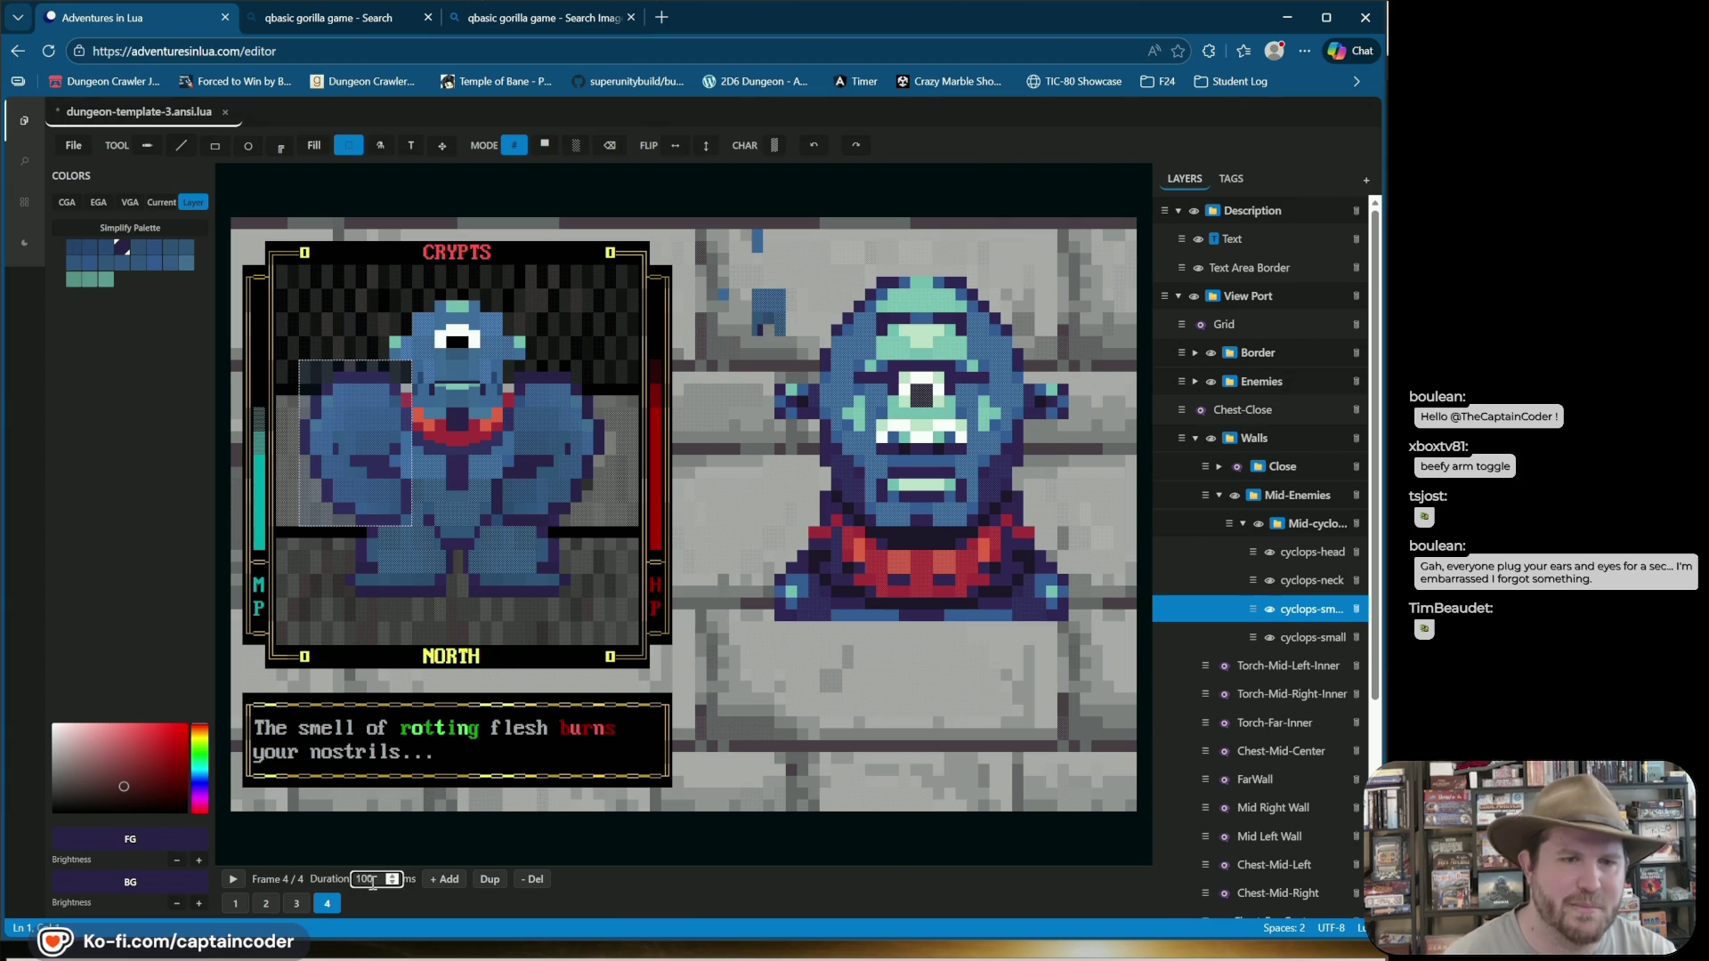
type("650")
key("Return")
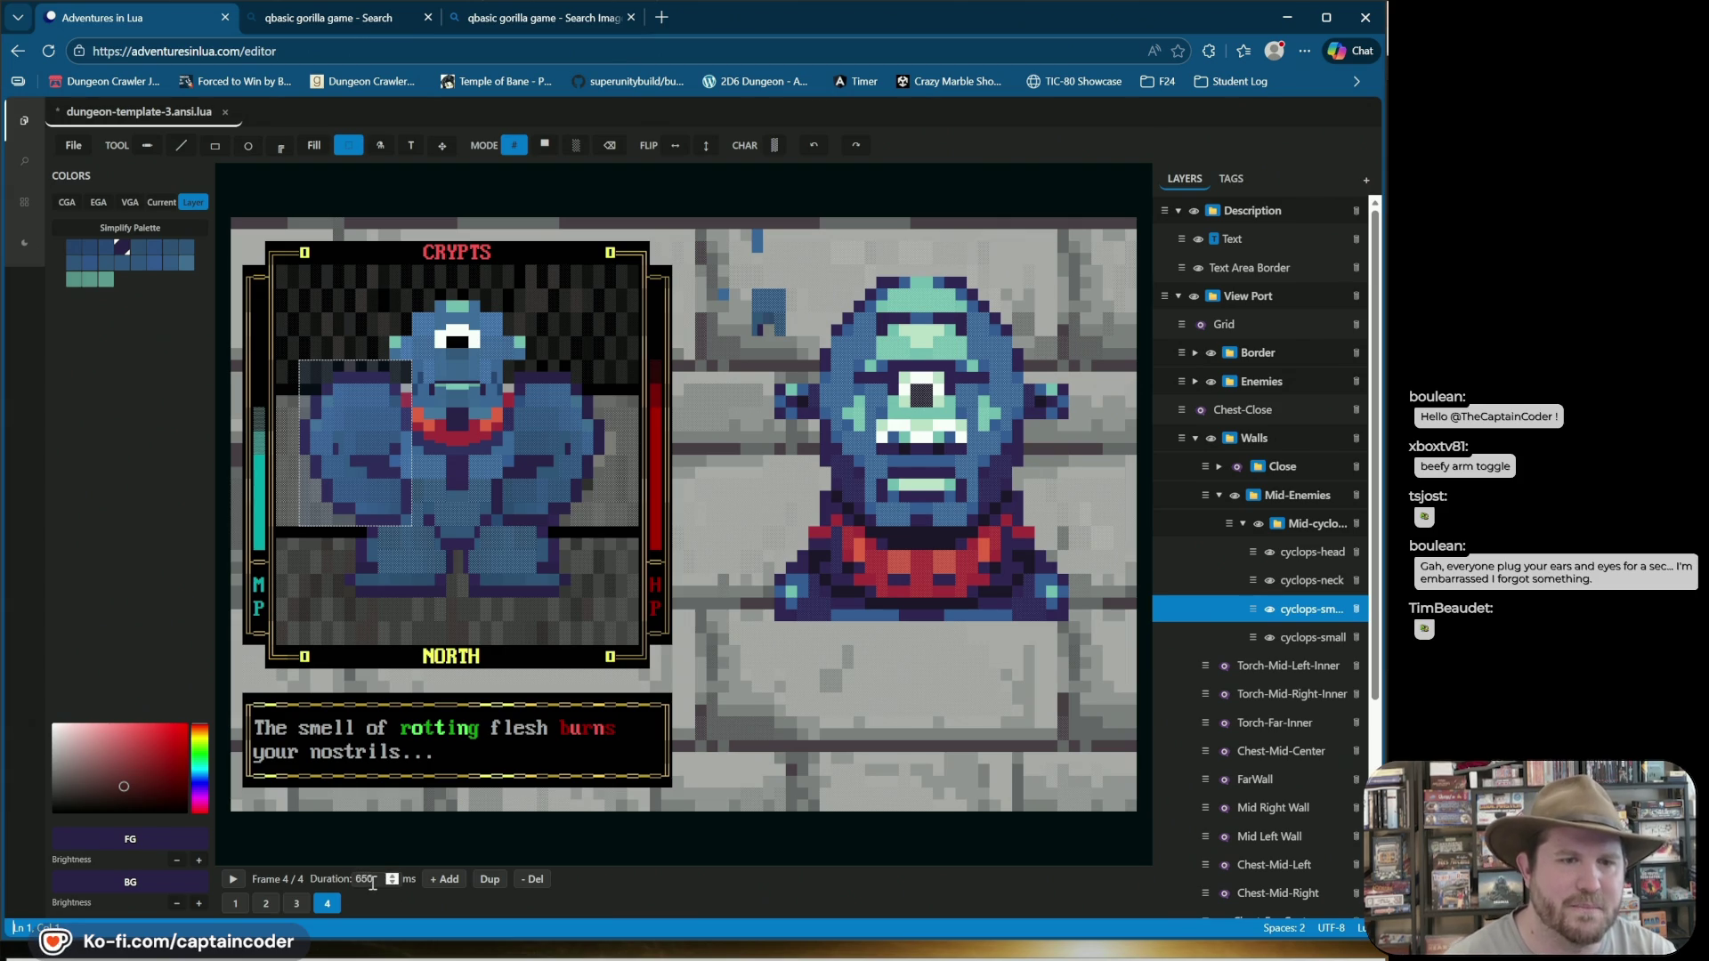
left_click(235, 881)
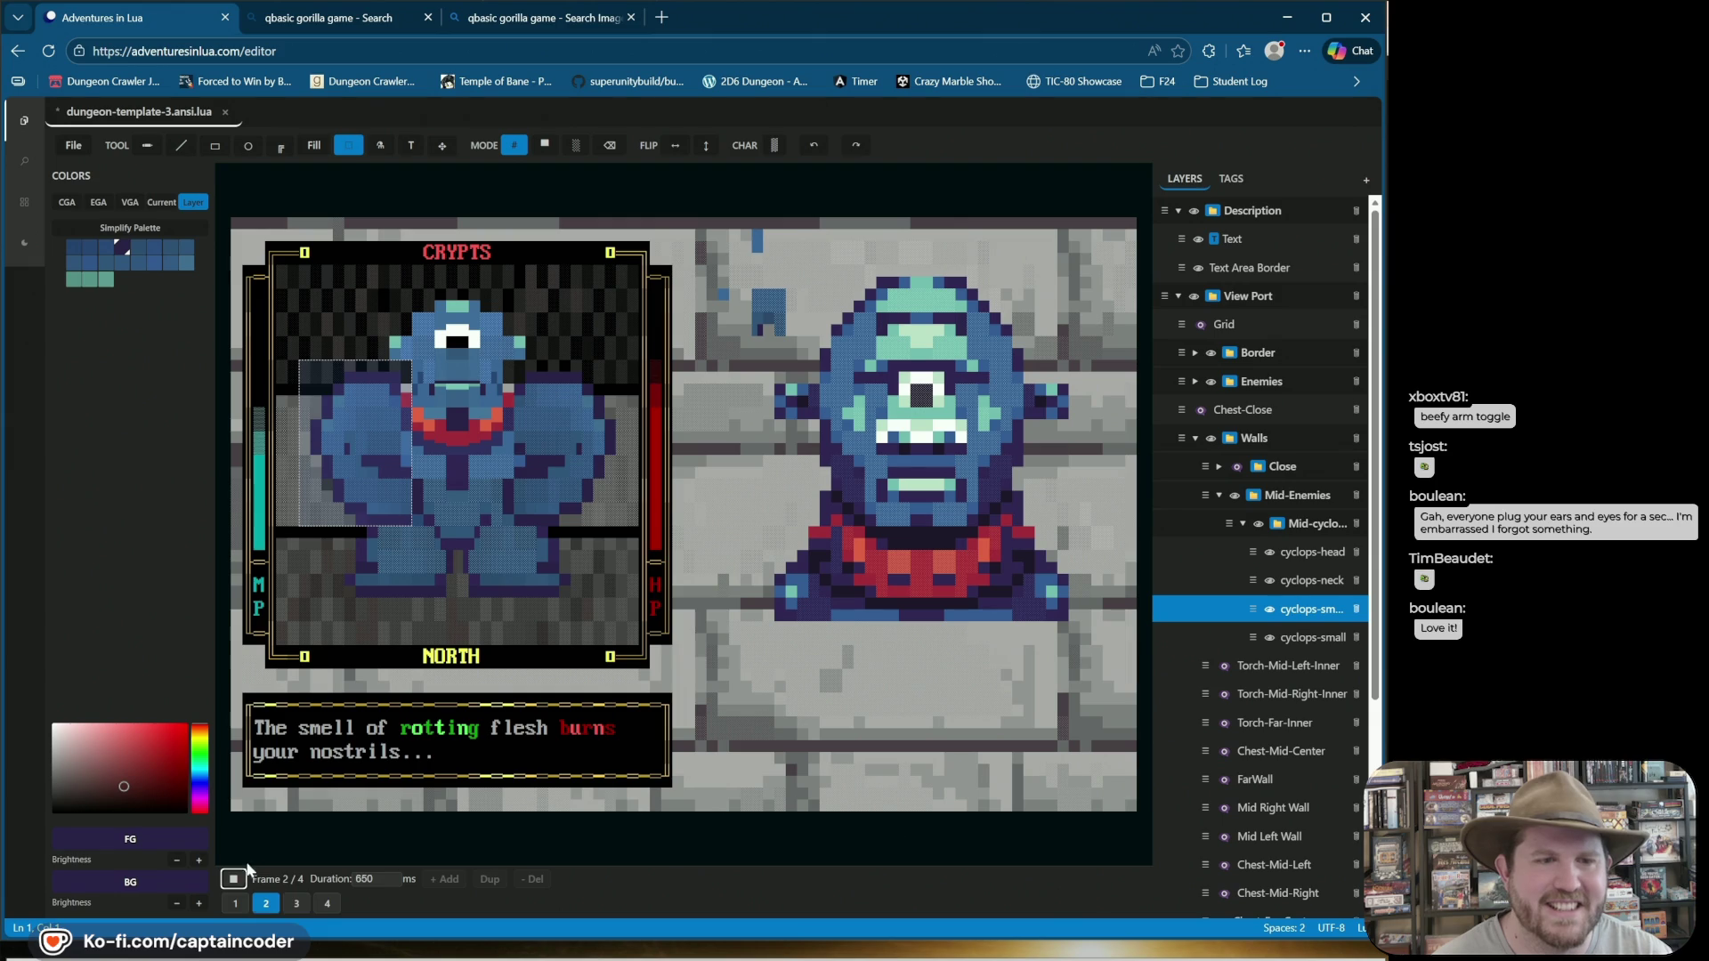
left_click(232, 880)
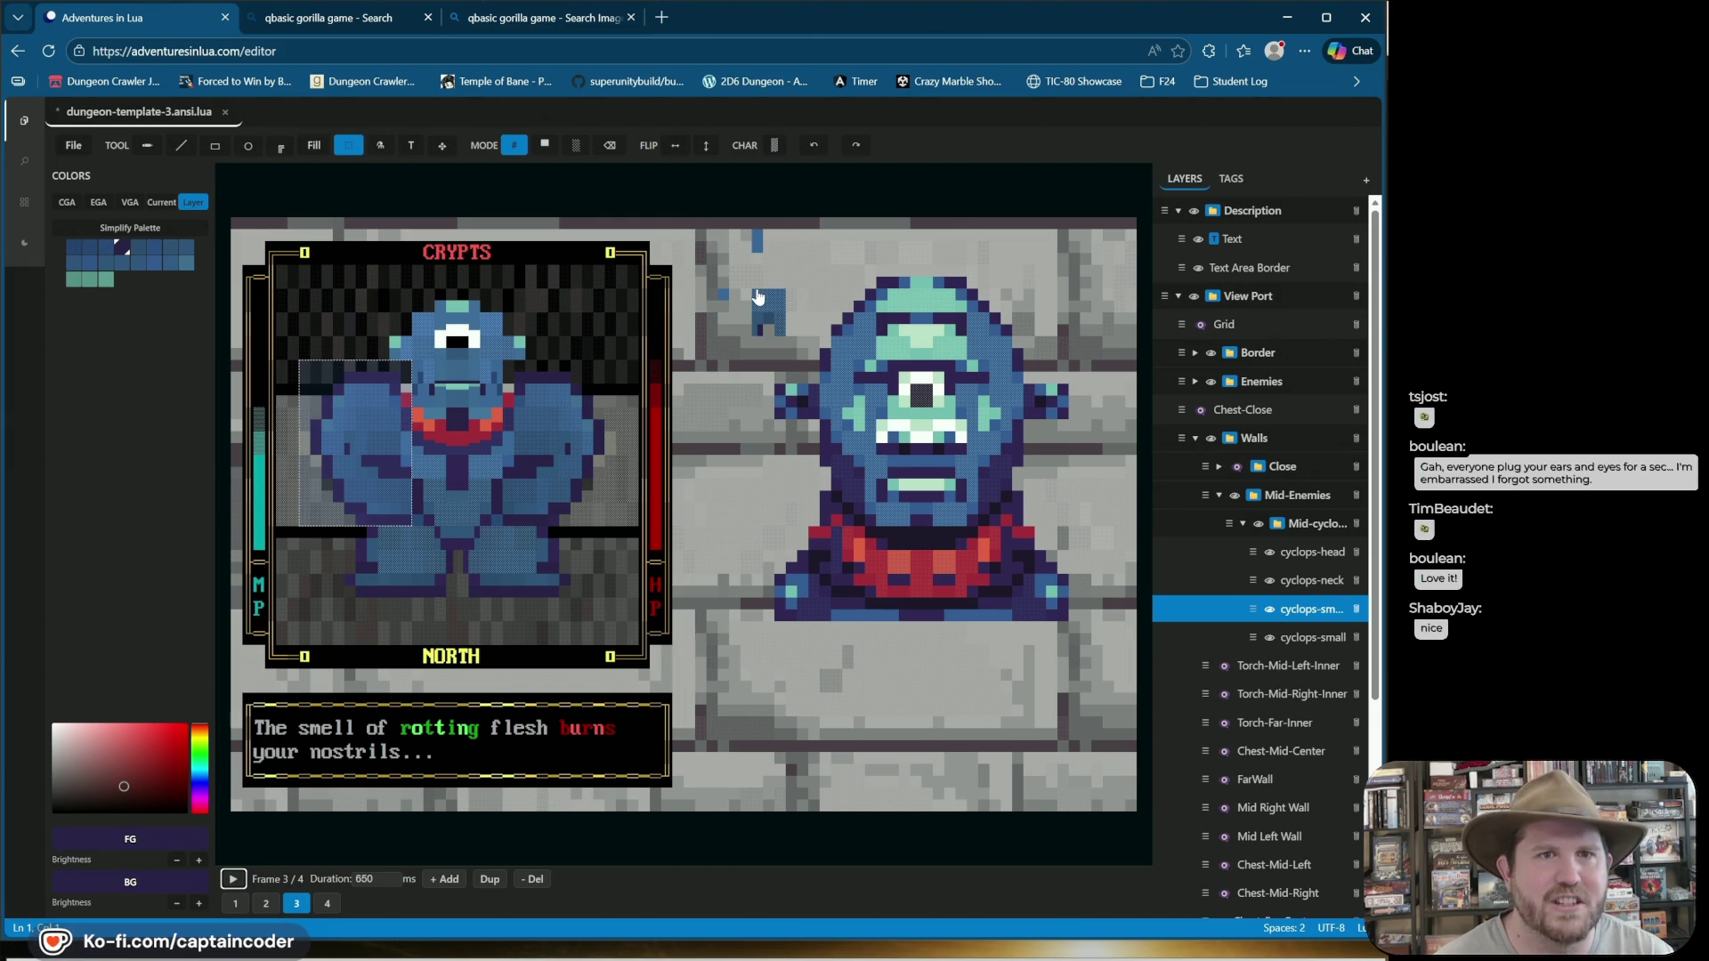
key("ctrl+s")
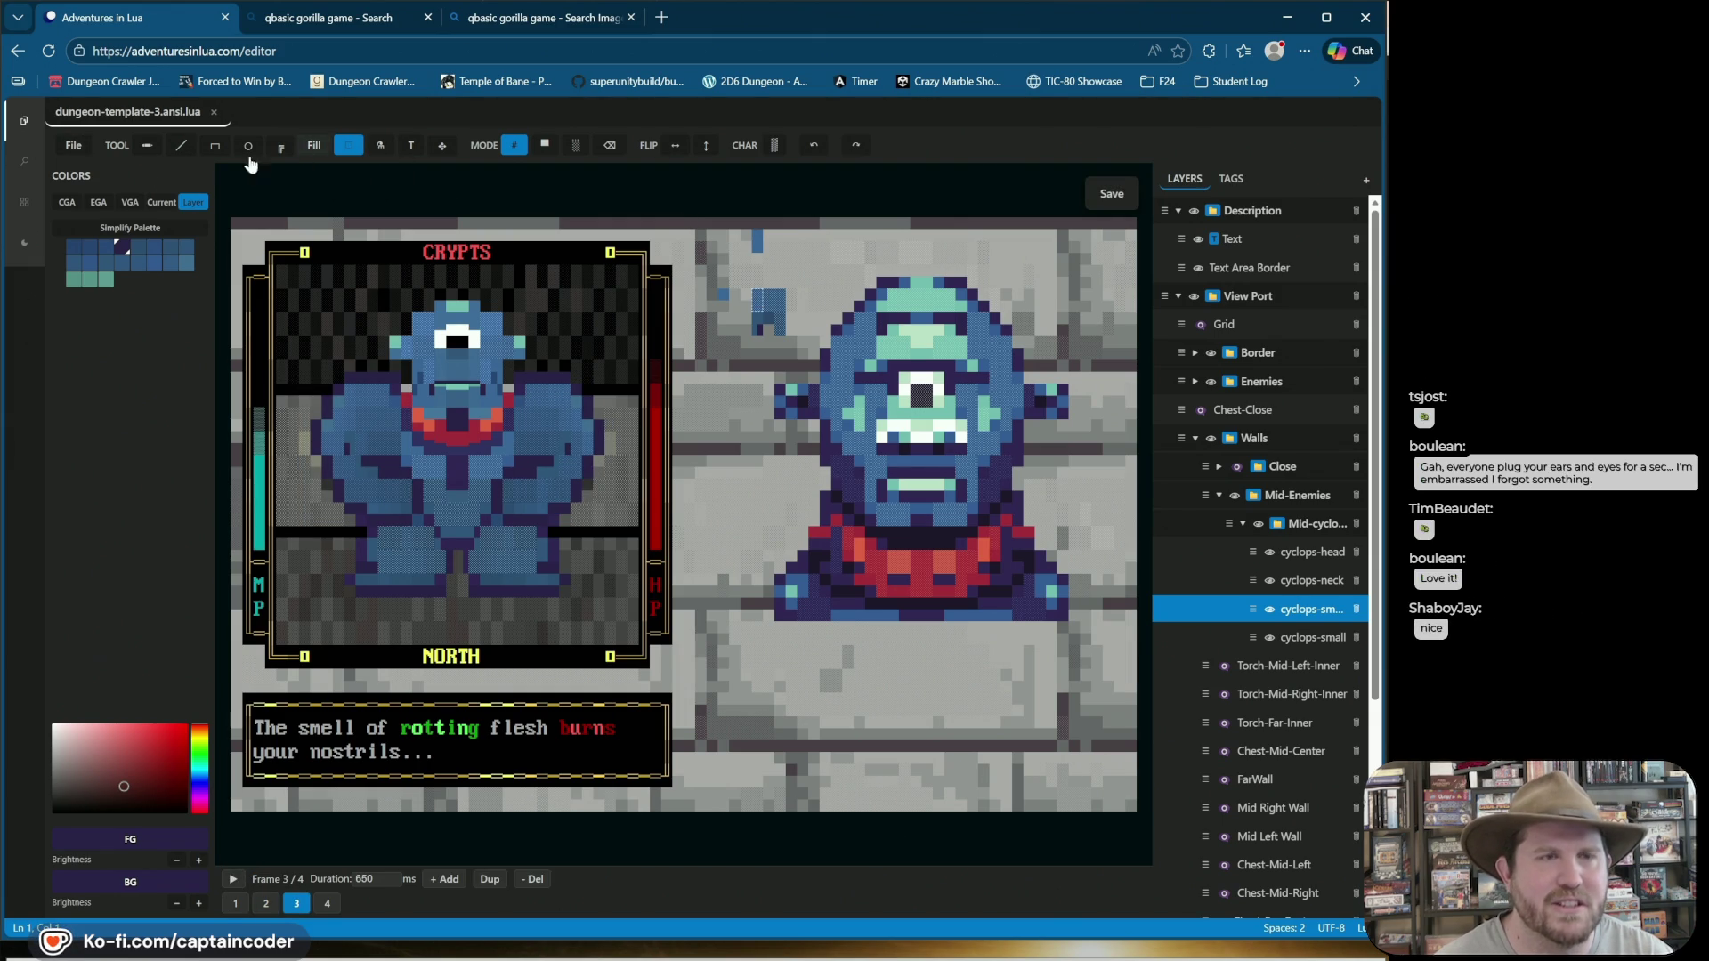
Export the scene as dungeon-template-3.sh, check it in Downloads, then export it again.
left_click(73, 145)
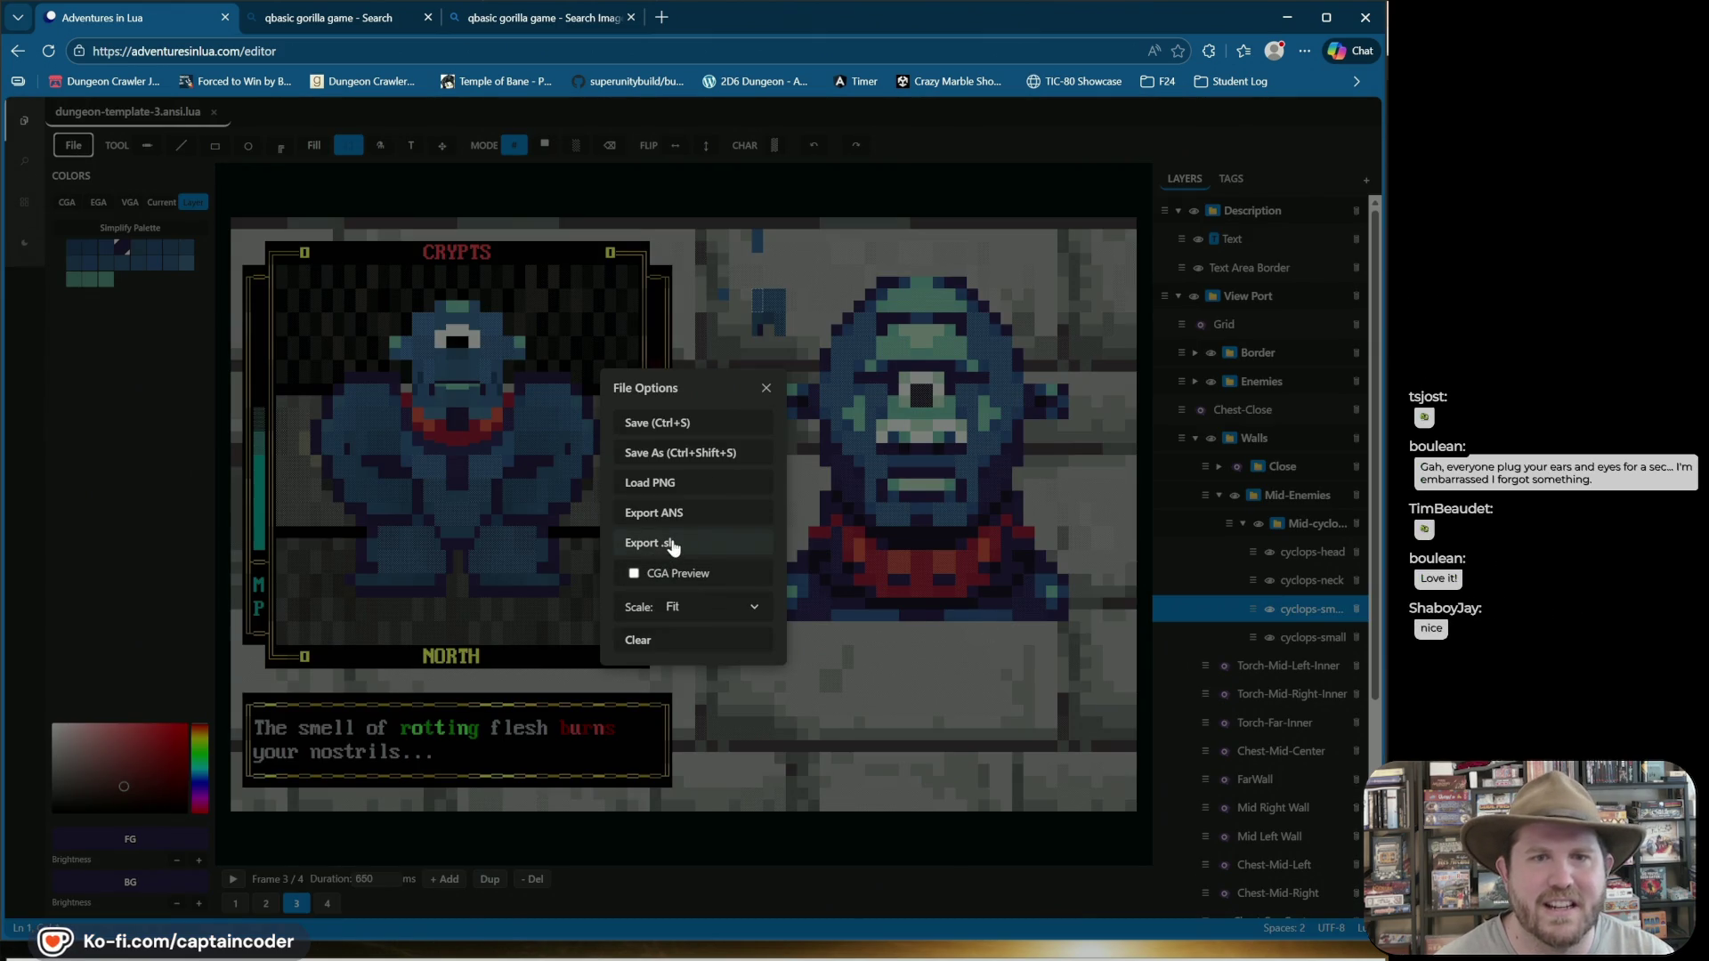
left_click(670, 544)
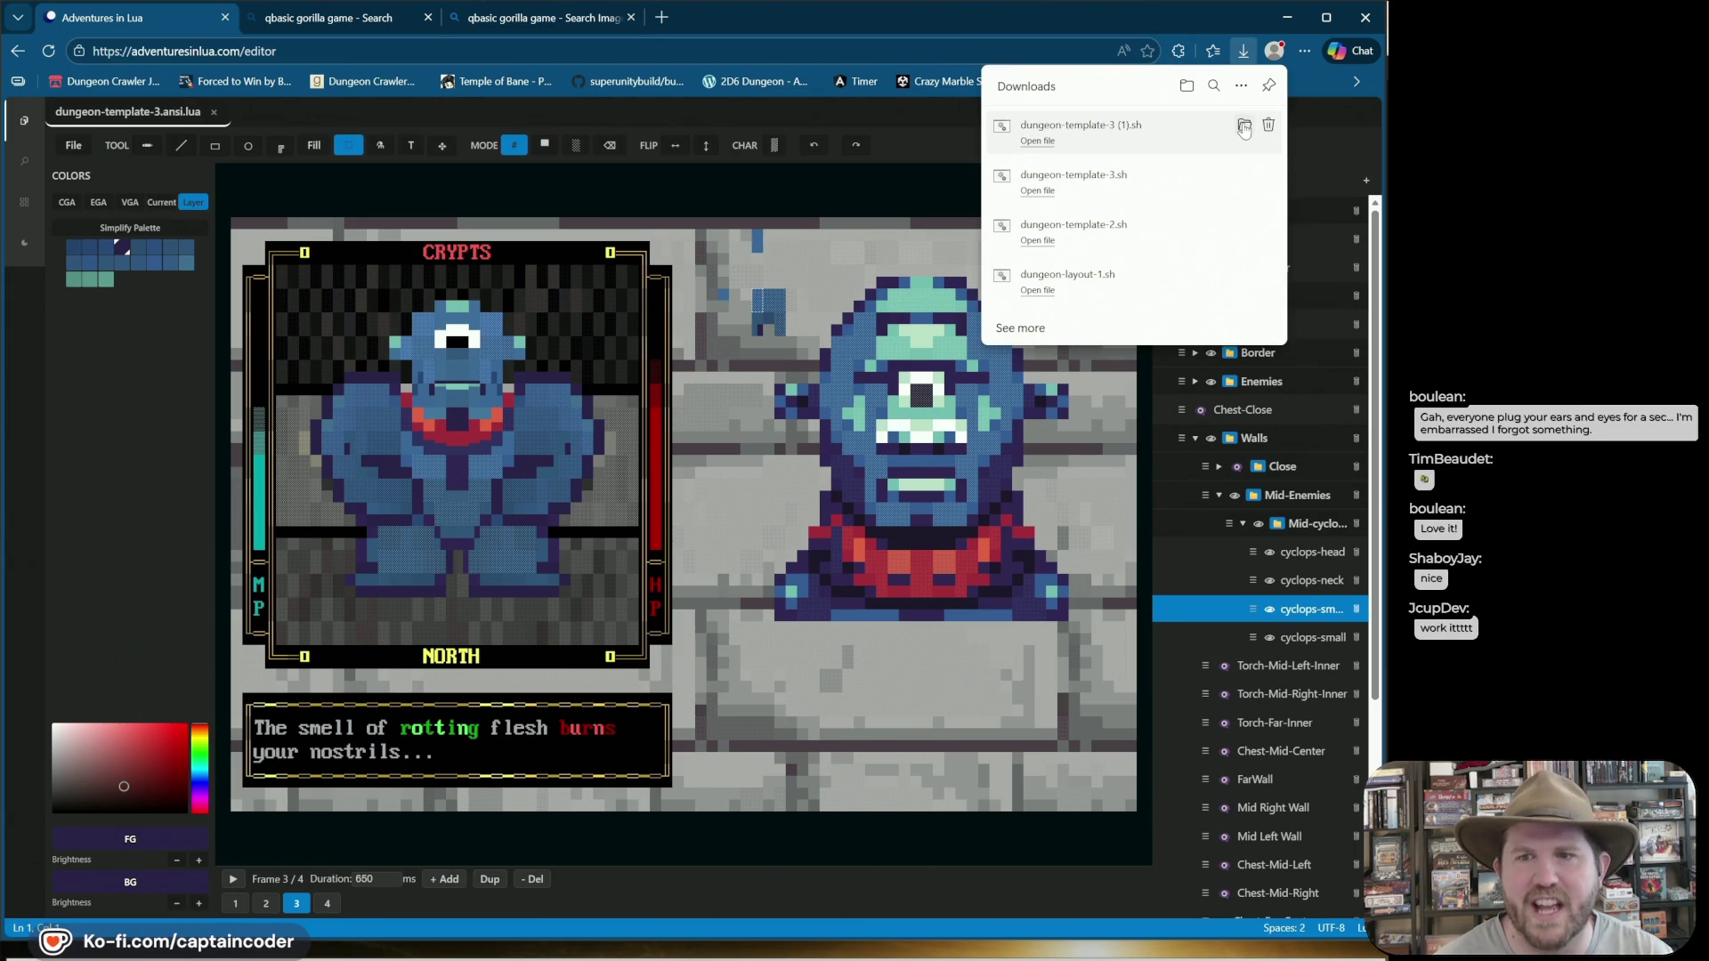
left_click(1245, 125)
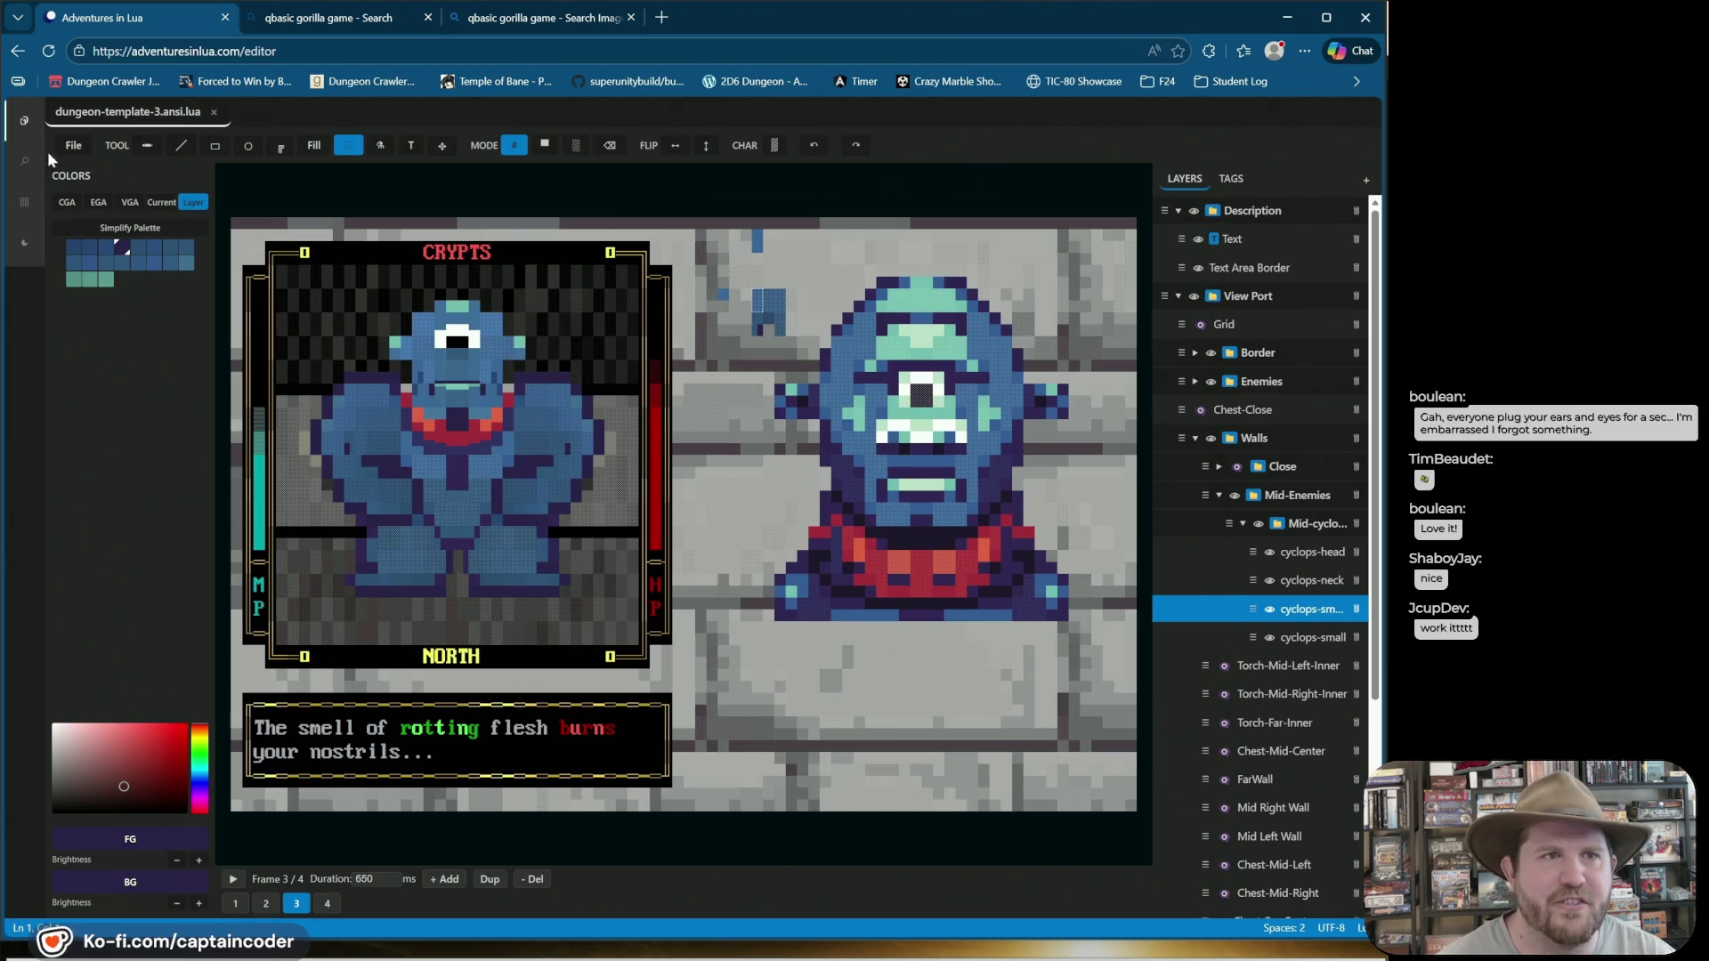
left_click(71, 146)
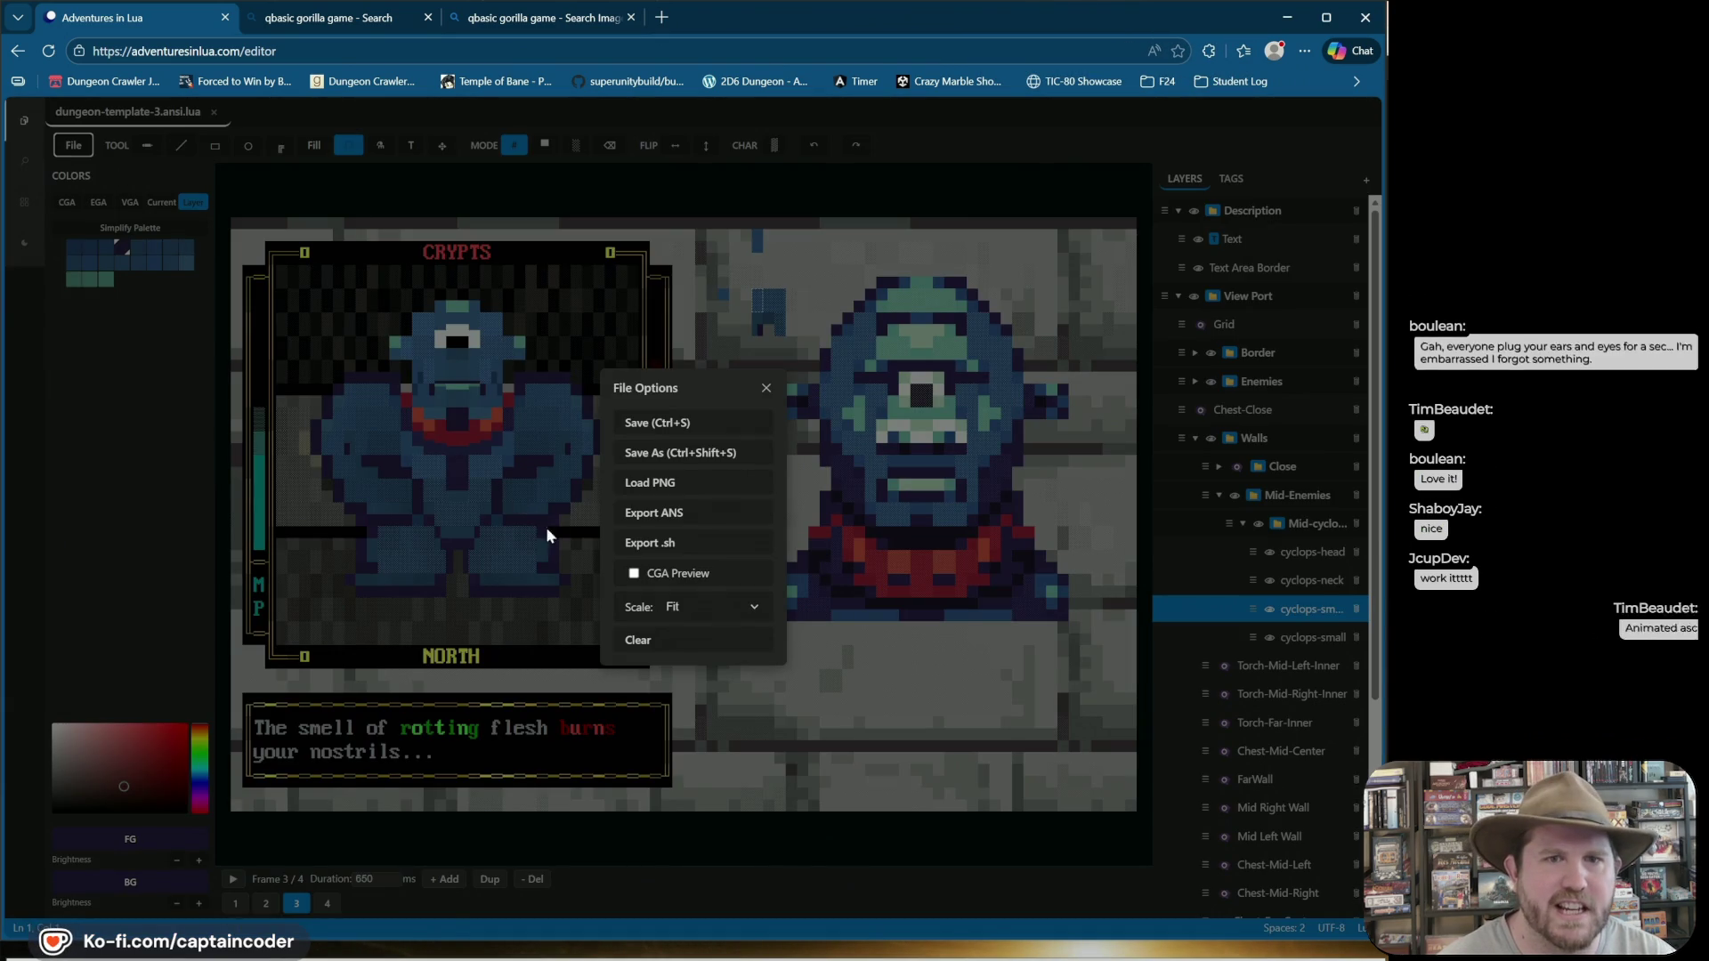
left_click(654, 544)
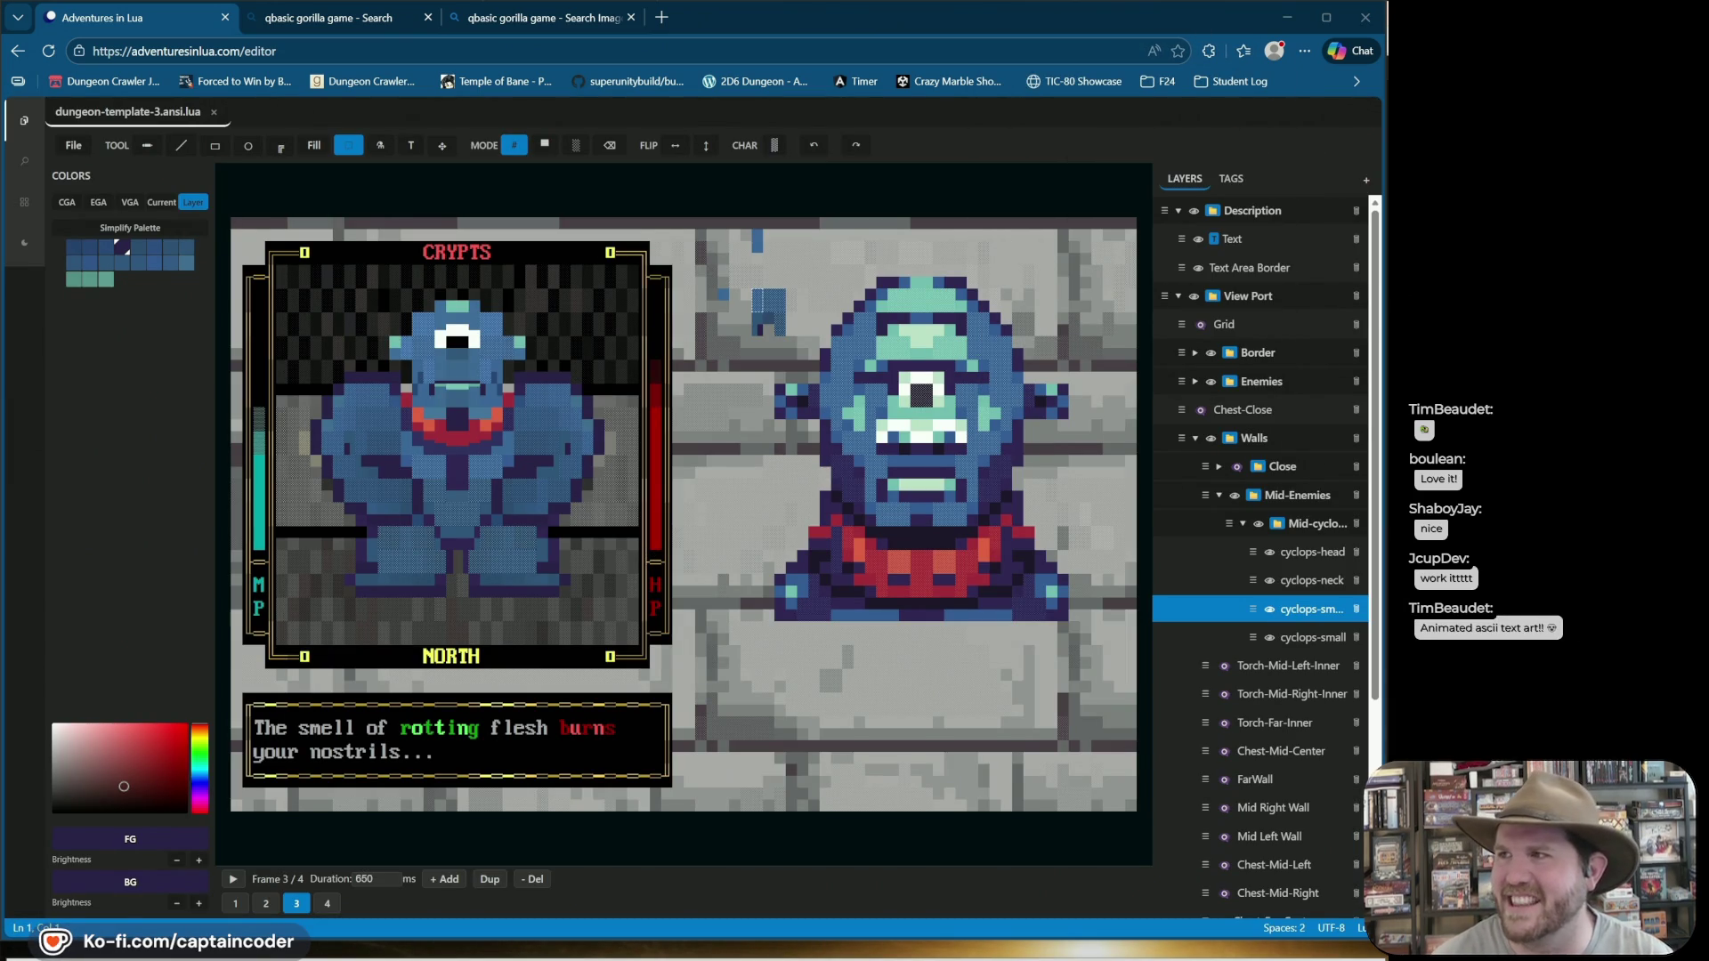
Run bash dungeon-template-3.sh to watch the cyclops animation, then stop it and close the window.
type("bash dungeon-template-3.sh")
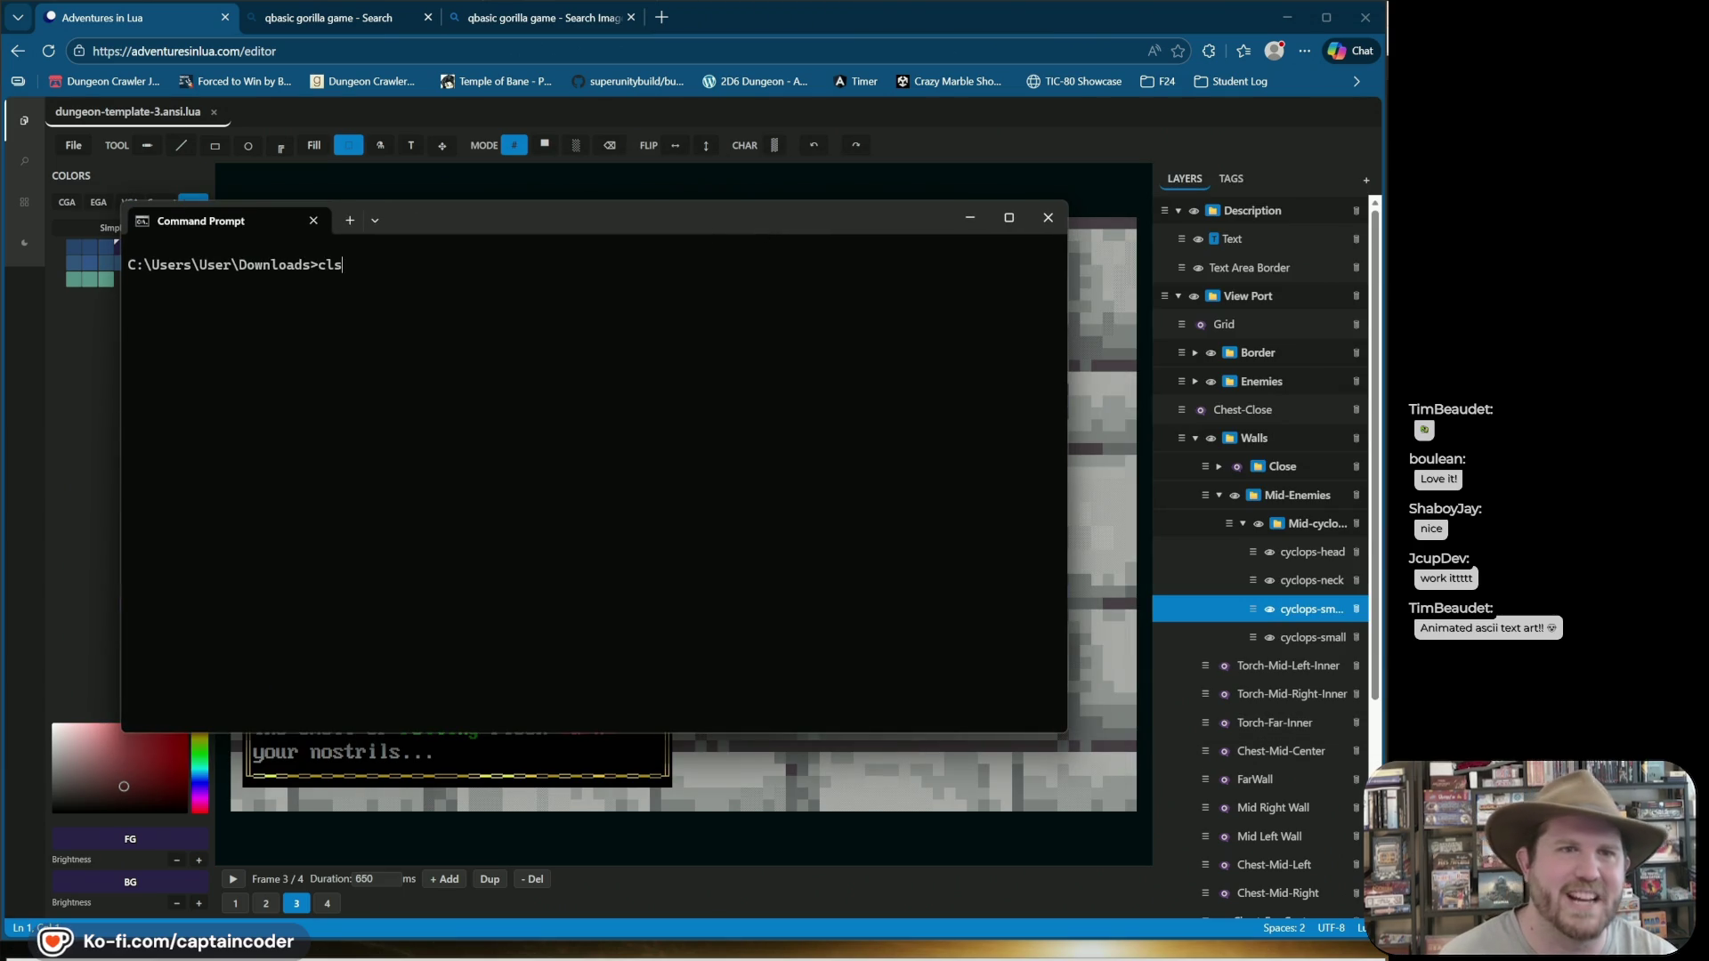
key("Return")
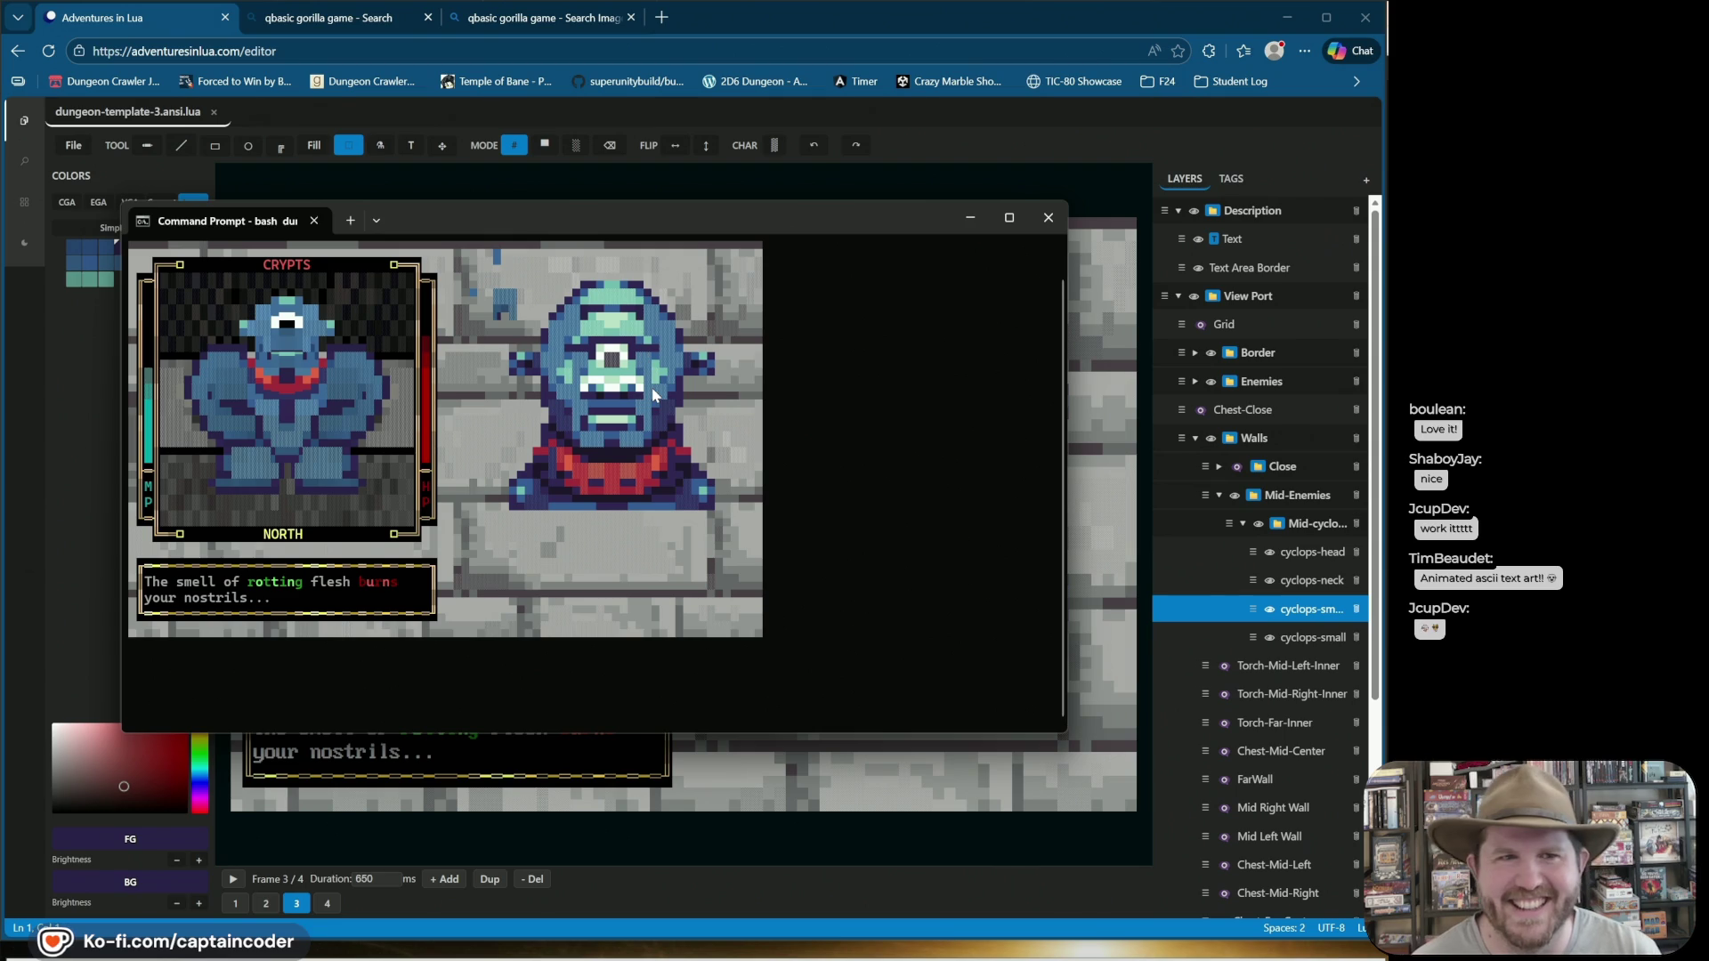
key("Escape")
key("ctrl+c")
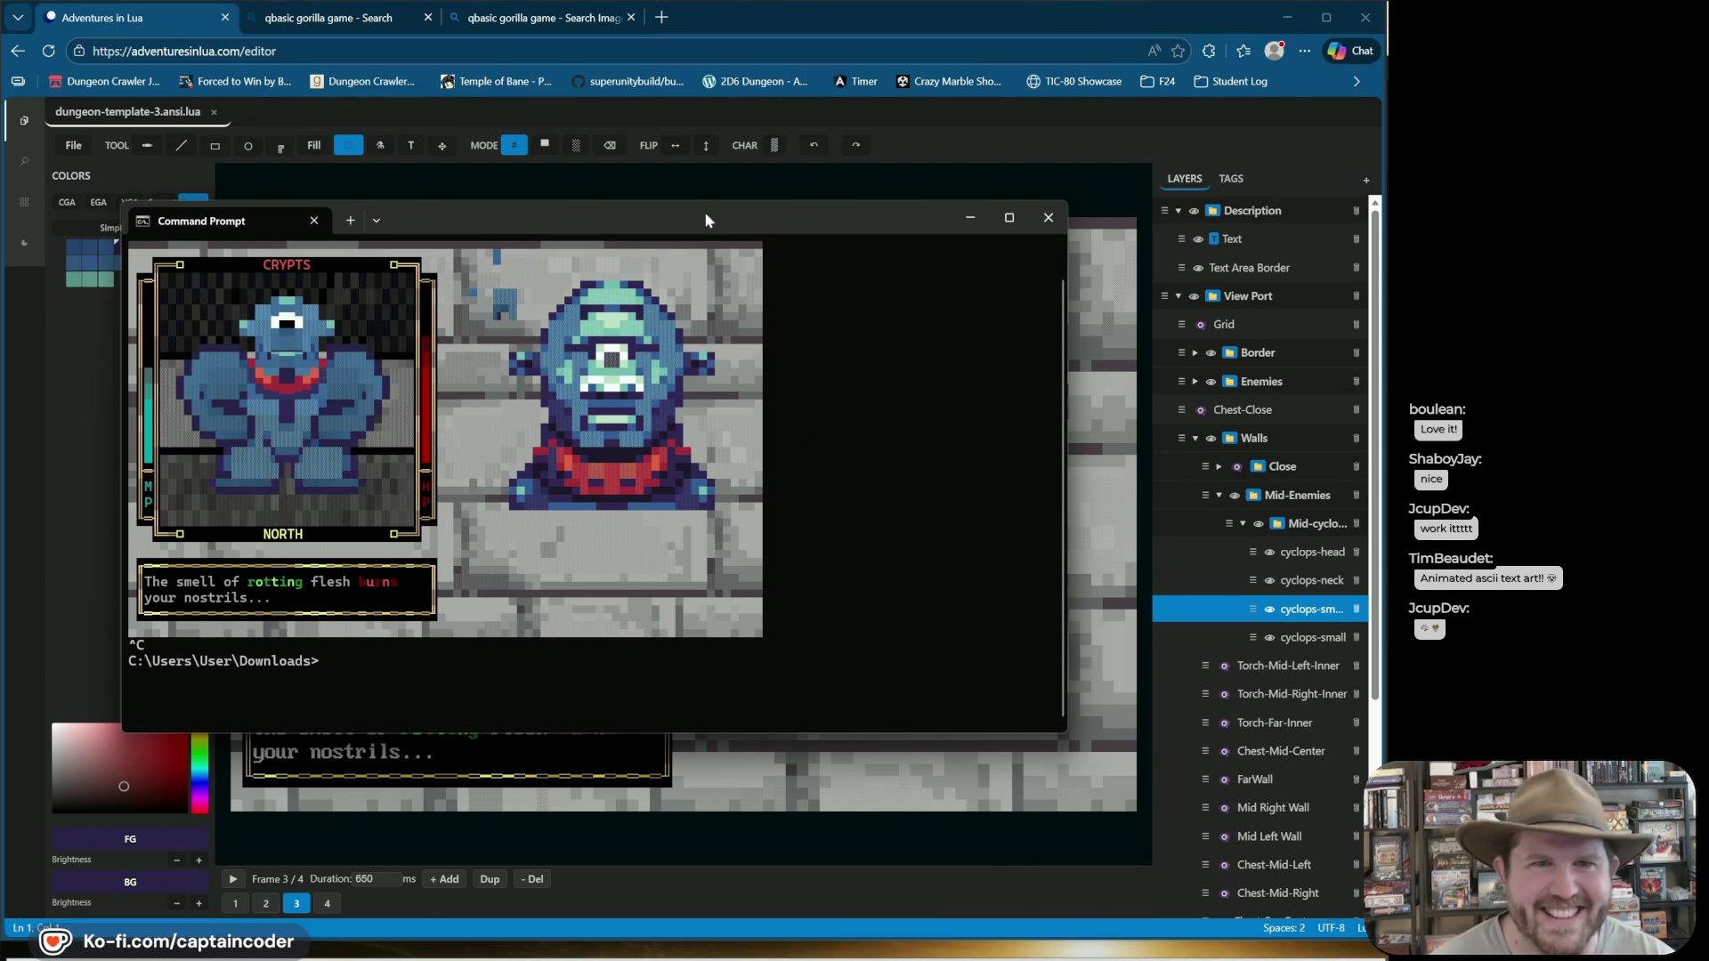
key("alt+F4")
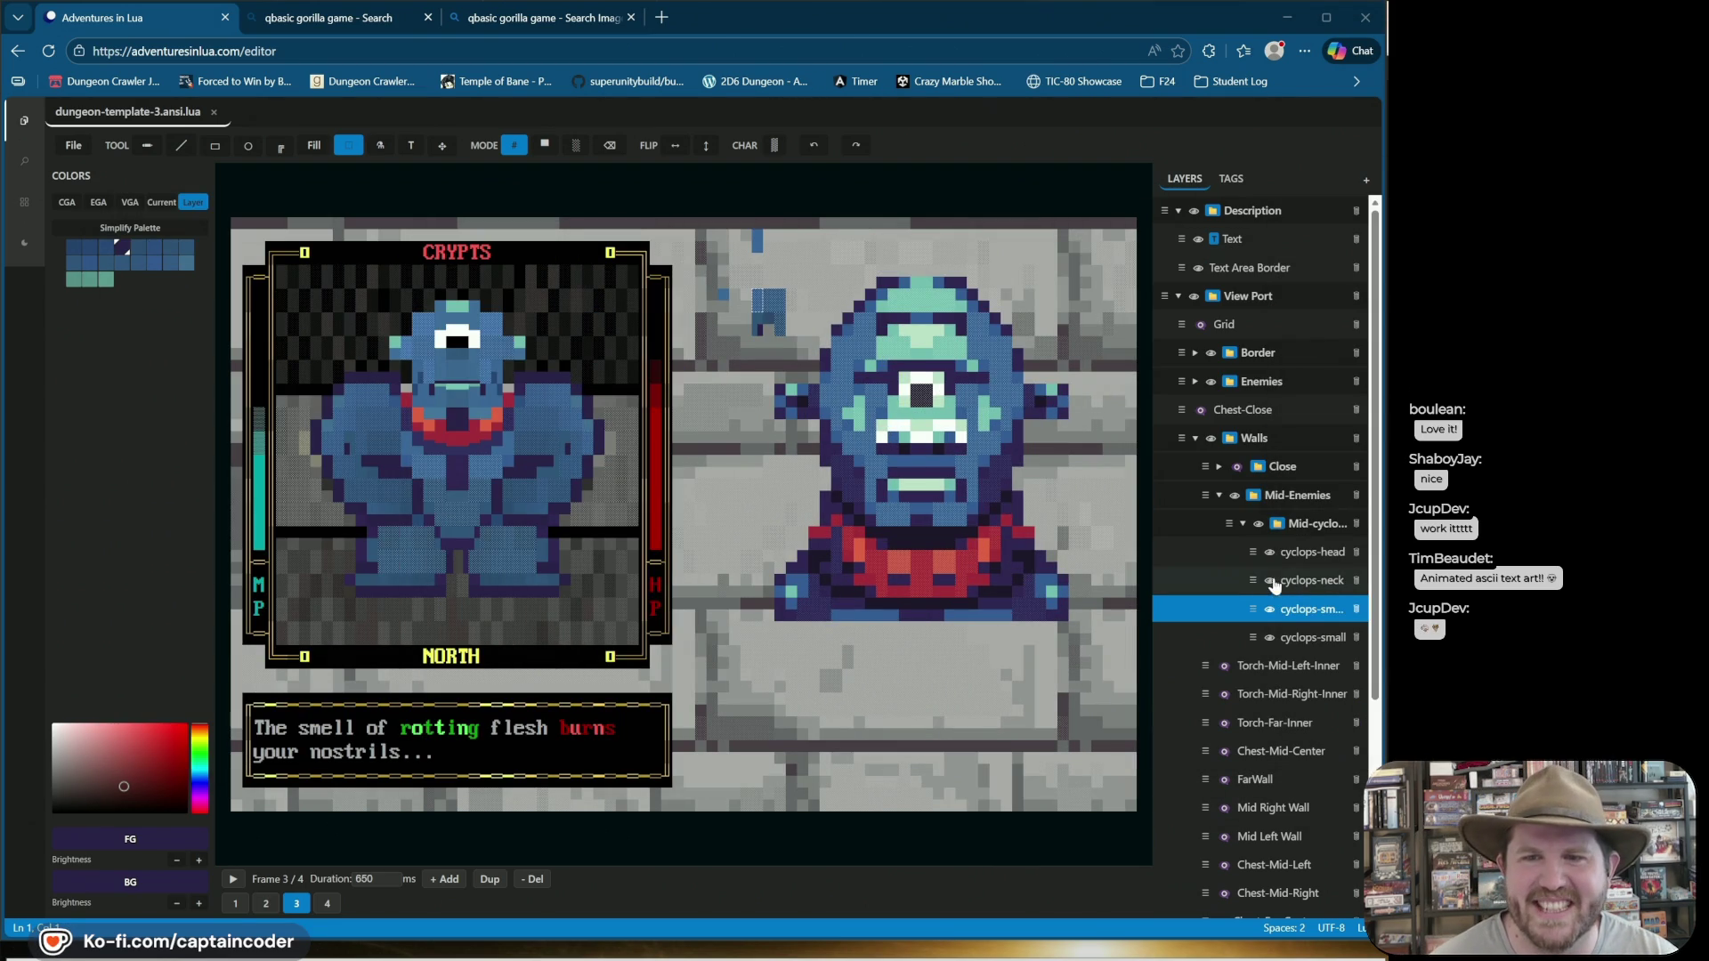
Toggle the cyclops-neck and head layers' visibility and select the cyclops-head layer.
left_click(1270, 581)
left_click(1270, 553)
left_click(1270, 553)
left_click(1302, 552)
left_click(1302, 554)
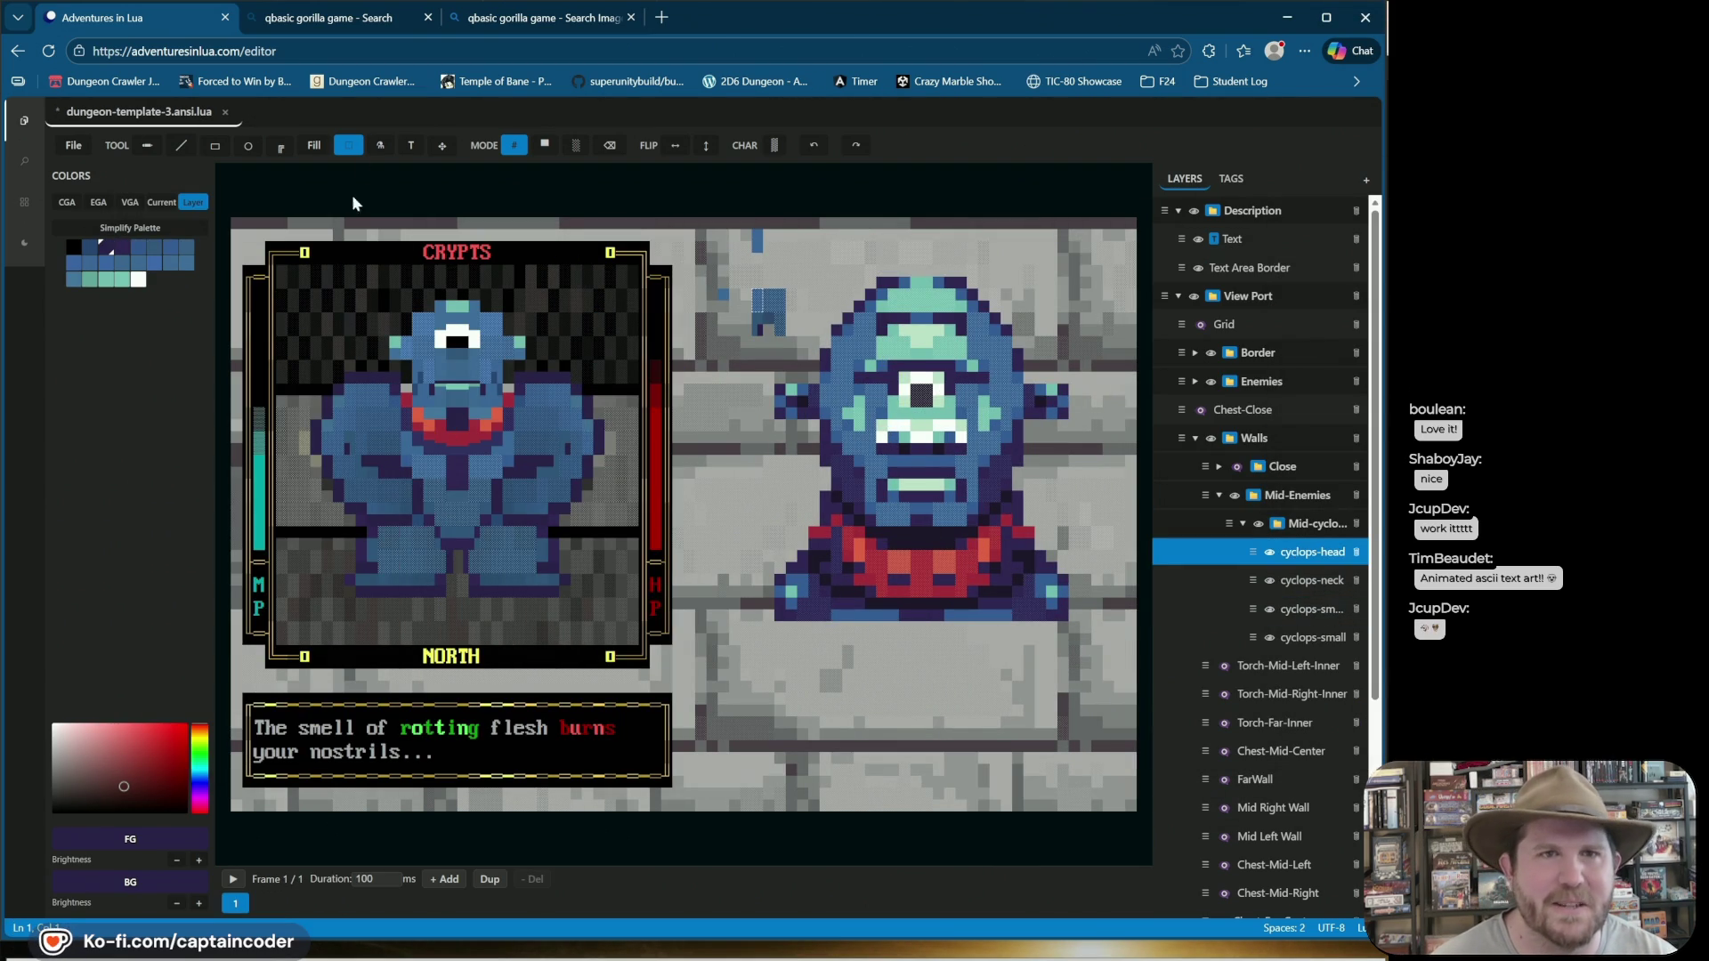
Duplicate the head frame, box-select the head on frame 2, raise it slightly, and play.
left_click(349, 149)
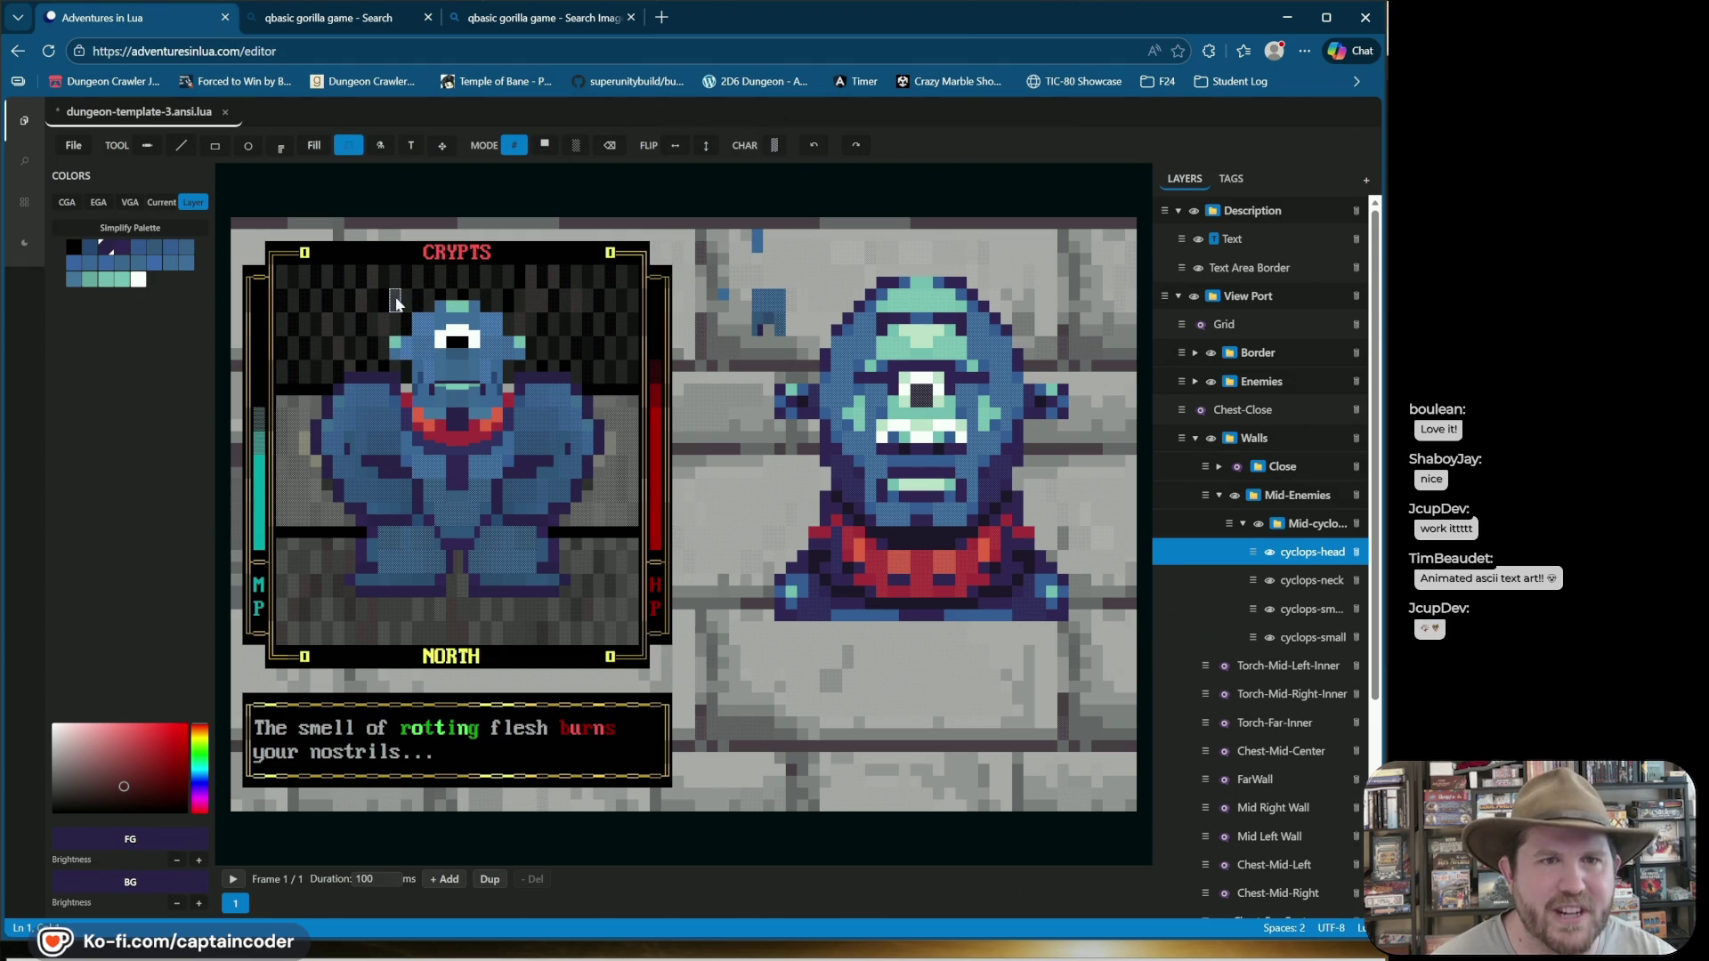
left_click(490, 880)
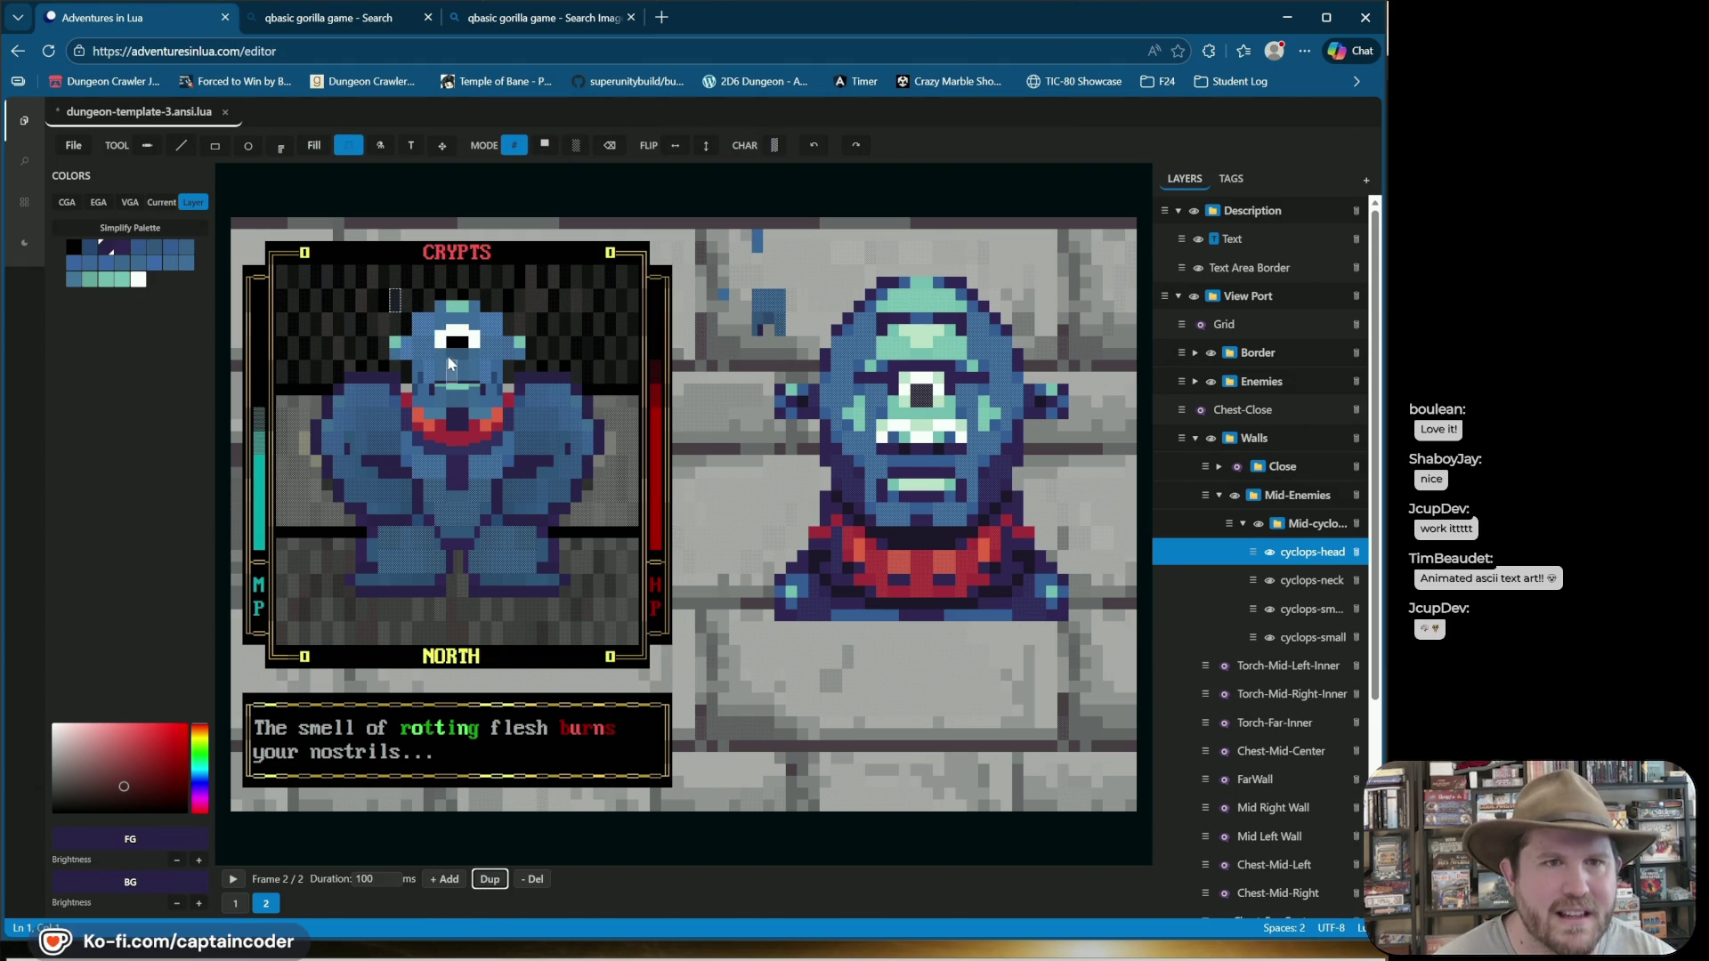
left_click(419, 349)
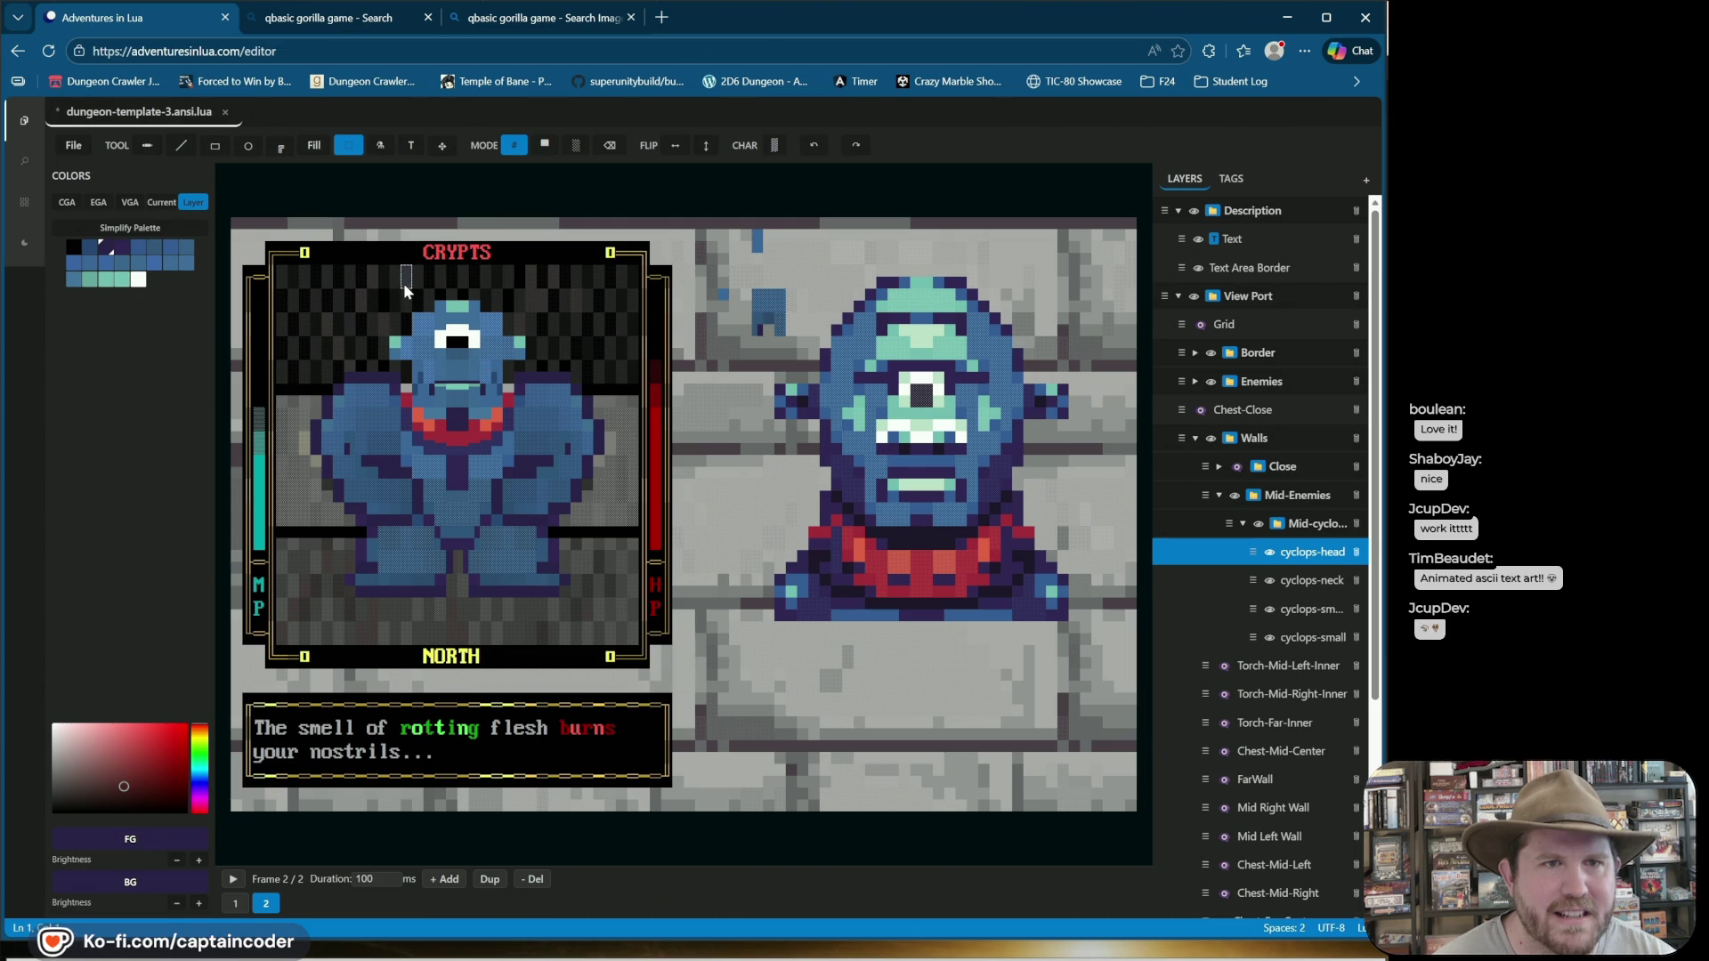
left_click(327, 276)
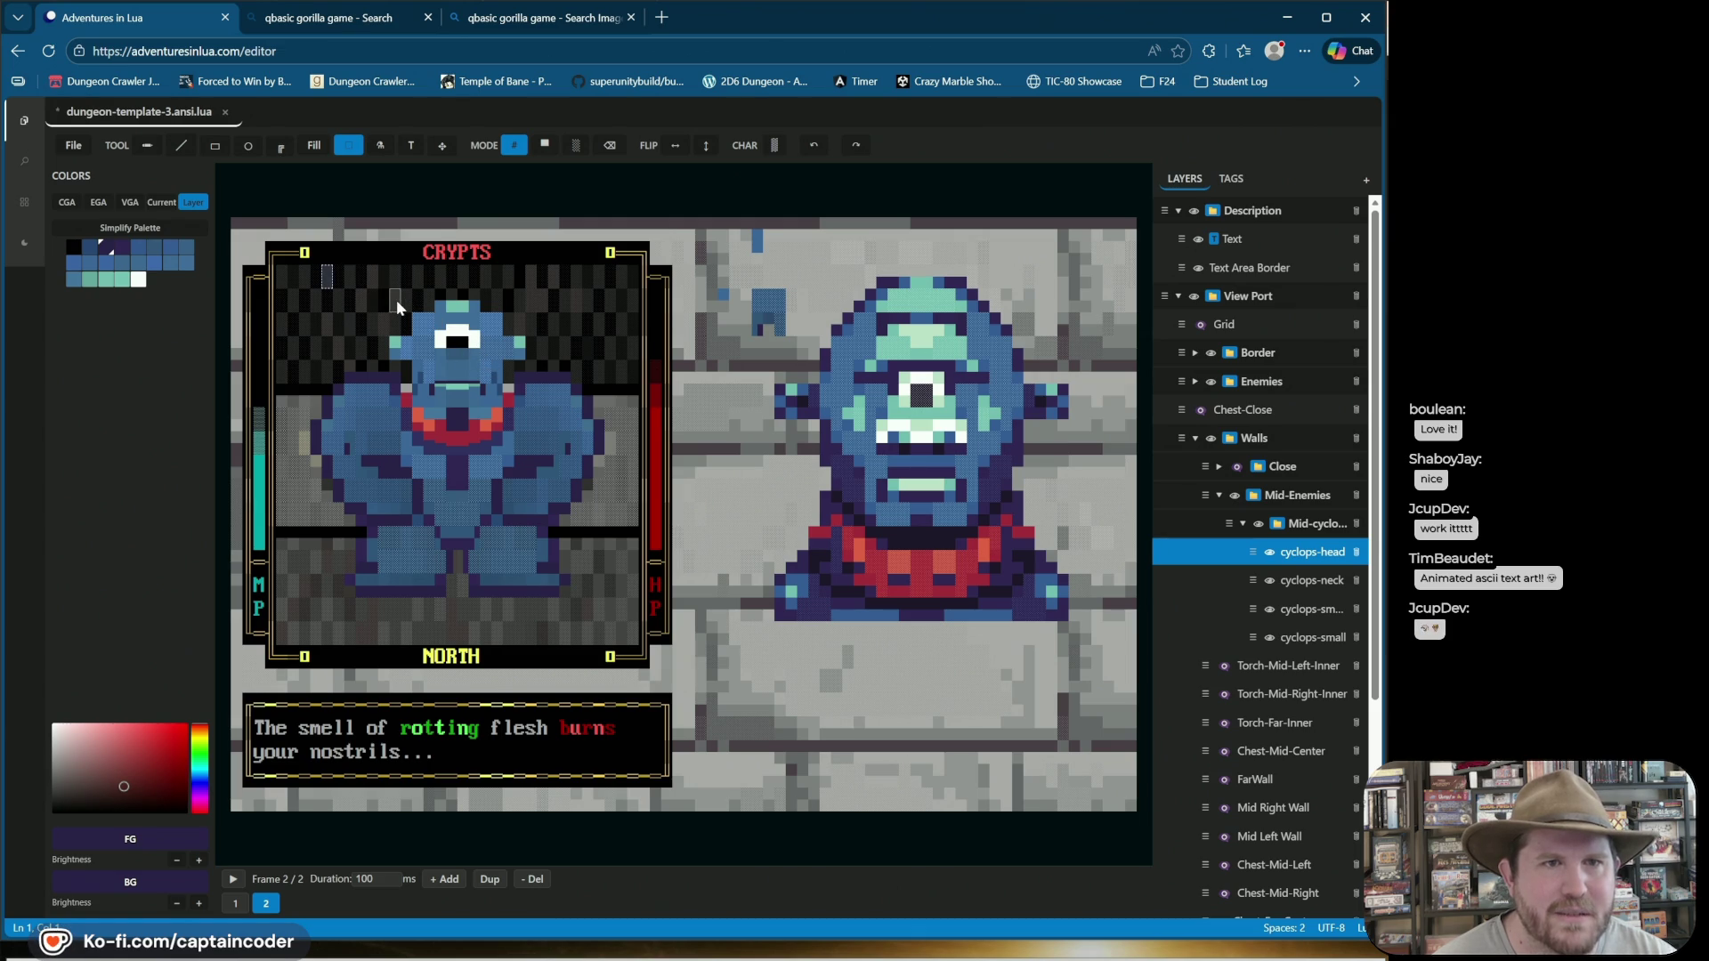
mouse_move(392, 293)
left_mouse_down()
mouse_move(501, 419)
mouse_move(521, 415)
mouse_move(469, 355)
left_mouse_up()
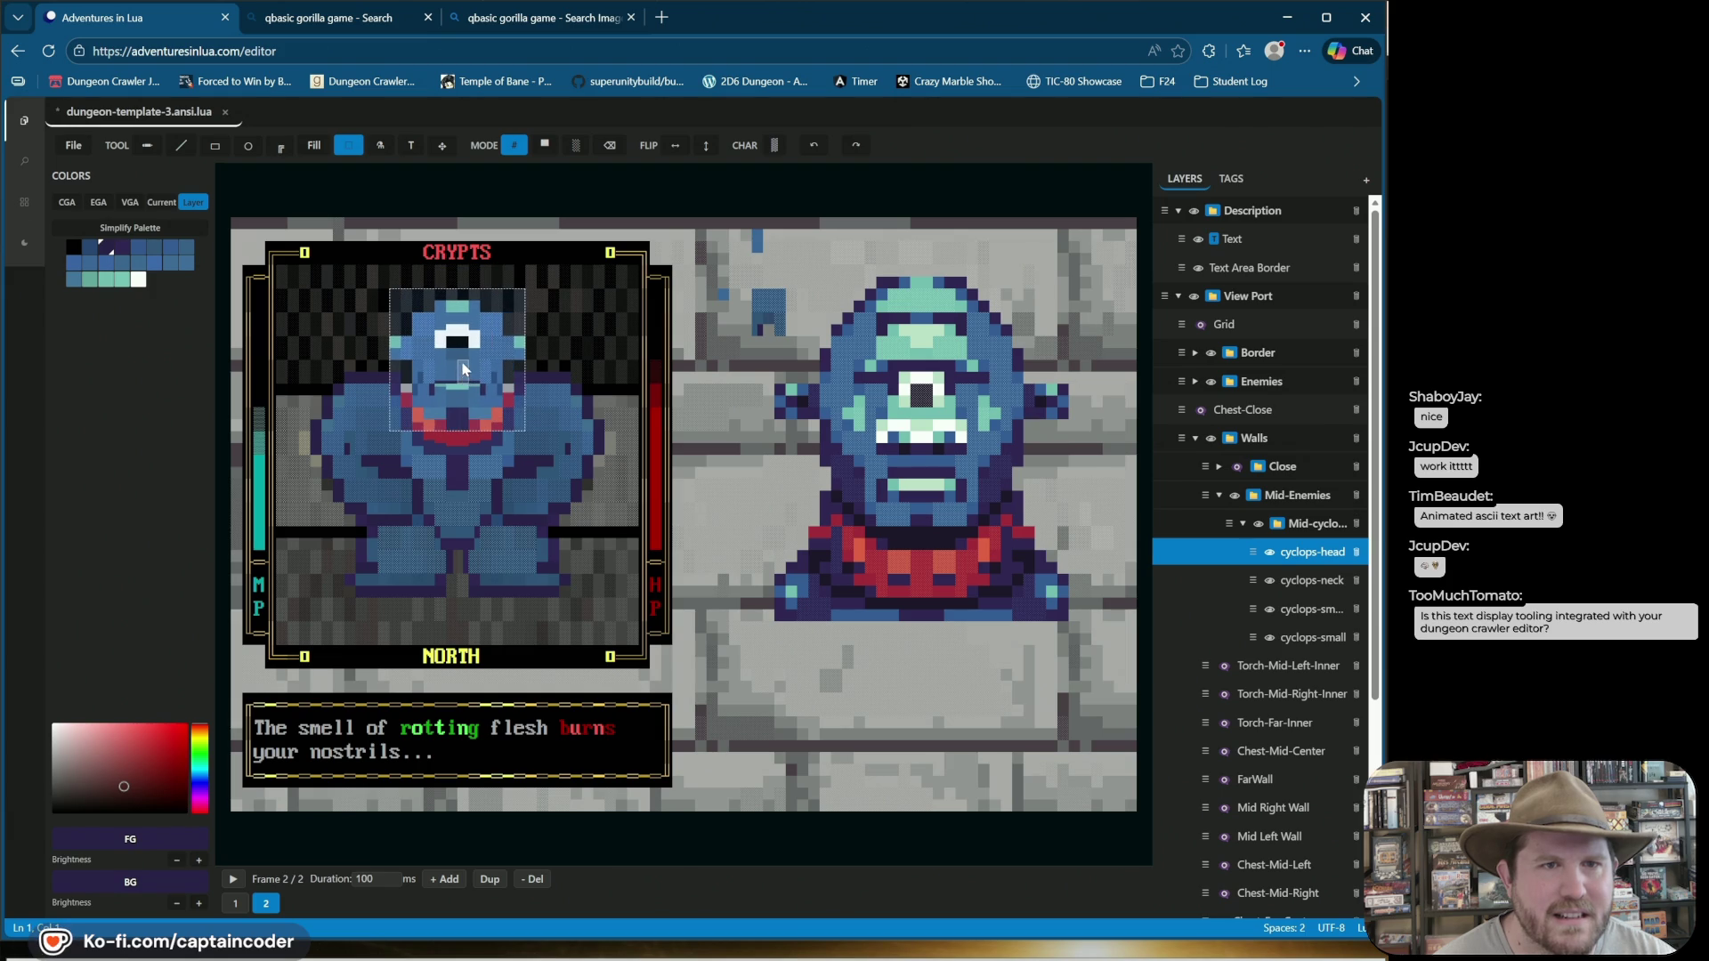
mouse_move(464, 363)
left_mouse_down()
mouse_move(464, 402)
mouse_move(461, 349)
left_mouse_up()
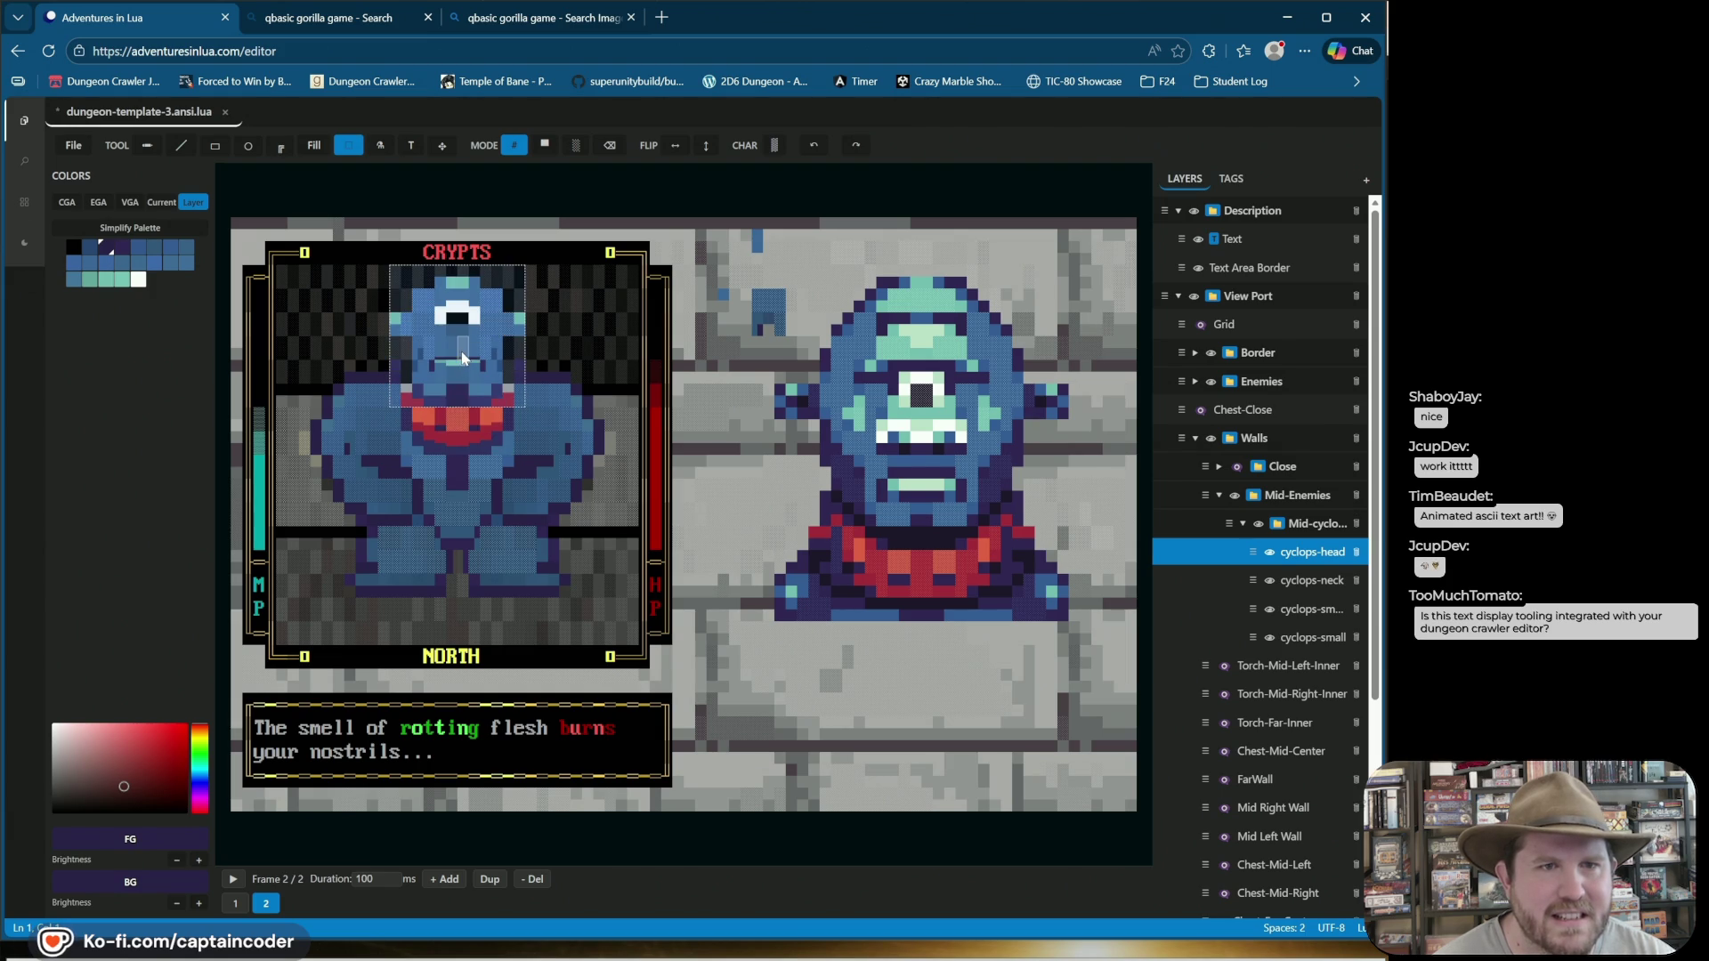
left_click(234, 880)
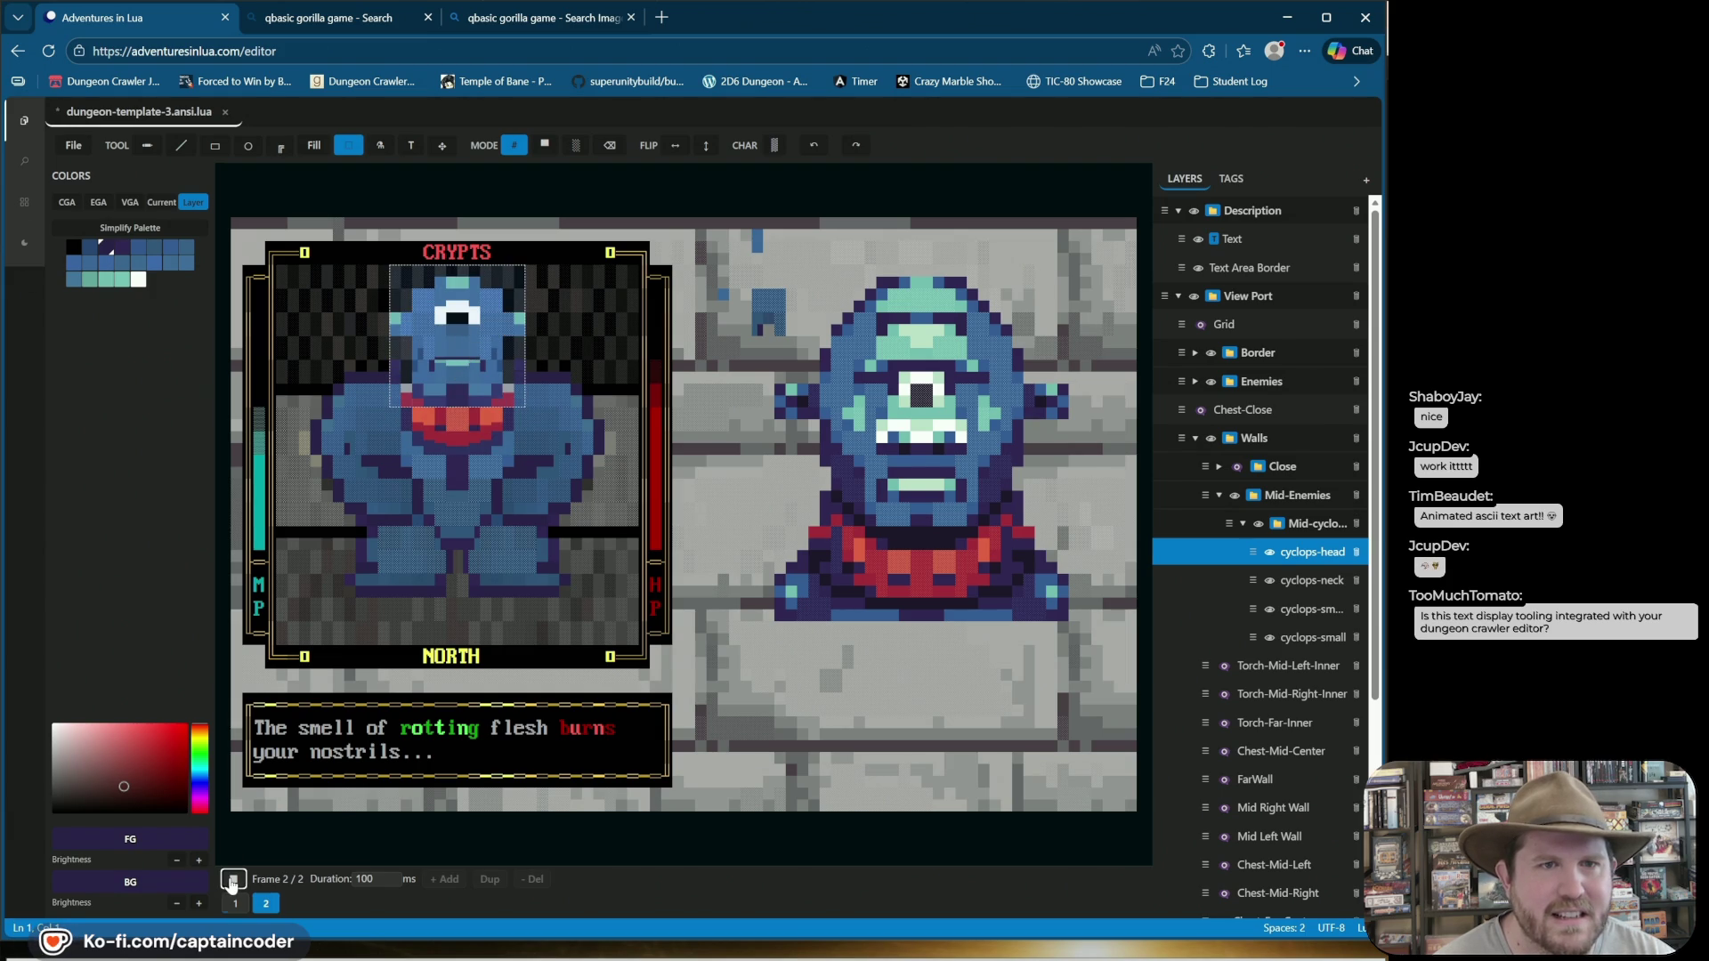
Set frame 2's duration to 450 ms and preview the animation.
left_click(233, 879)
left_click(267, 903)
left_click(381, 880)
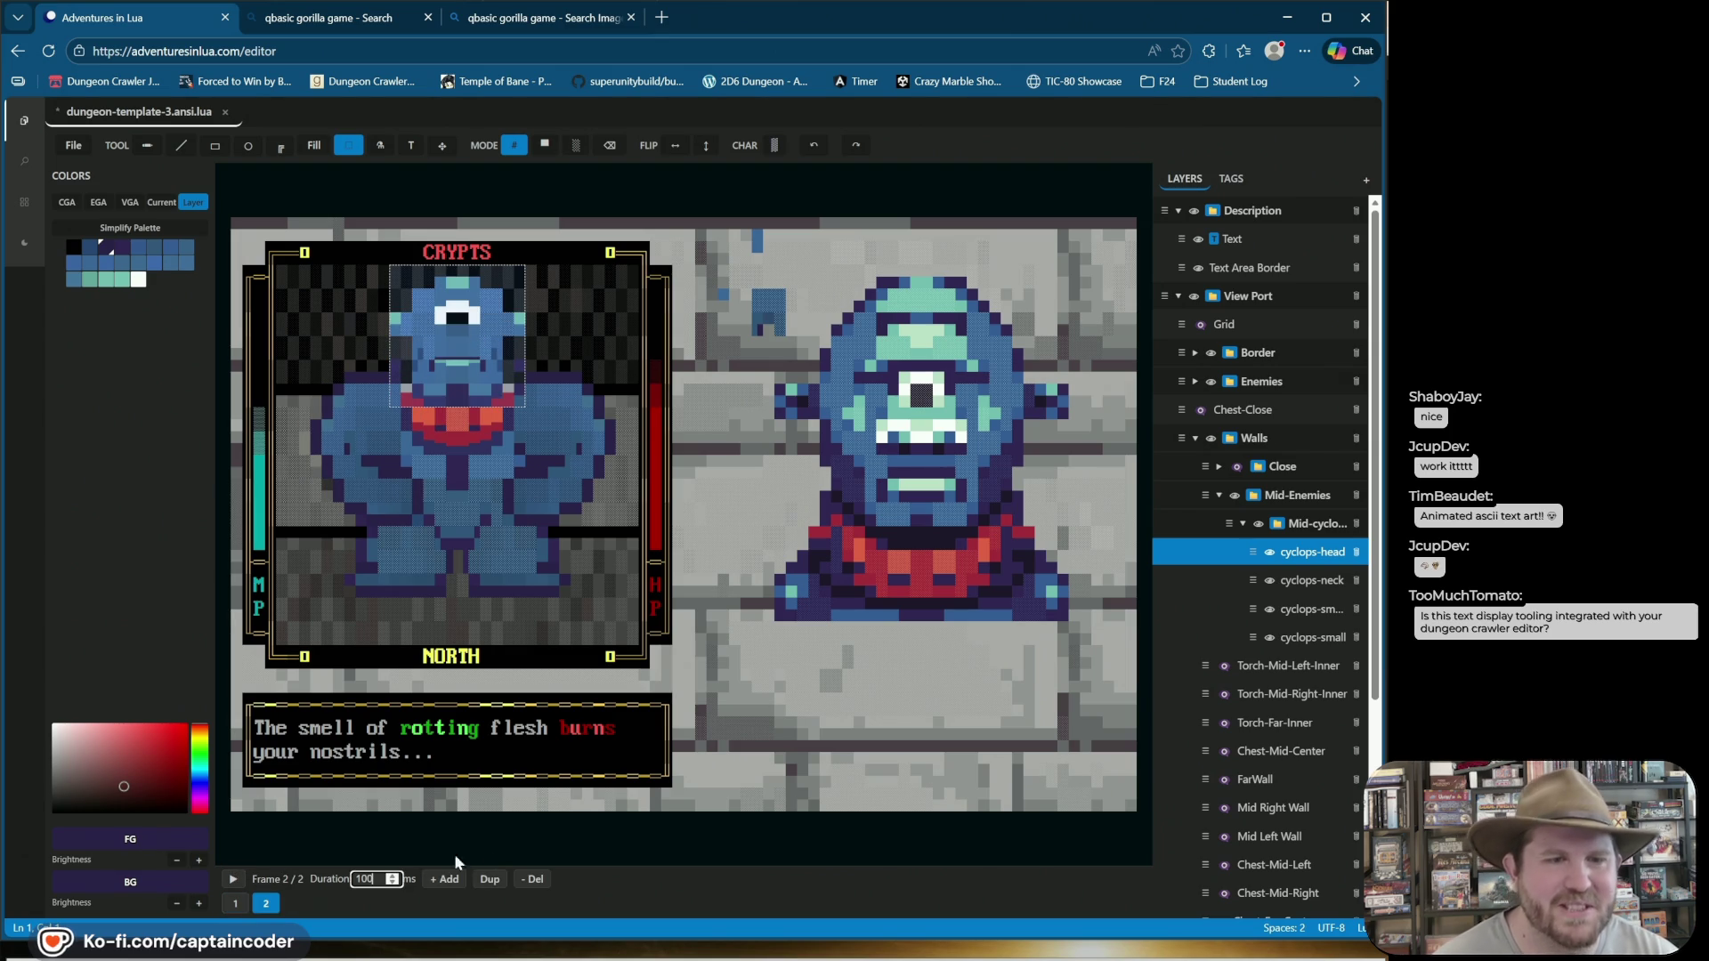
type("450")
key("Return")
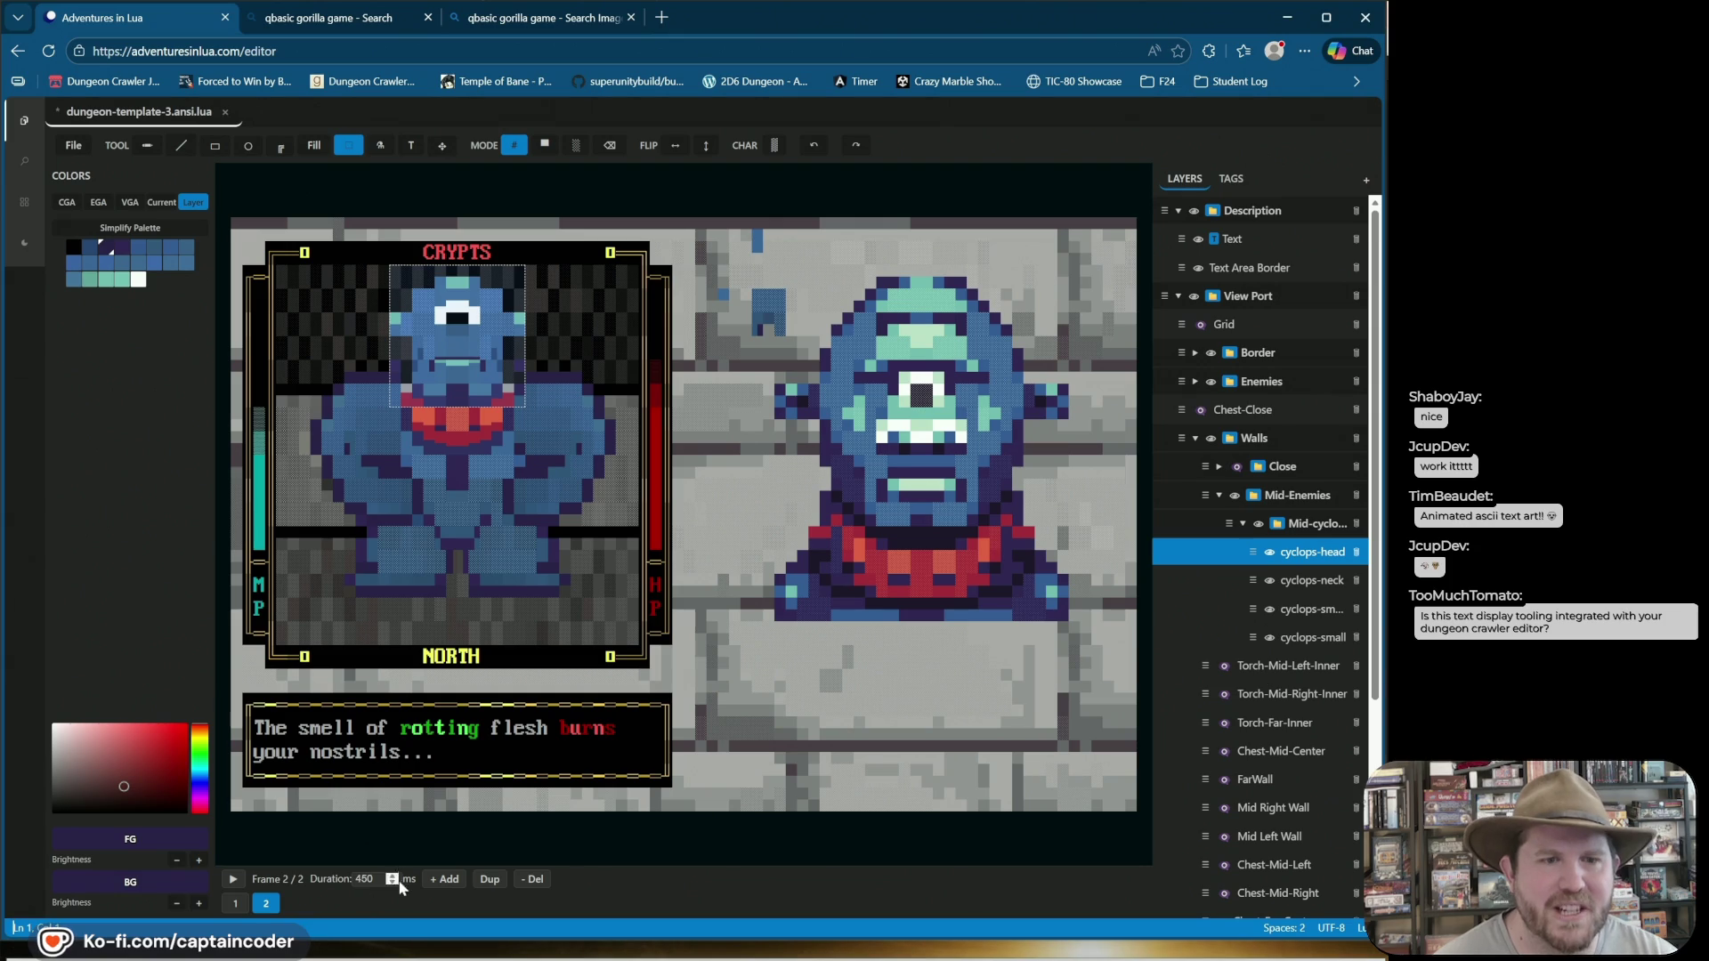
left_click(232, 880)
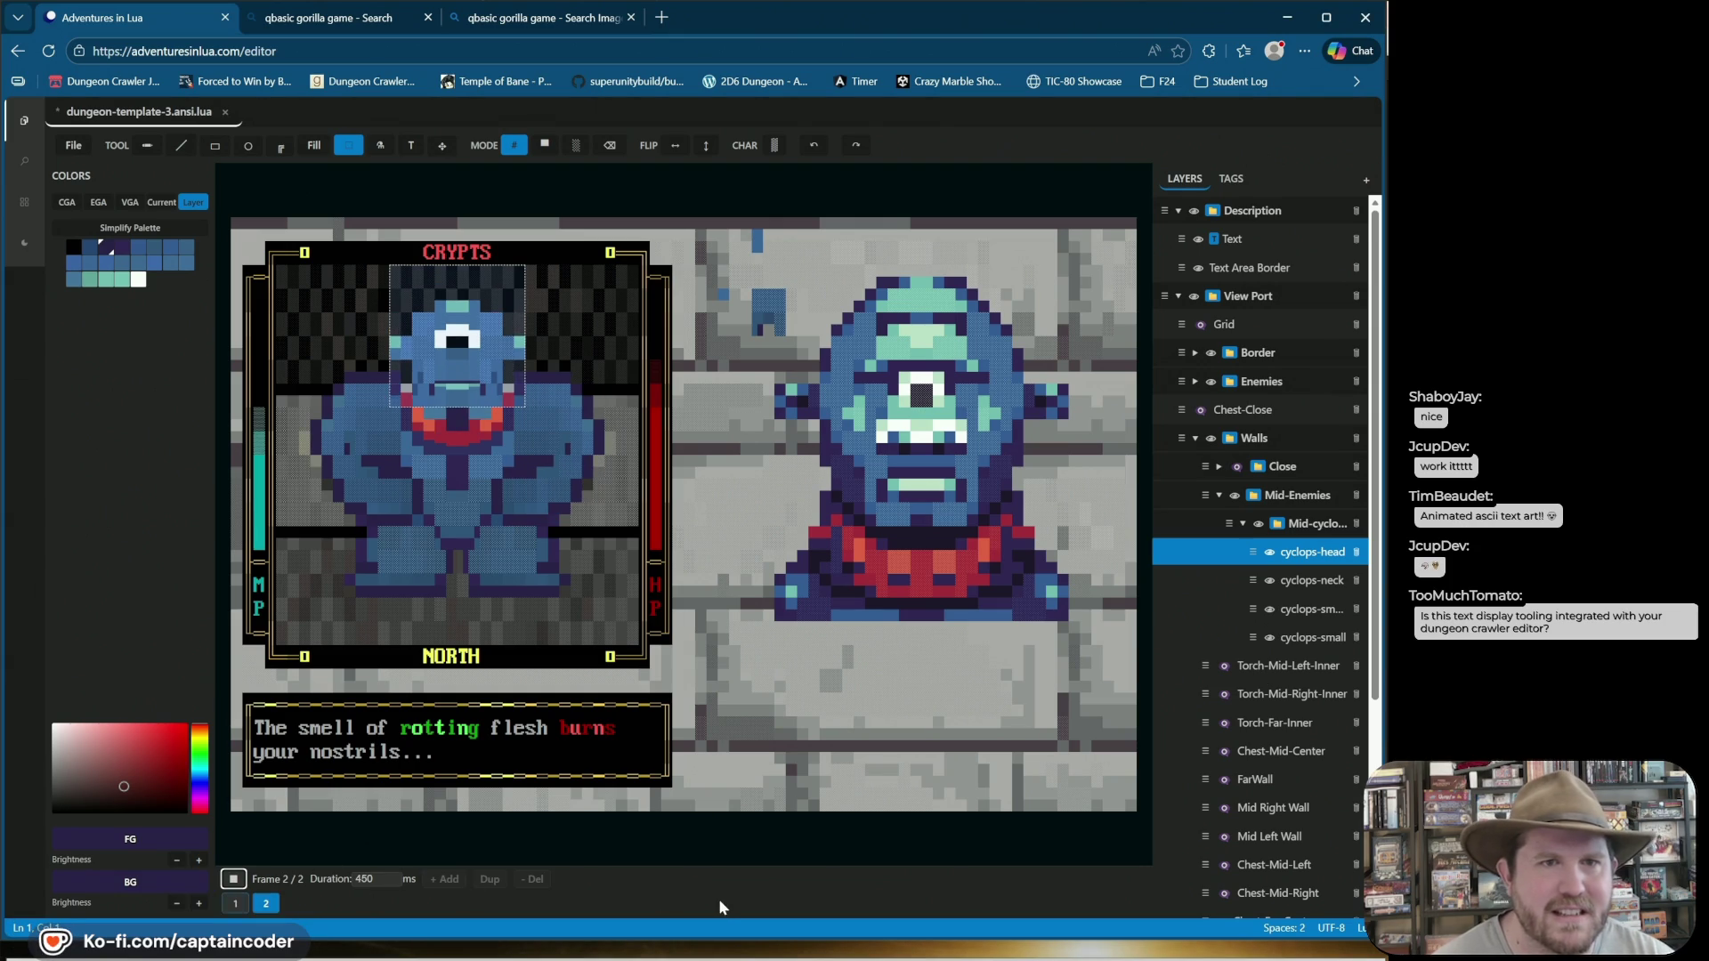
Change the frame duration to 800 ms, clear the head selection, and save.
left_click(232, 880)
left_click_drag(396, 879, 347, 882)
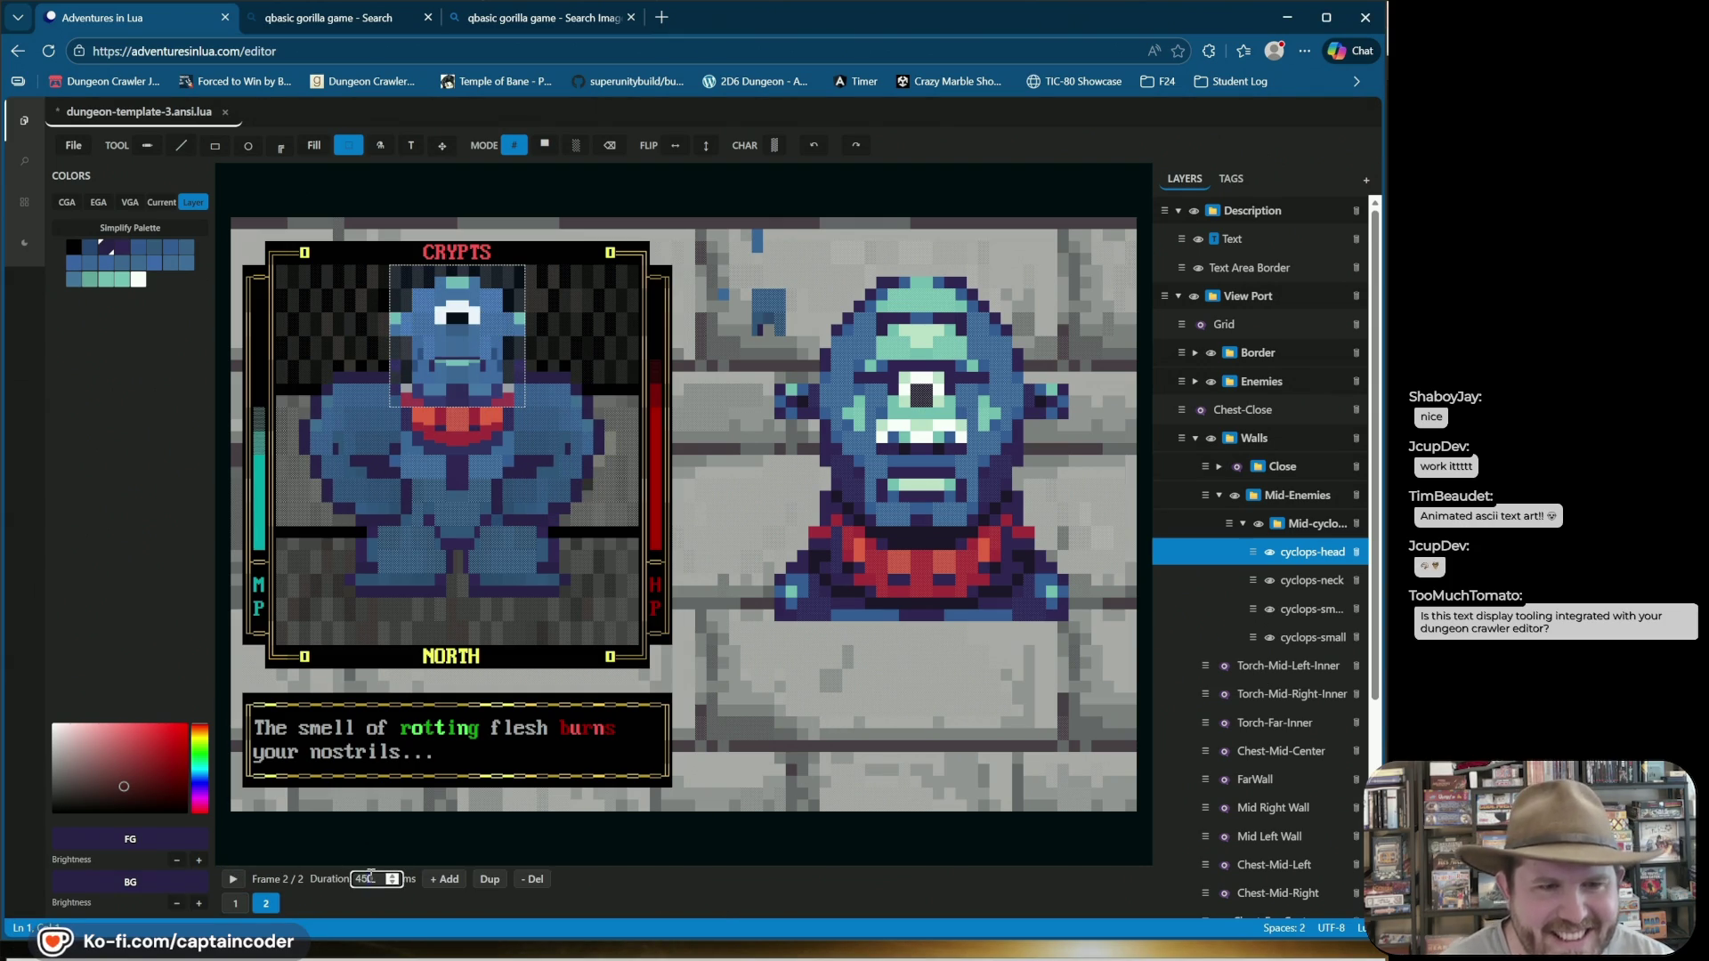
type("800")
key("Return")
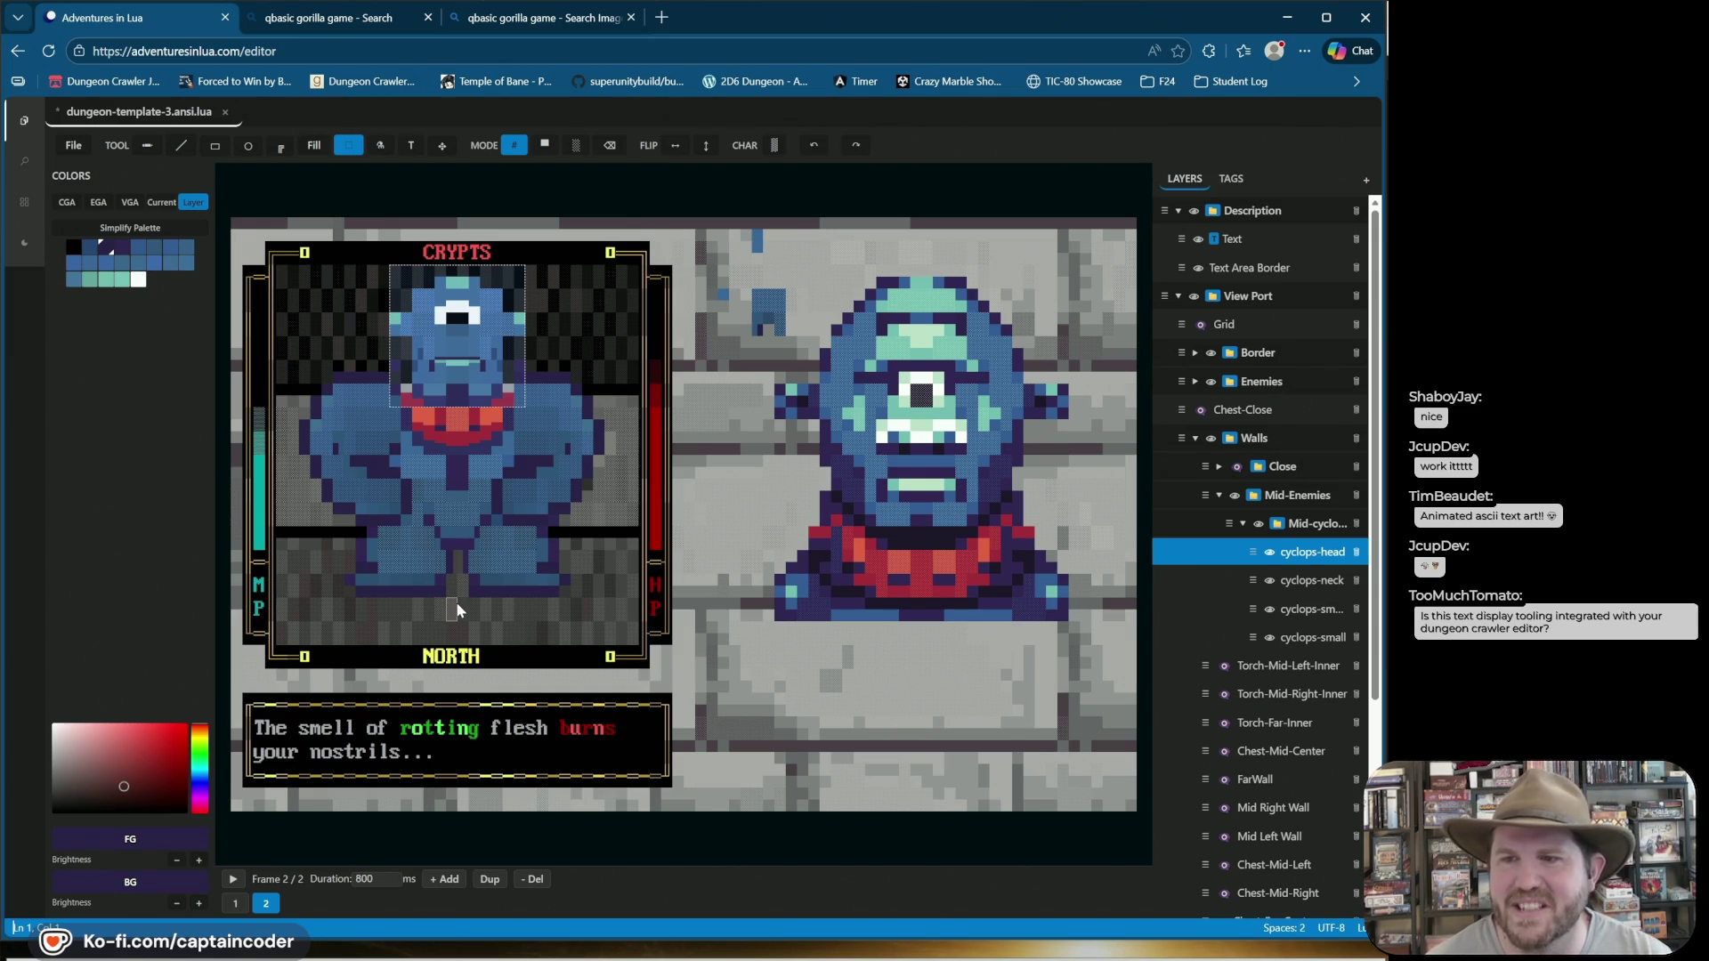
left_click(775, 285)
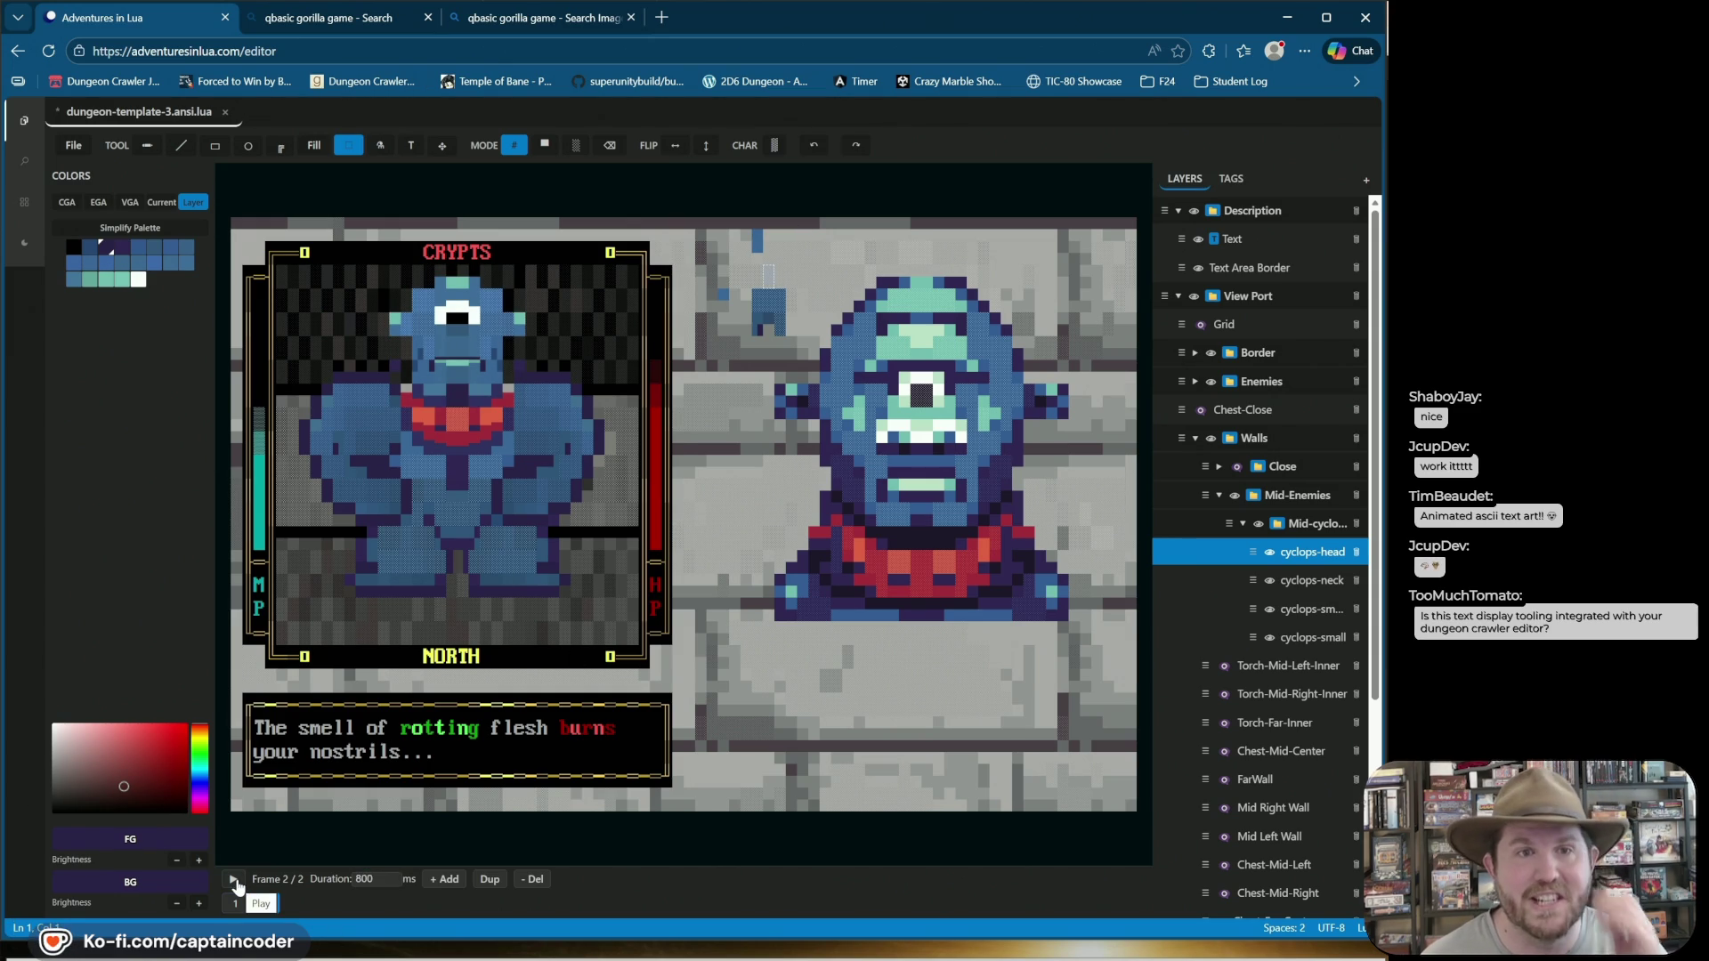
key("ctrl+s")
Preview the two-frame 800 ms cyclops-head animation, then stop it.
left_click(234, 880)
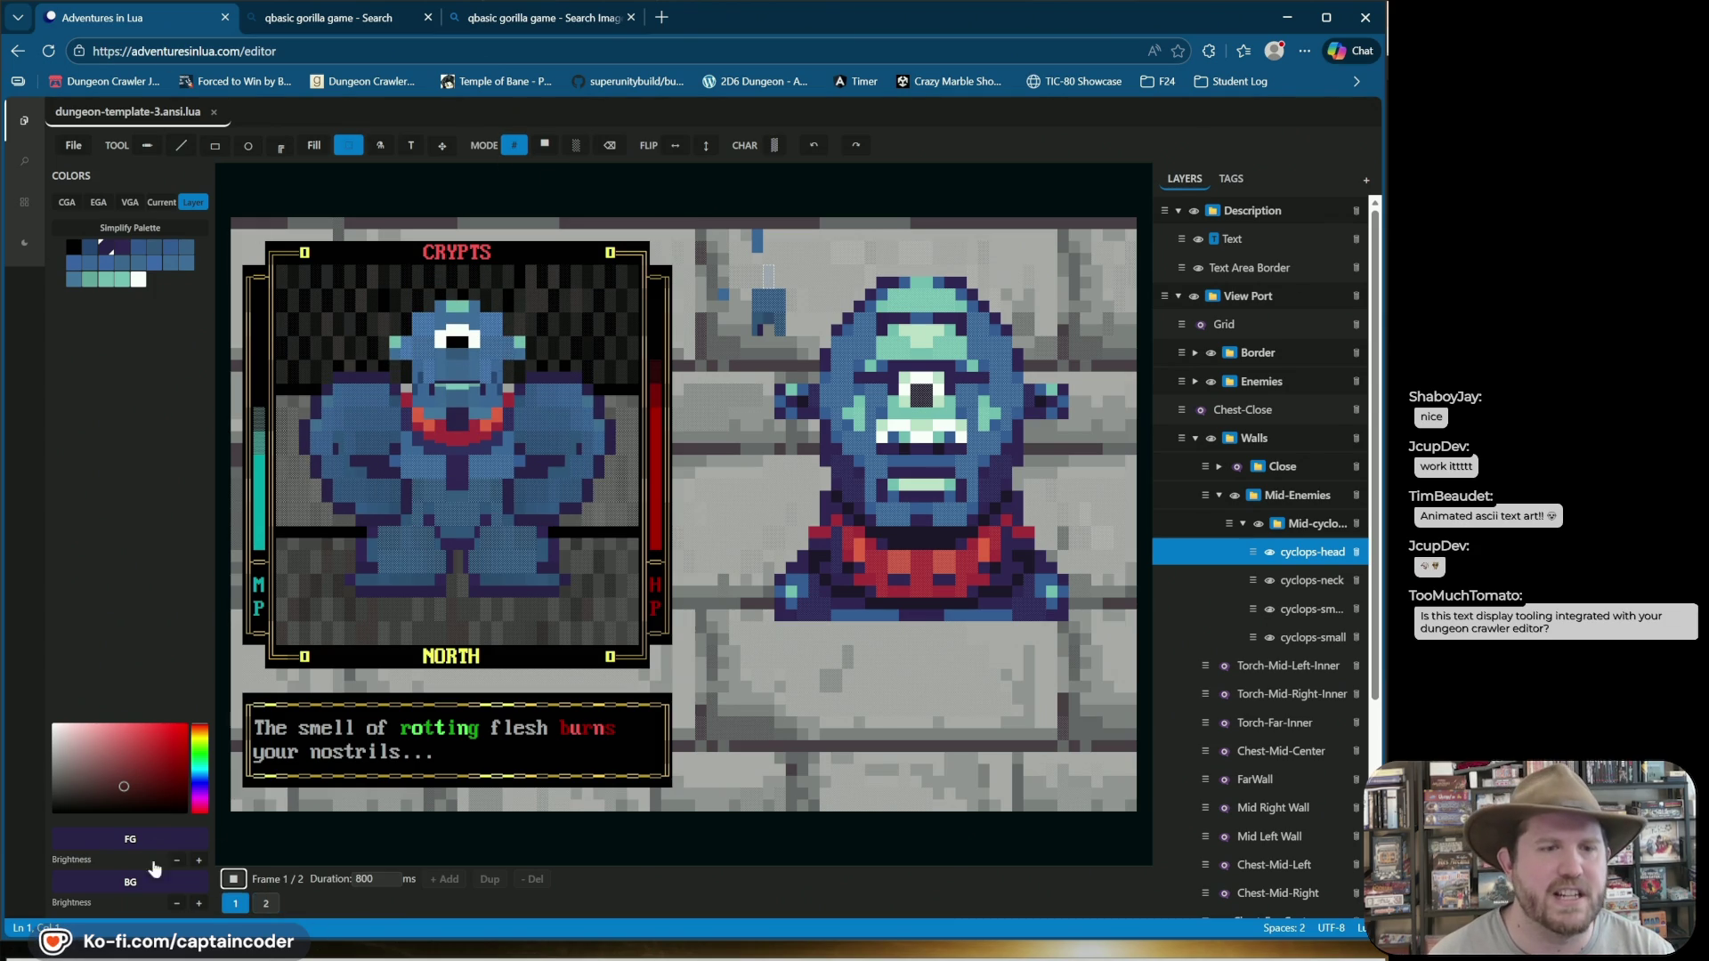
left_click(233, 879)
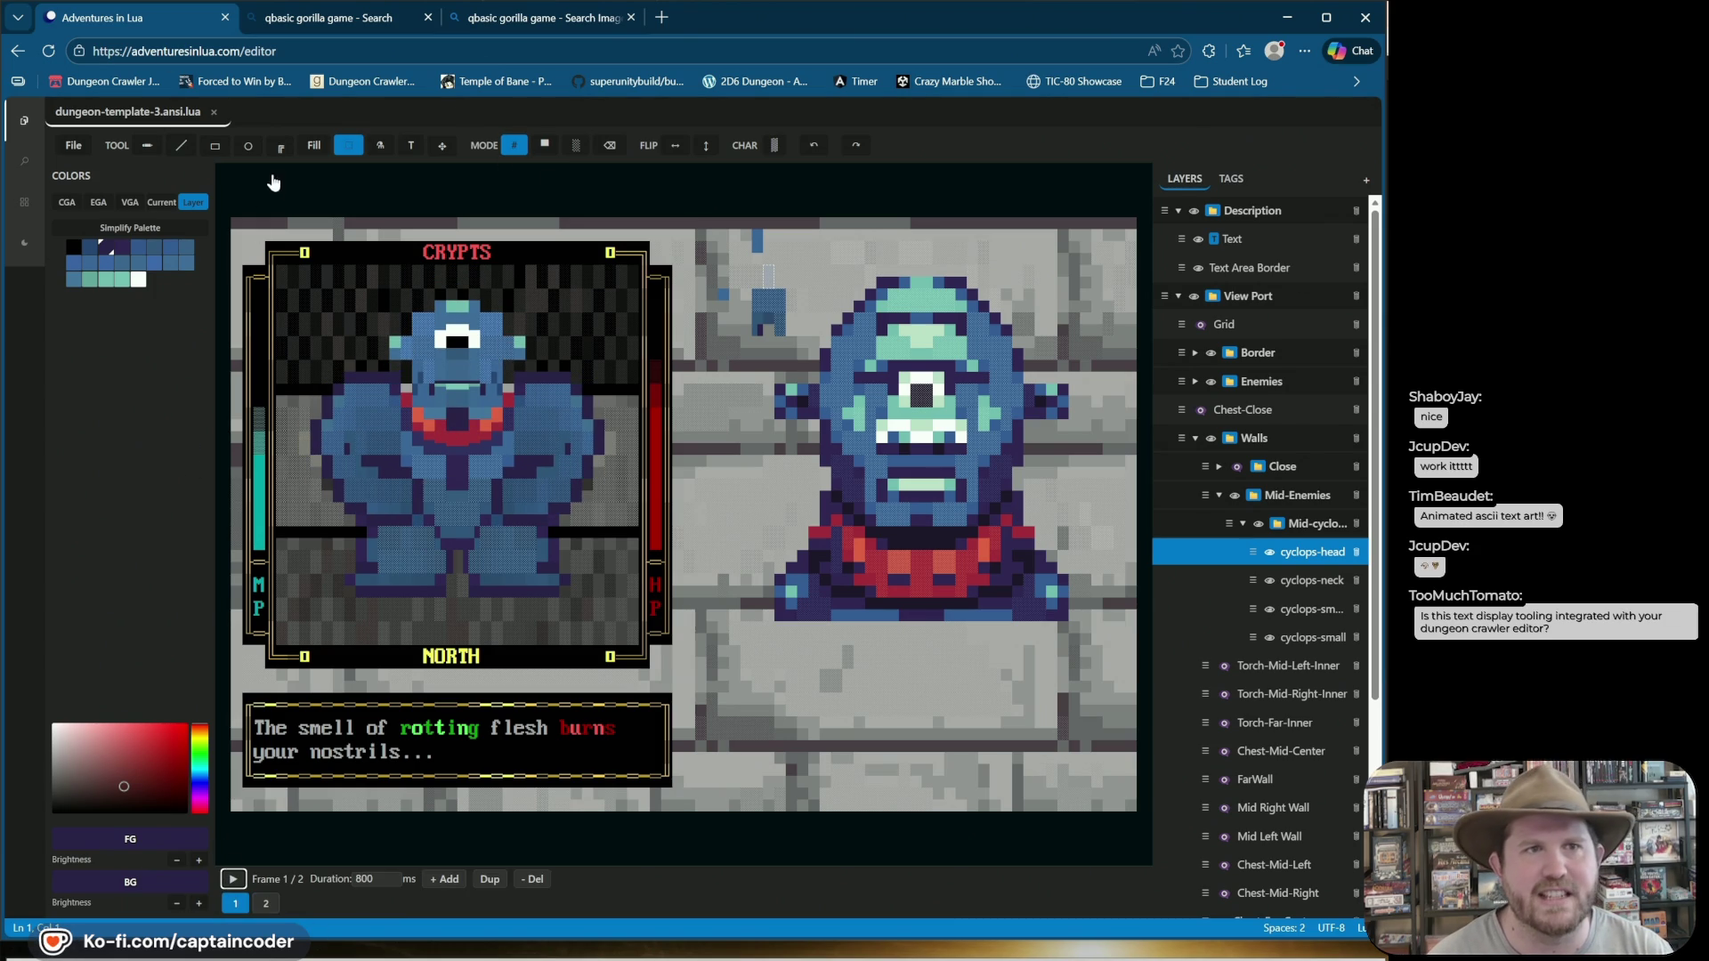
left_click_drag(195, 125, 290, 221)
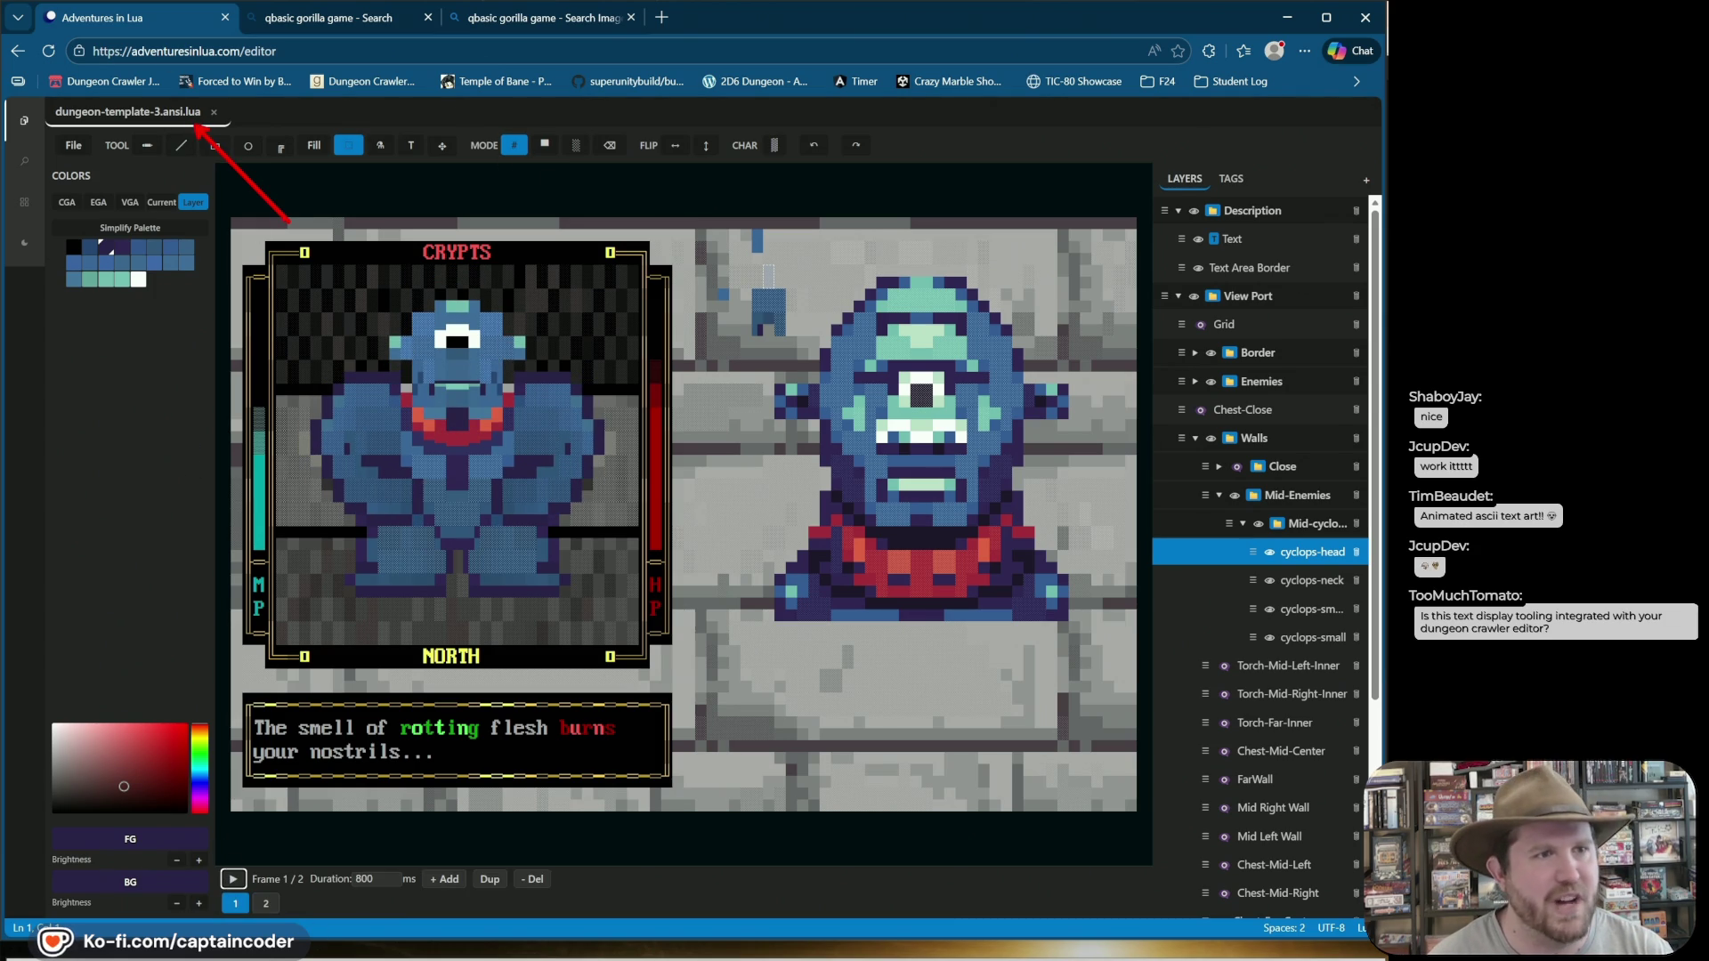
mouse_move(285, 225)
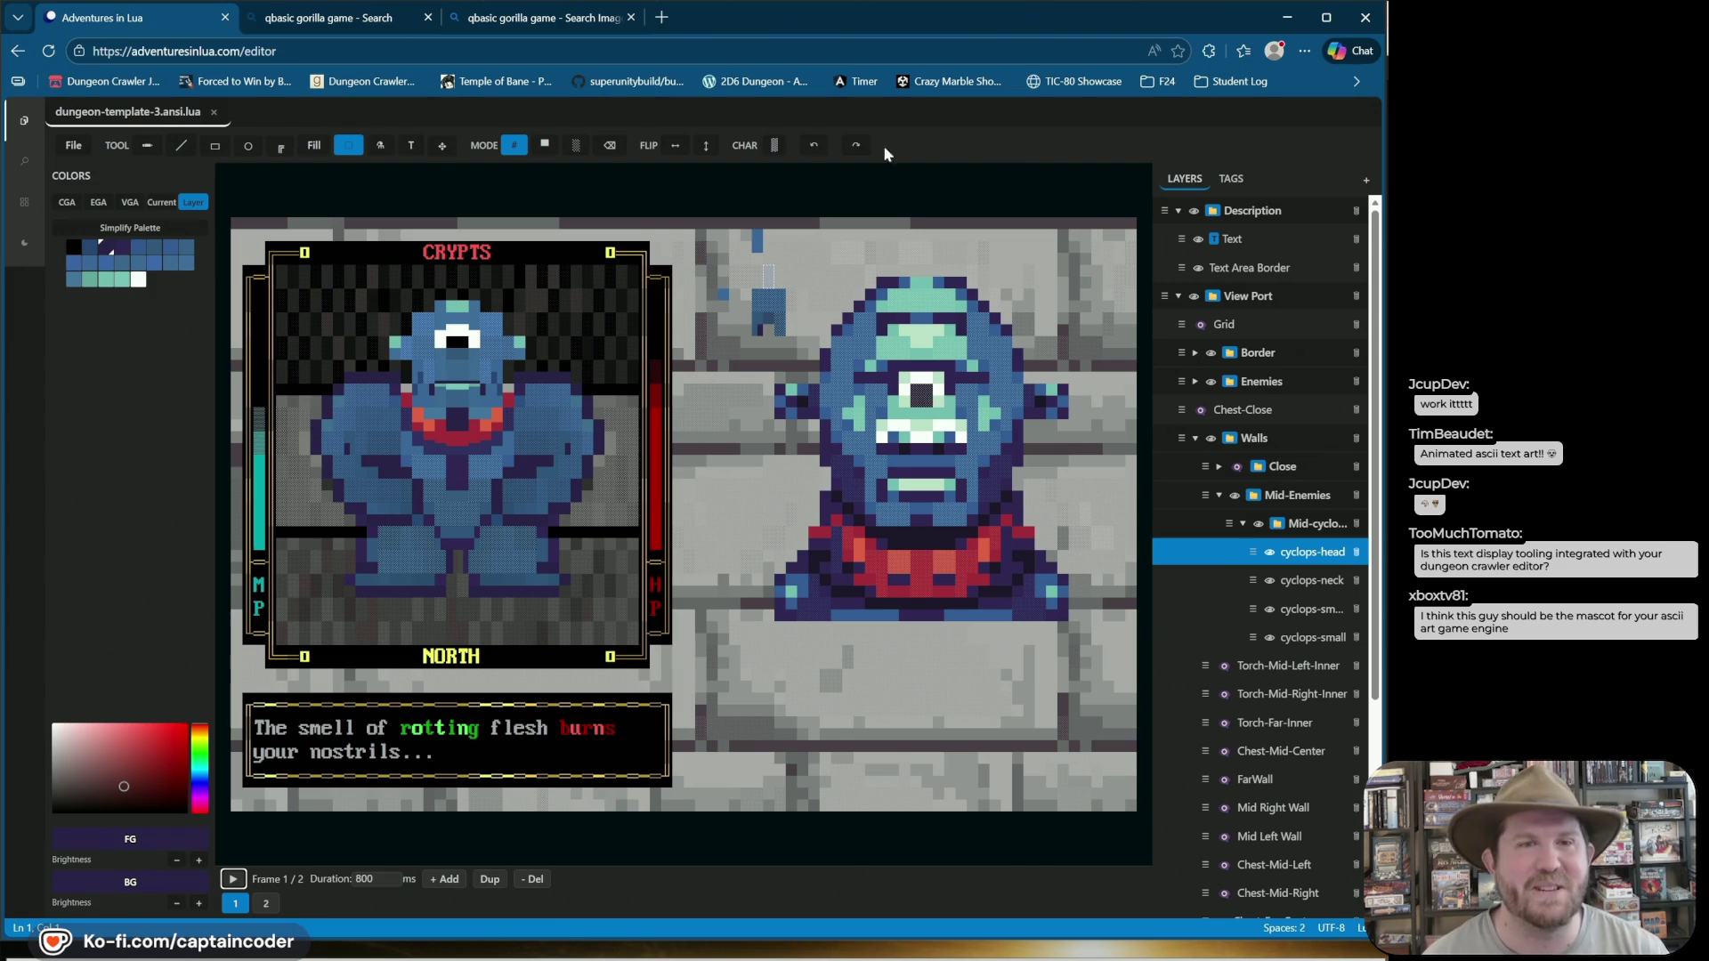
Open a shell on the platformer folder from the Explorer and run lua main.lua.
left_click(26, 123)
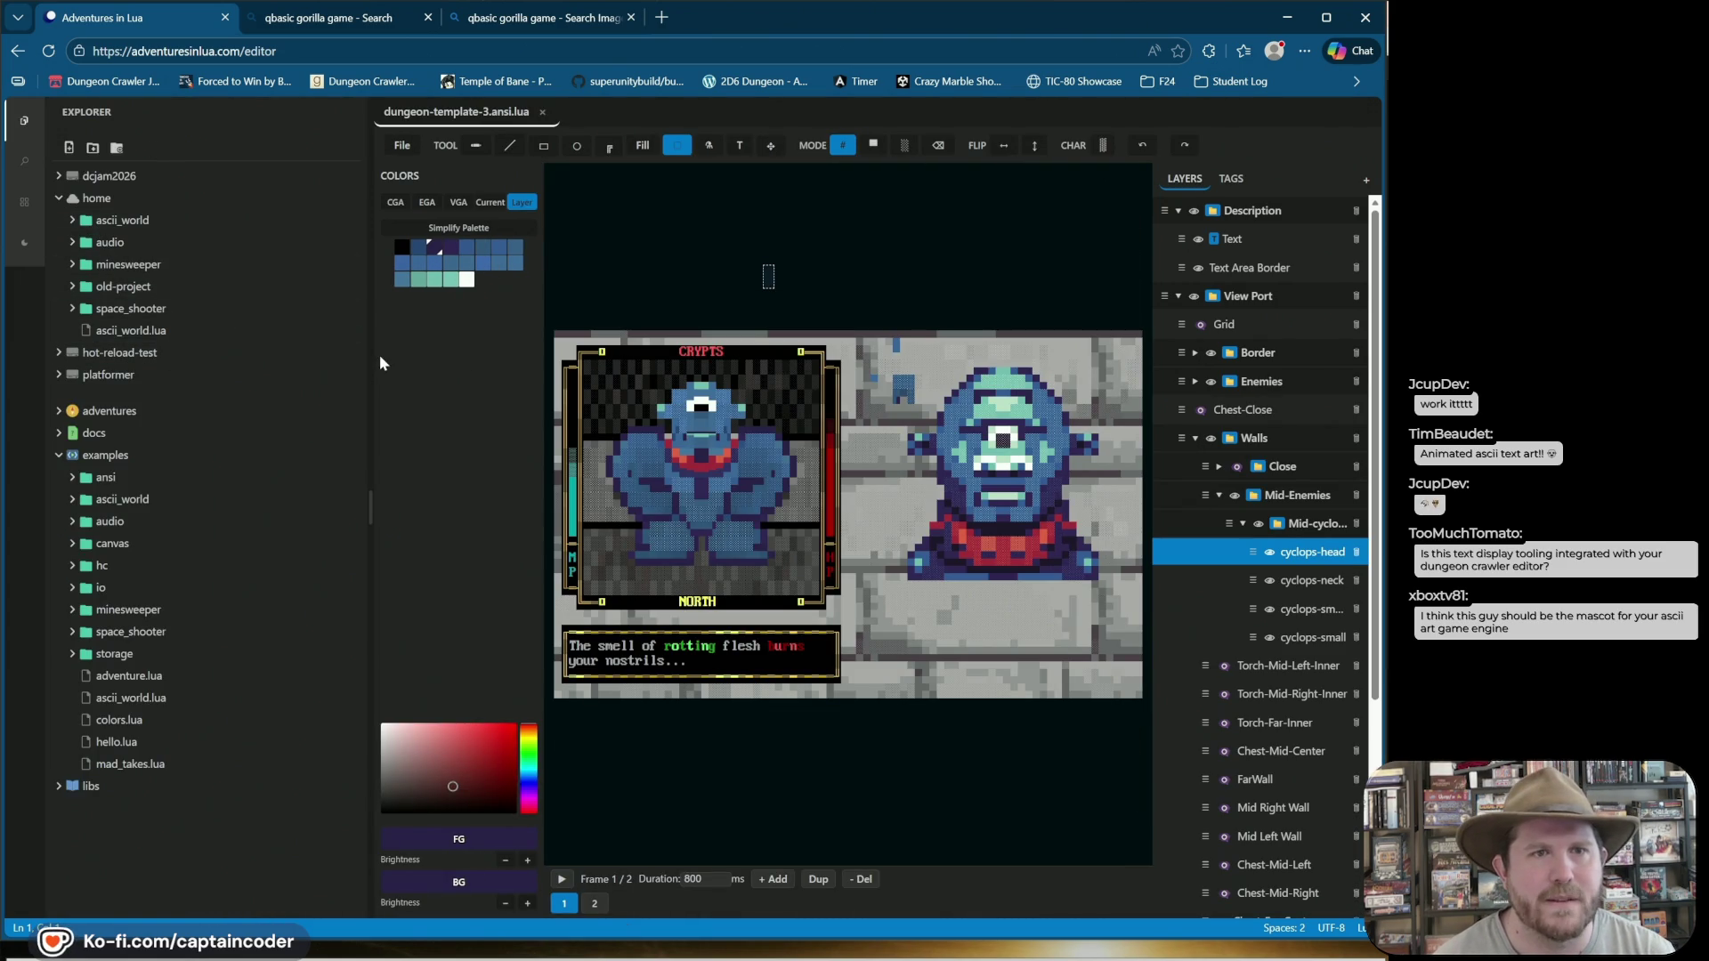
mouse_move(370, 356)
left_mouse_down()
mouse_move(512, 374)
mouse_move(307, 409)
left_mouse_up()
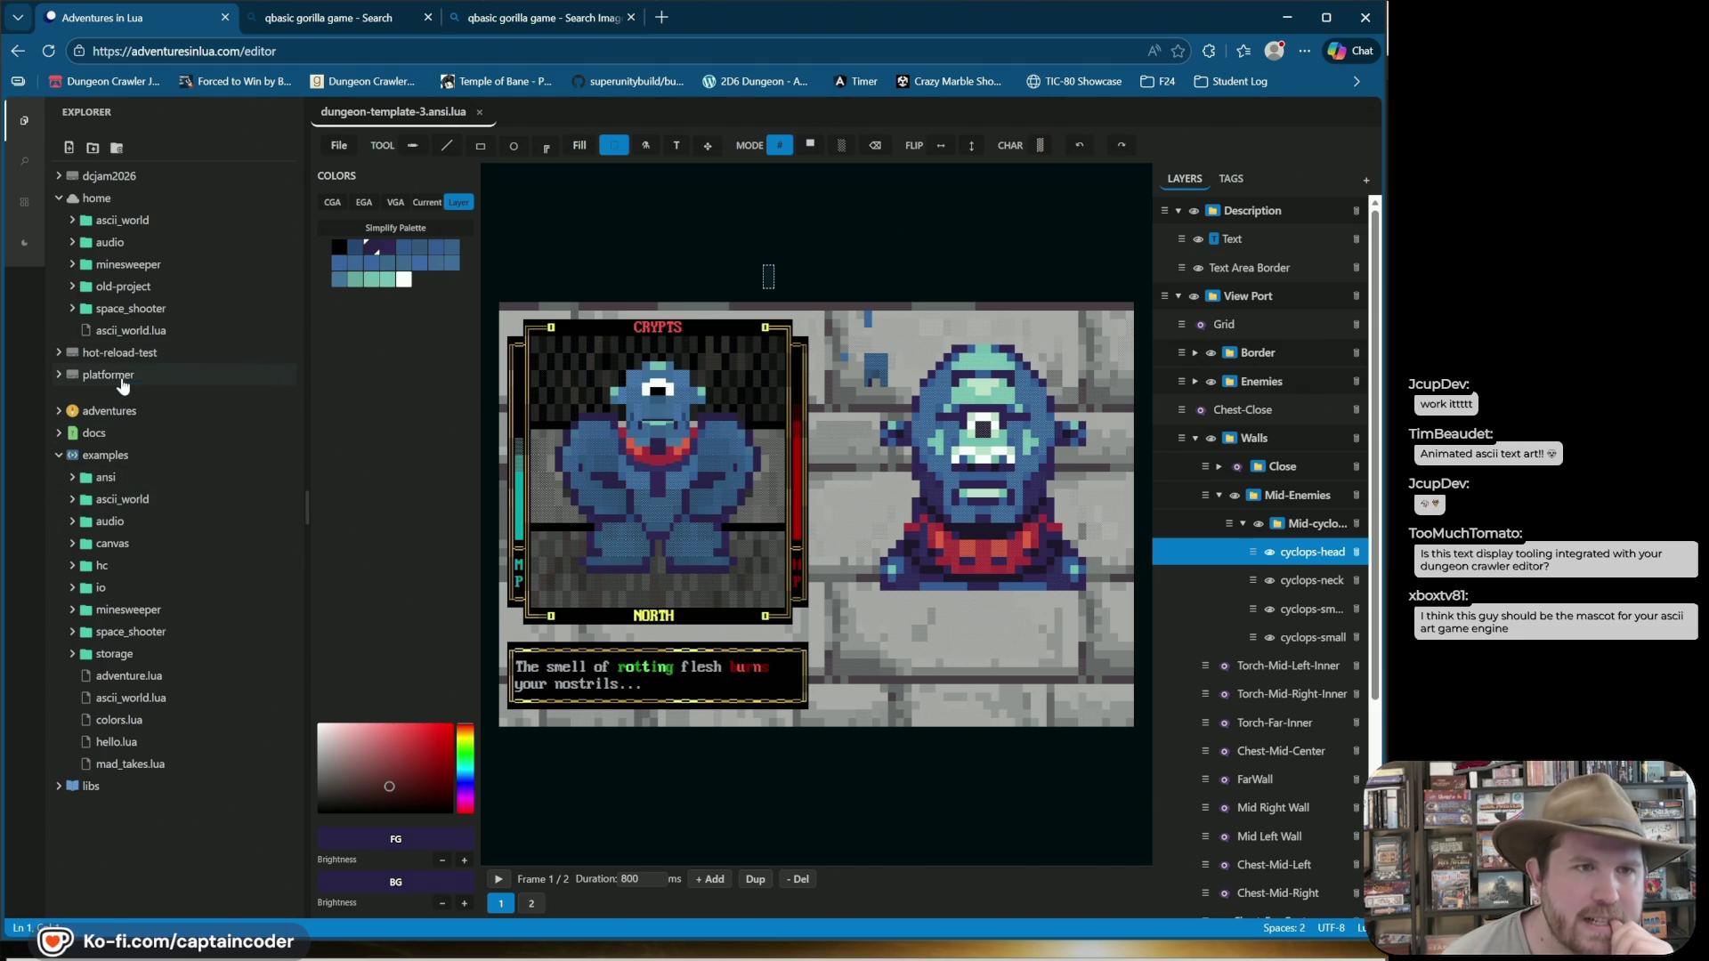
right_click(123, 384)
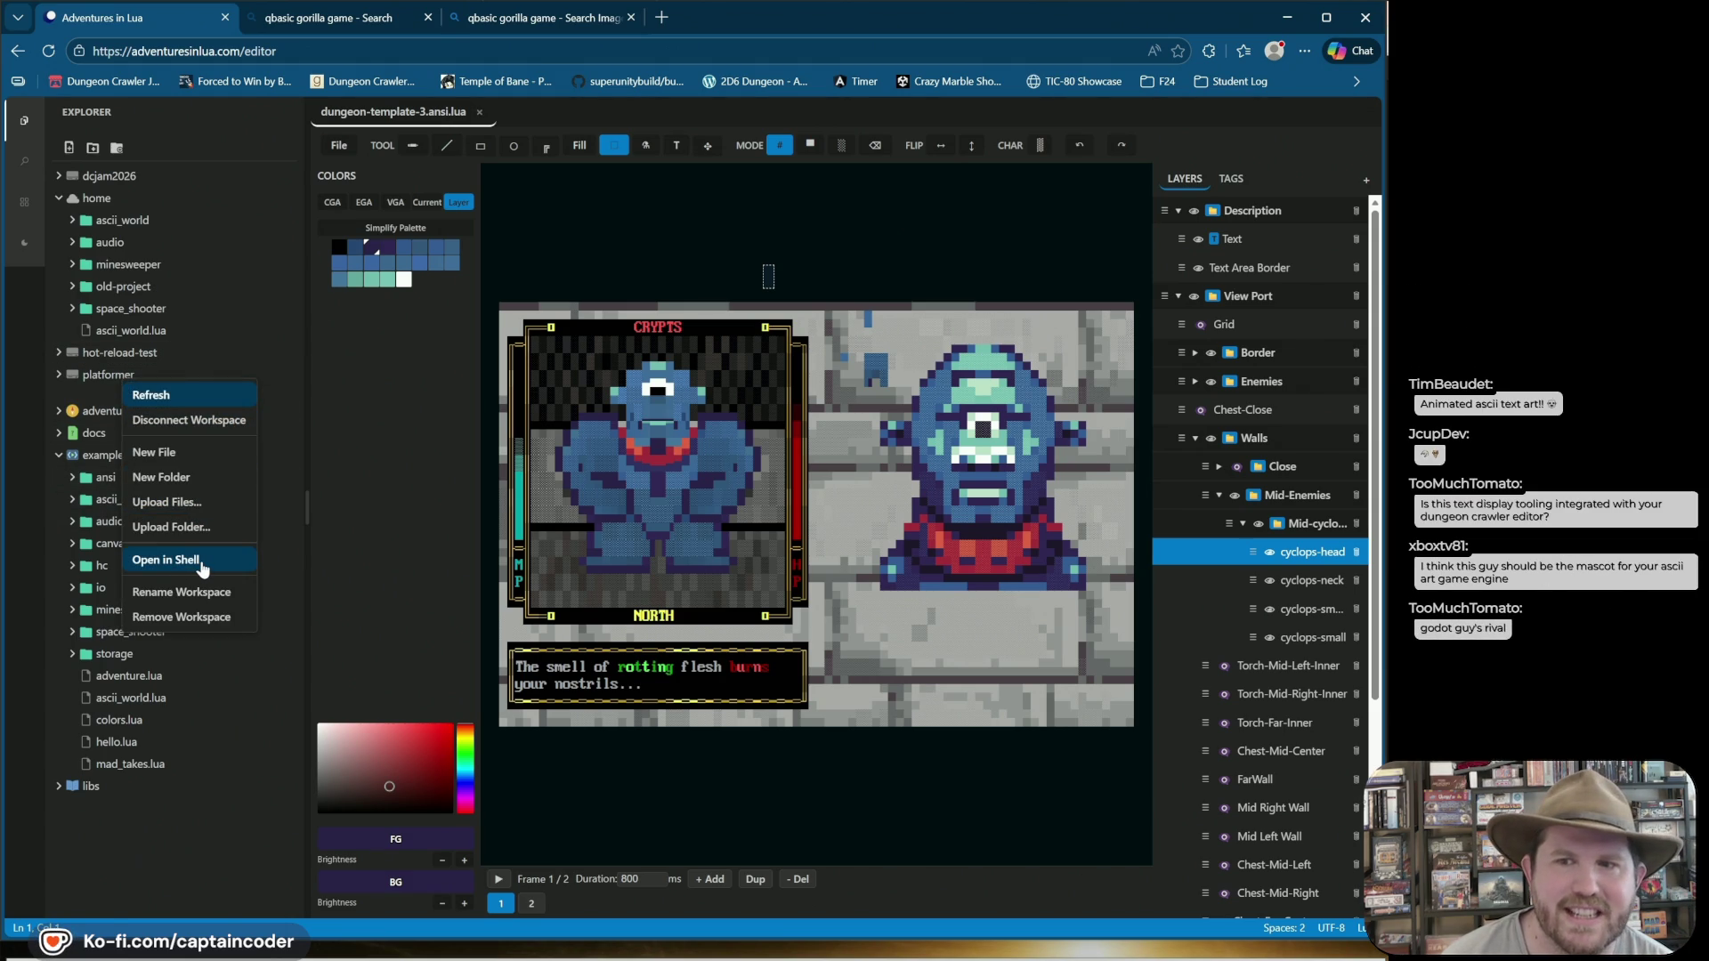
left_click(203, 568)
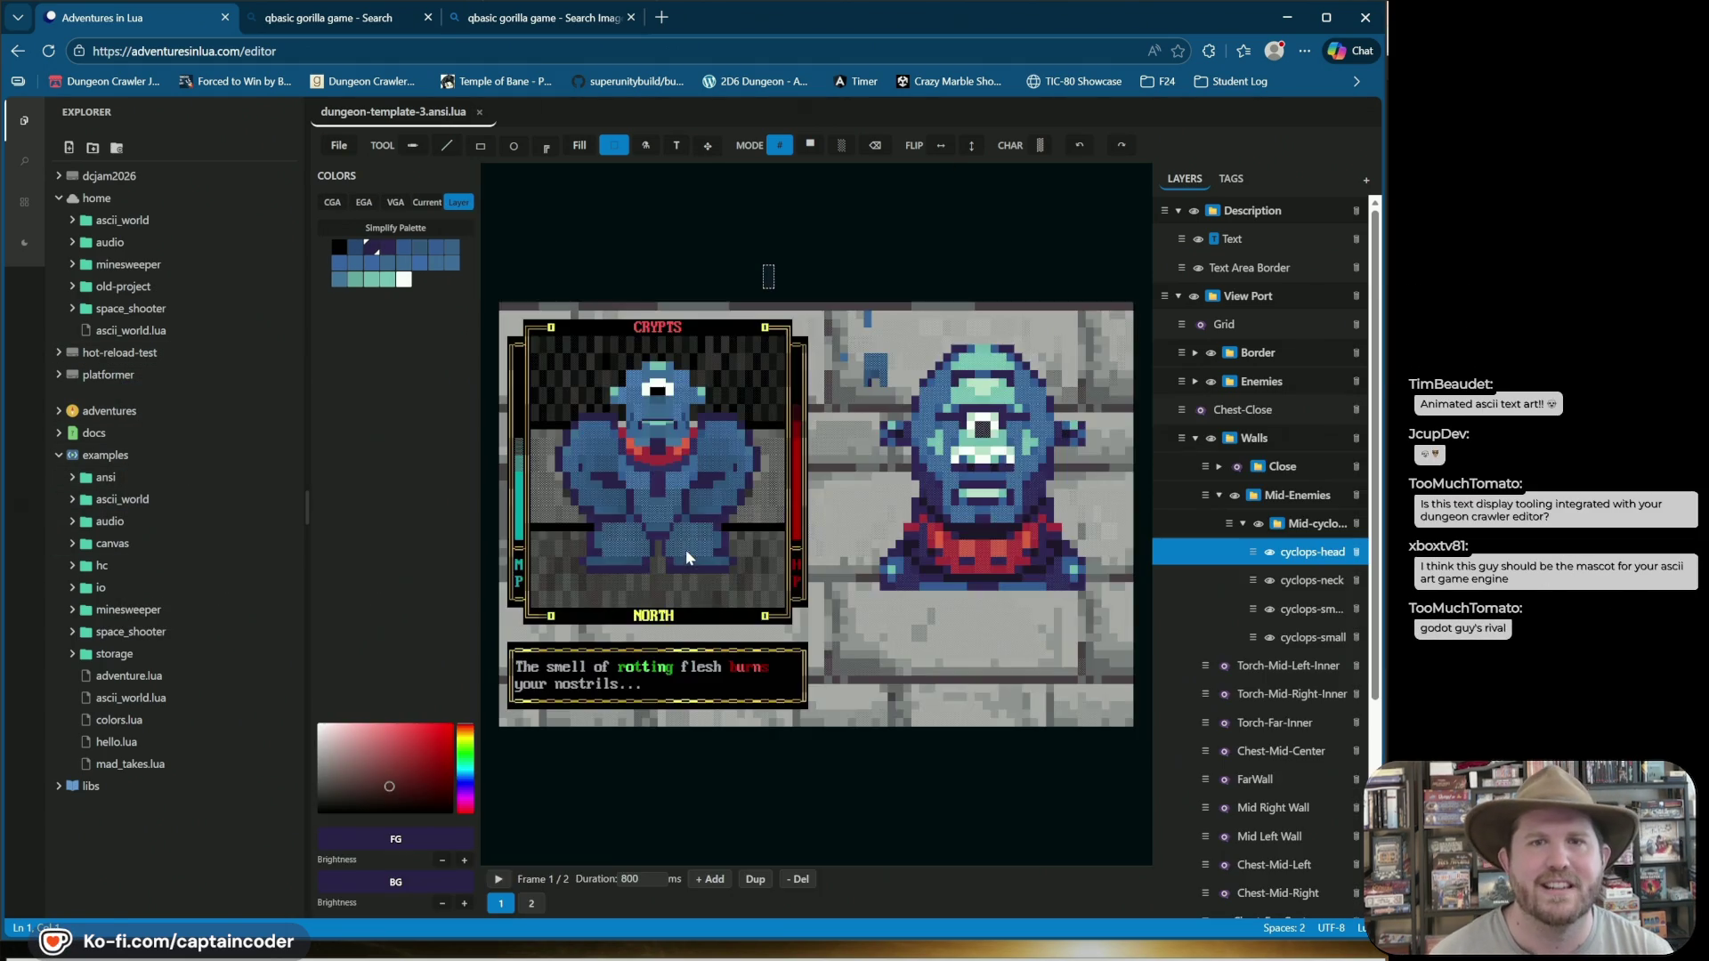
type("lua main.lua")
key("Return")
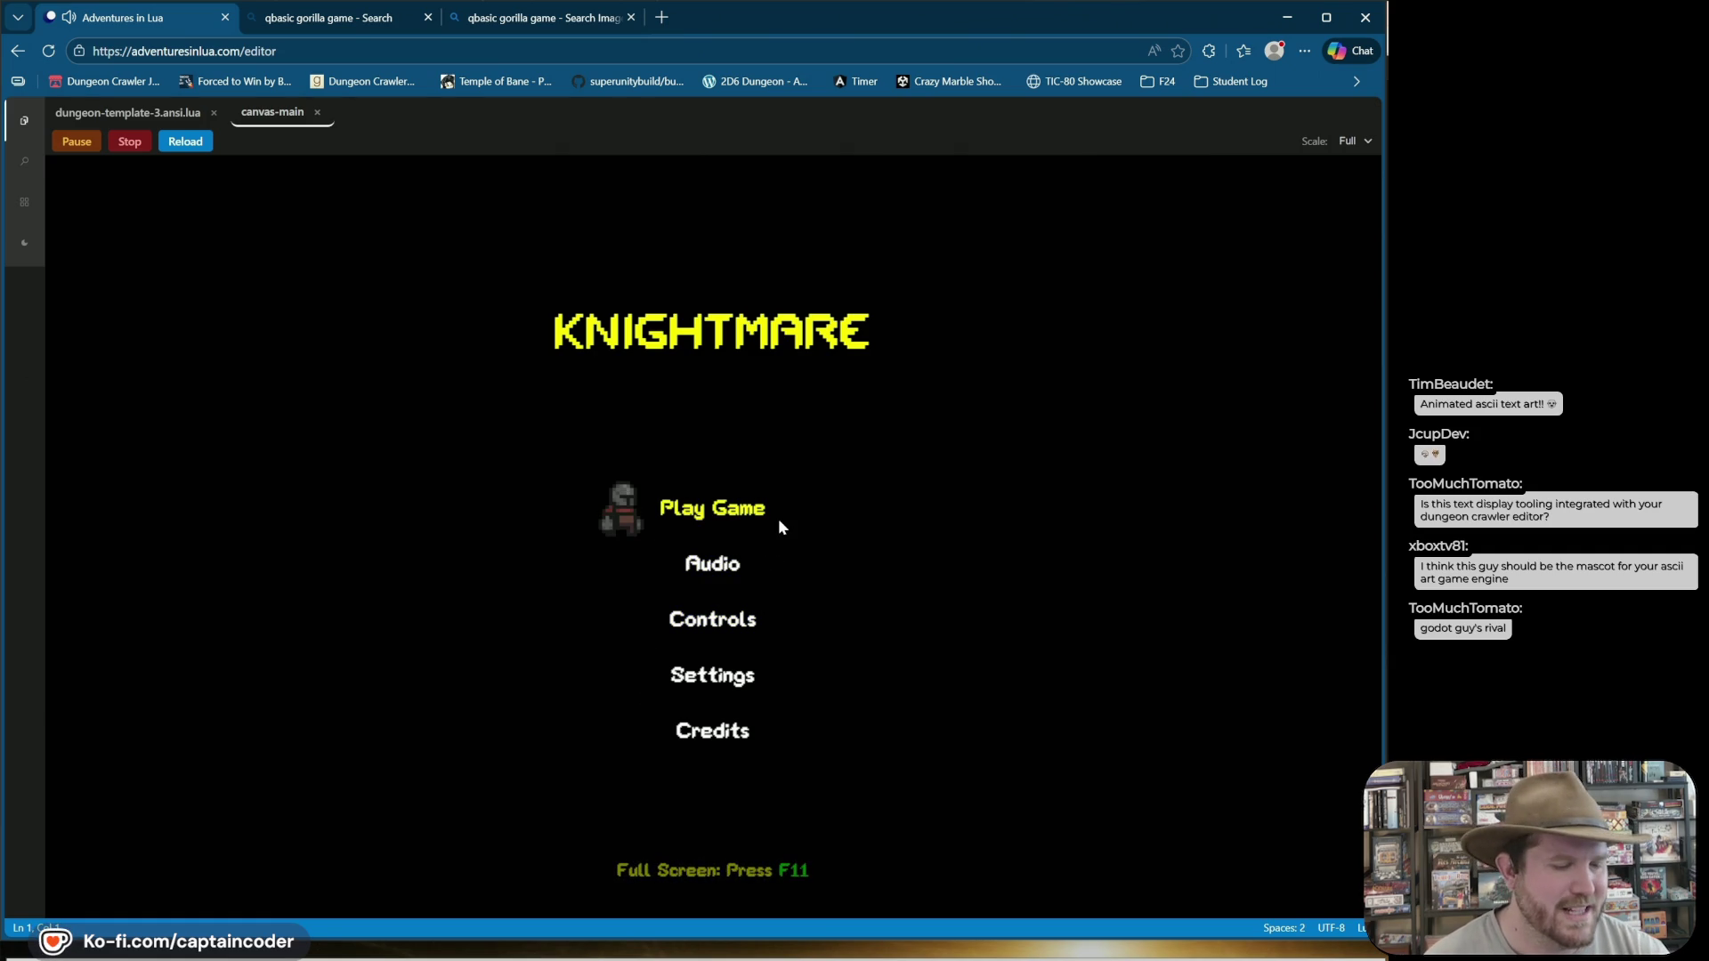
Play the Campfire save slot, walk the knight left, then quit to the title screen.
left_click(750, 502)
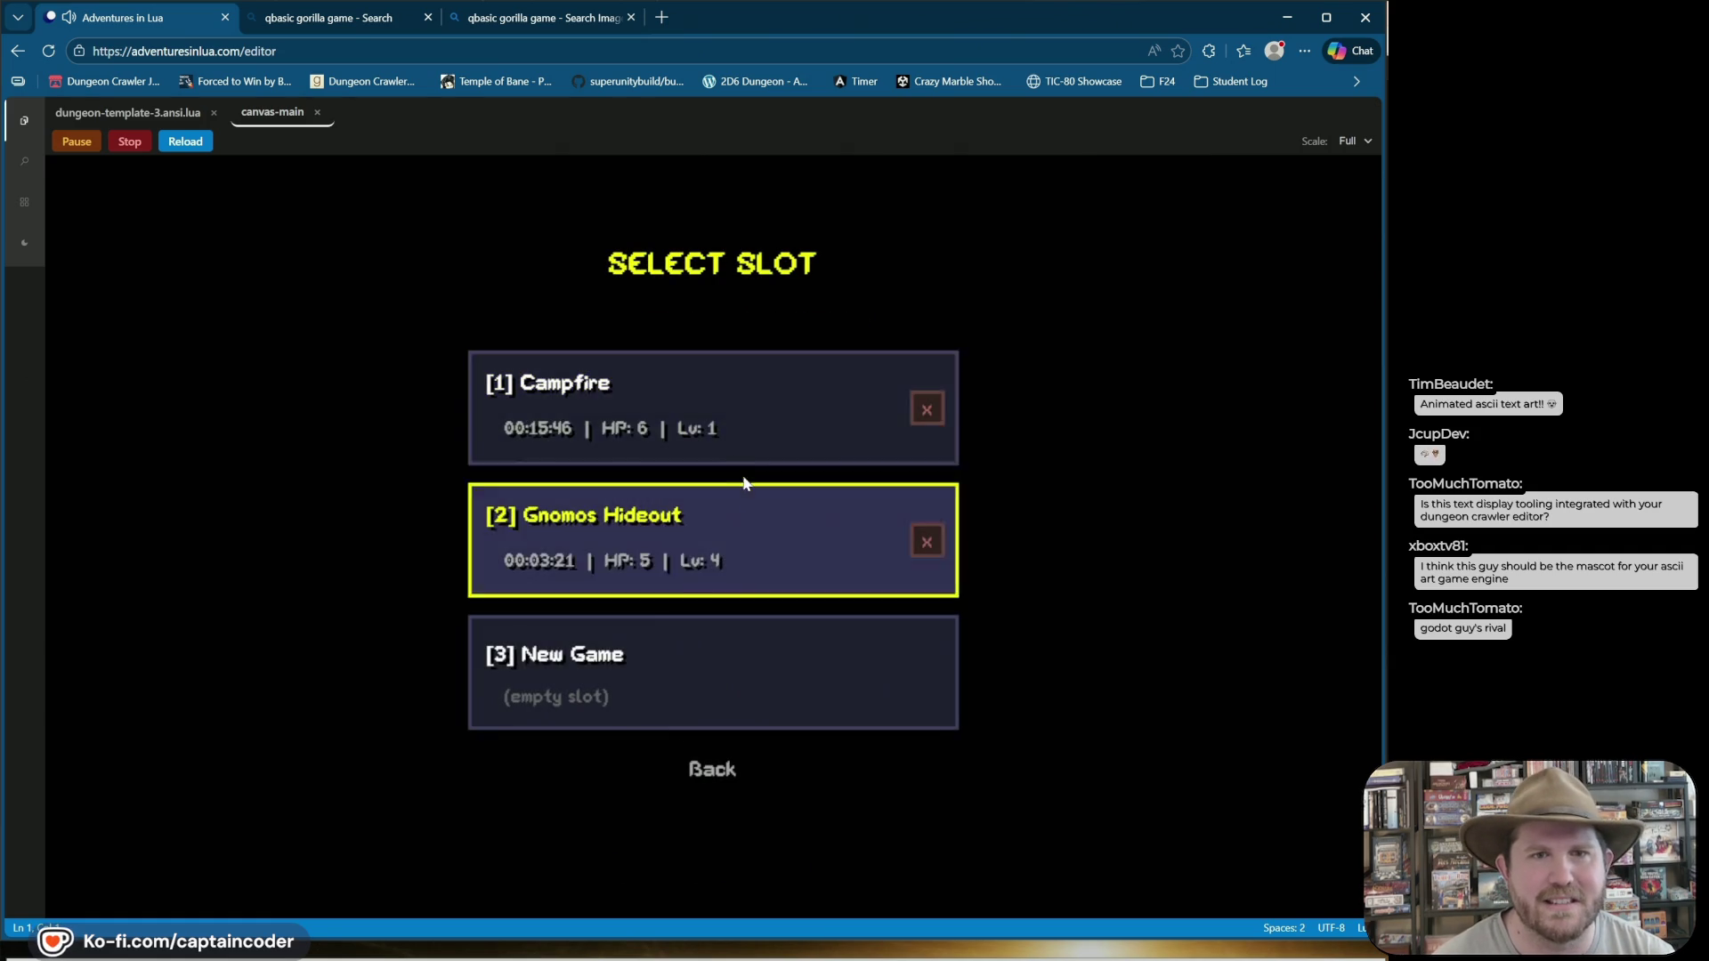
left_click(704, 435)
key("a")
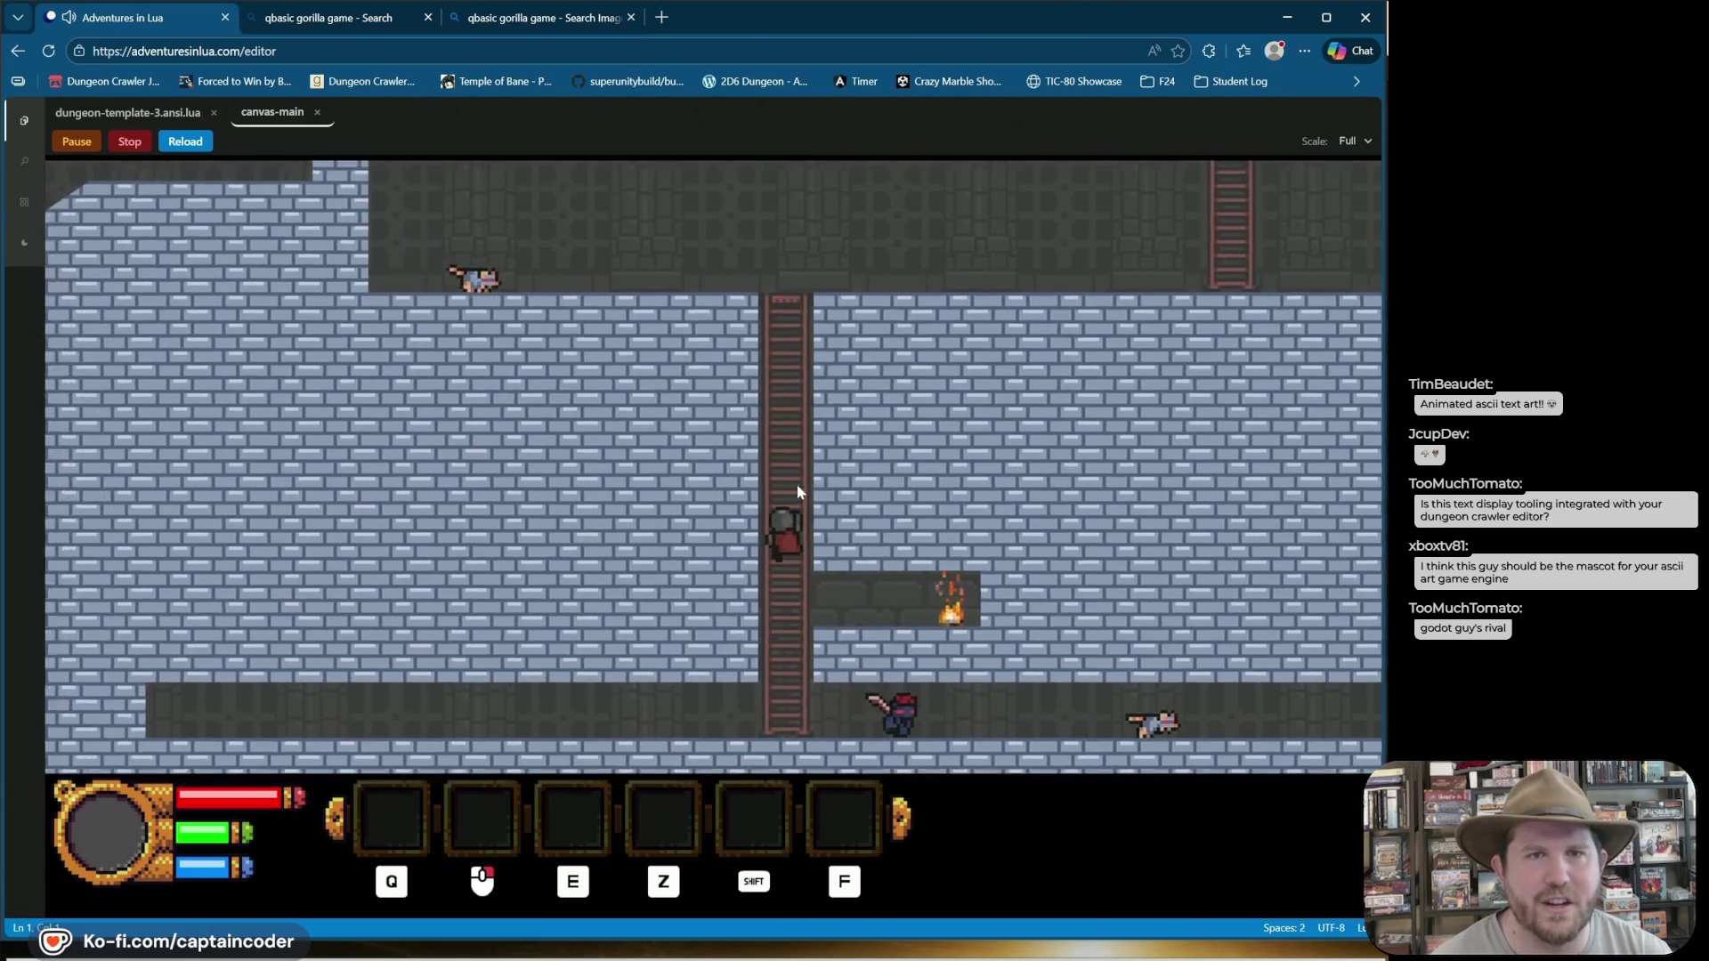
key("Escape")
left_click(262, 607)
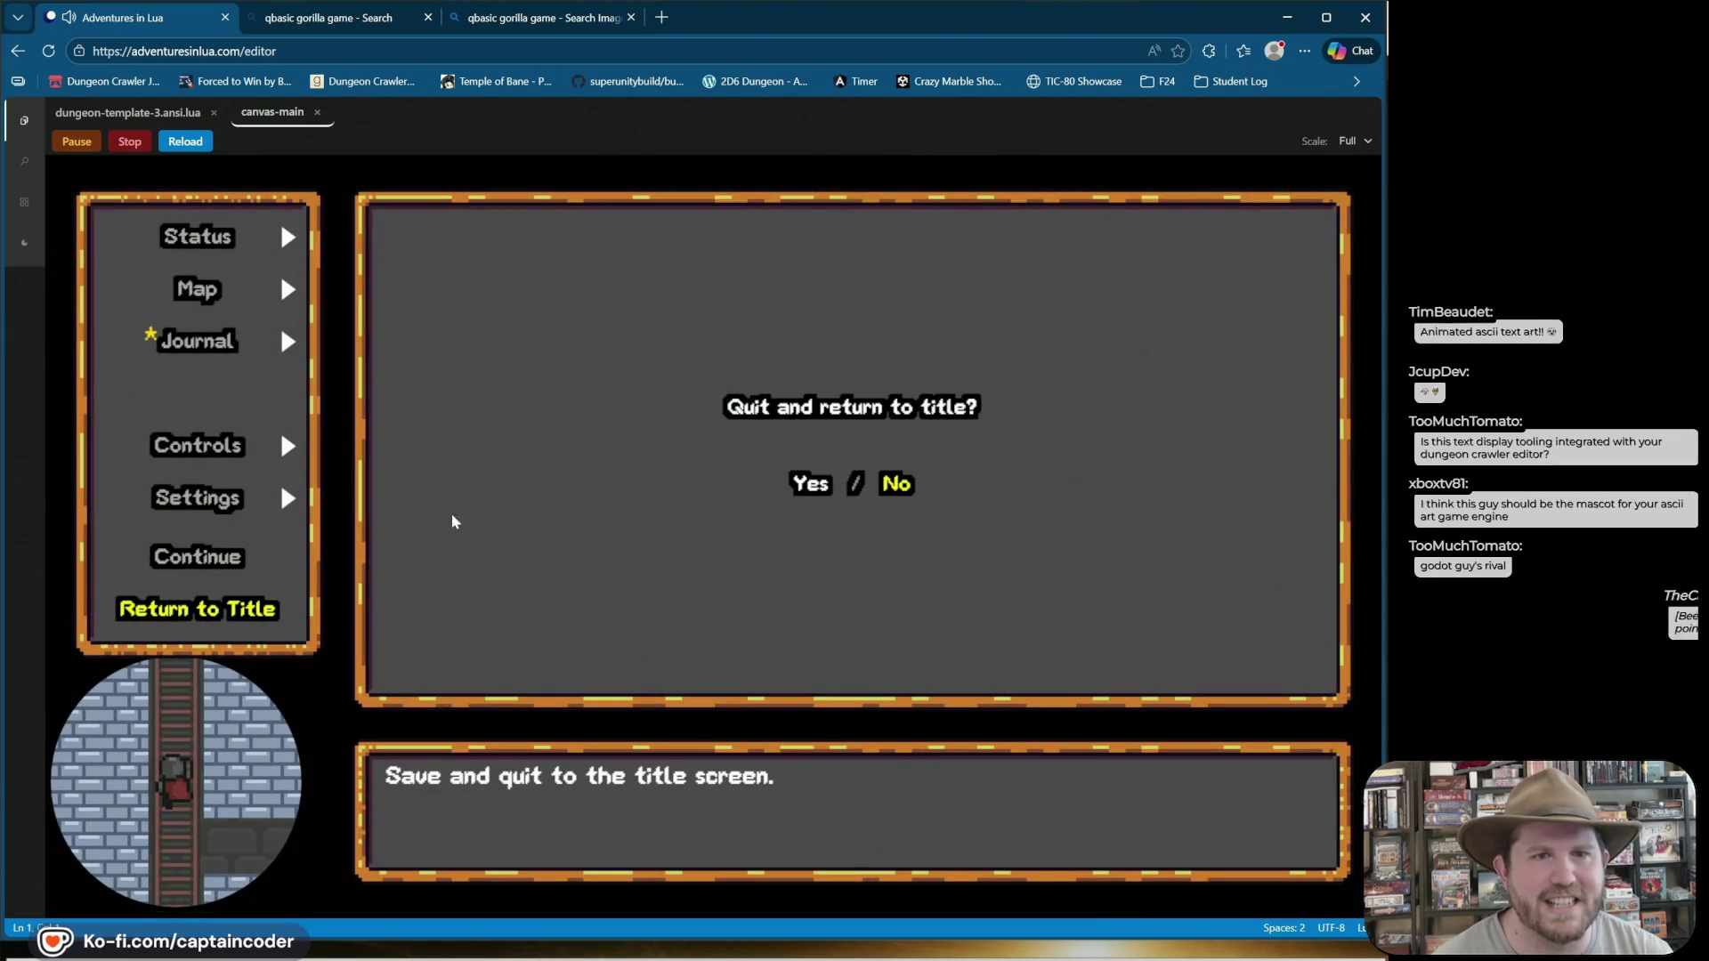
left_click(806, 487)
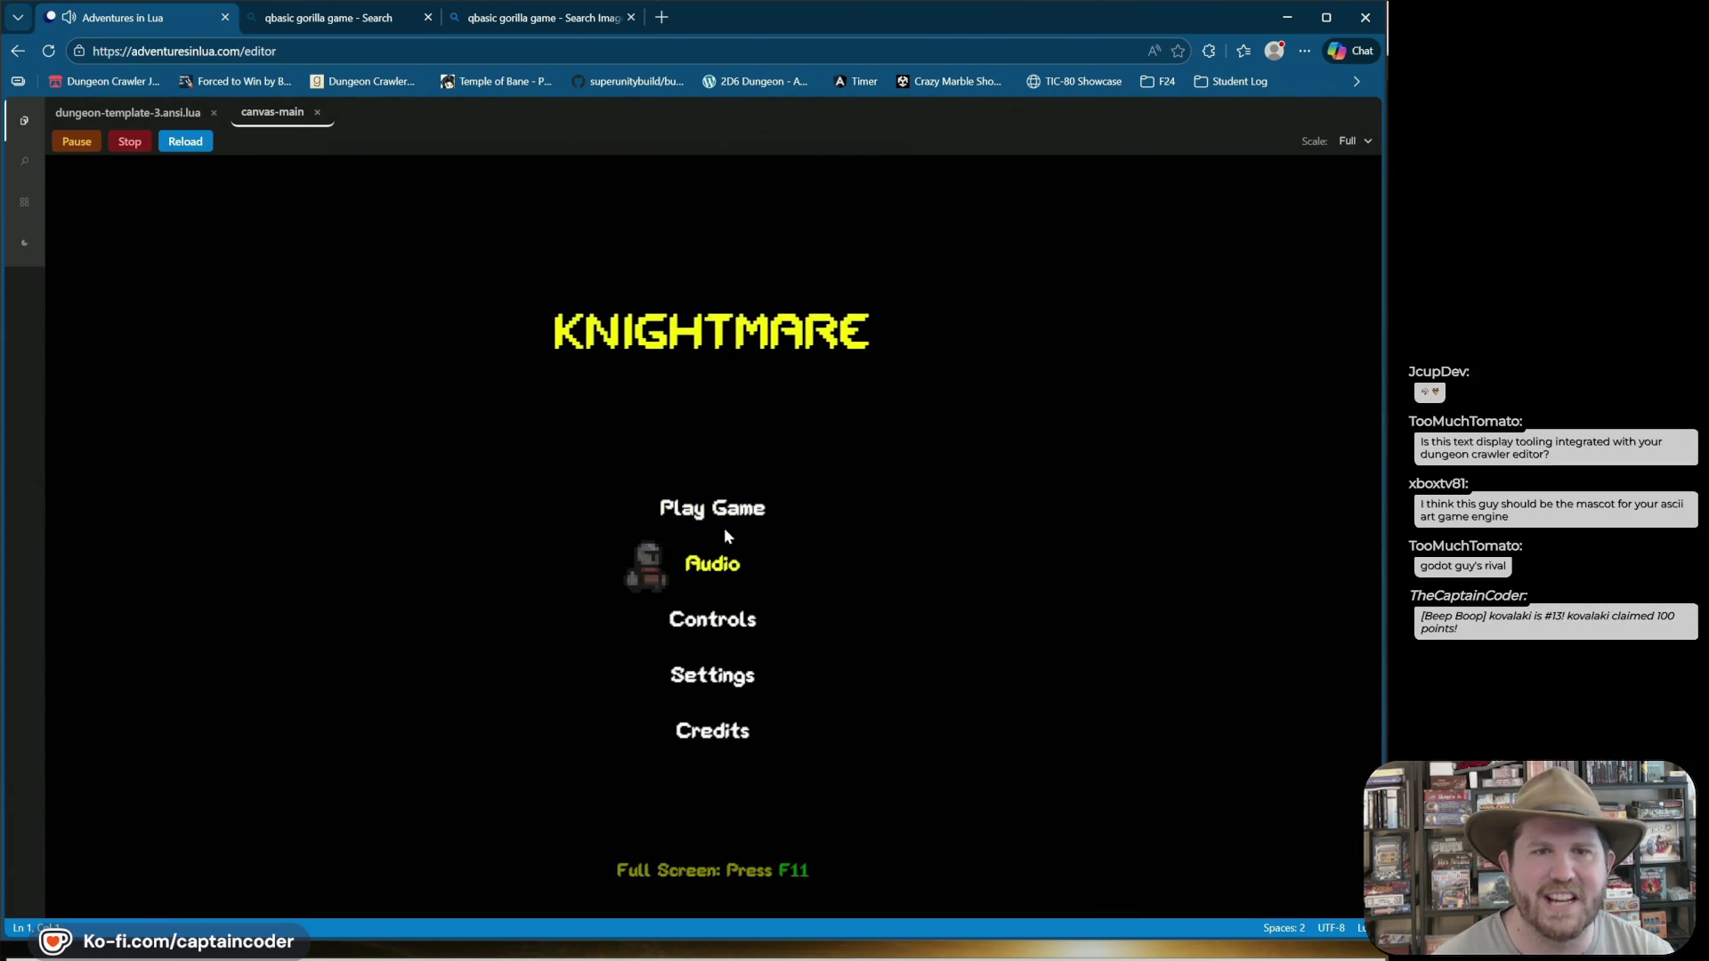
Start a New Game, jump the knight across the furniture, then stop the game.
left_click(712, 507)
left_click(698, 637)
key("a")
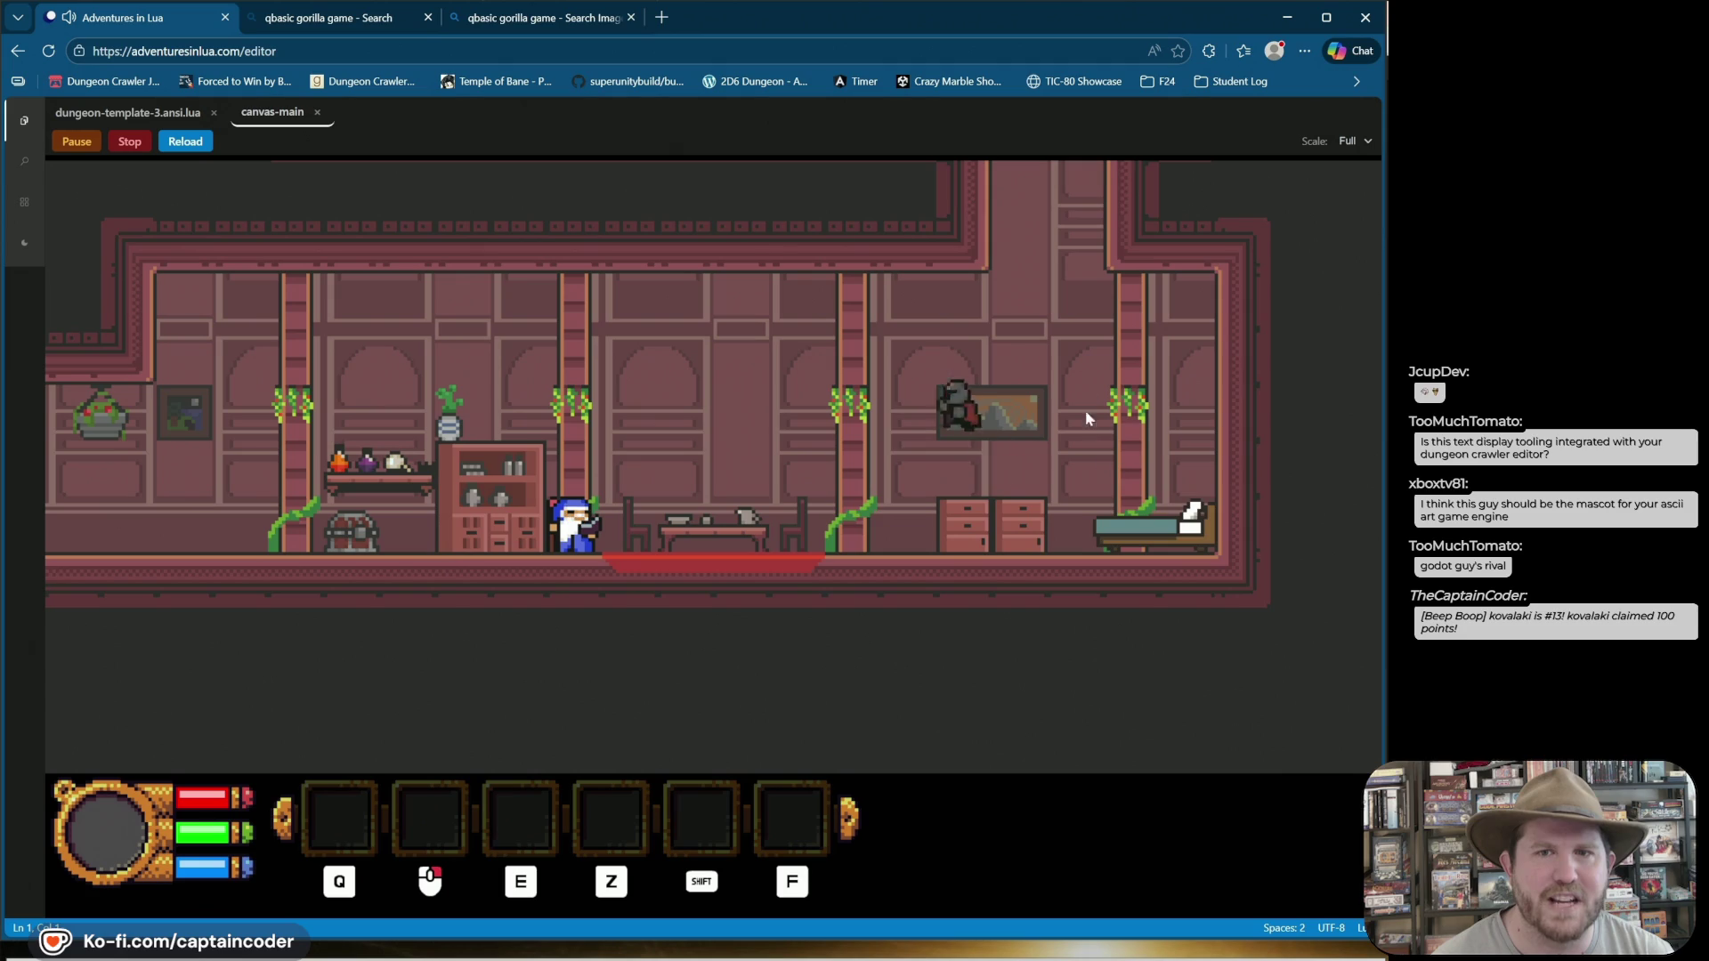
left_click(1089, 377)
key("d")
key("space")
key("a")
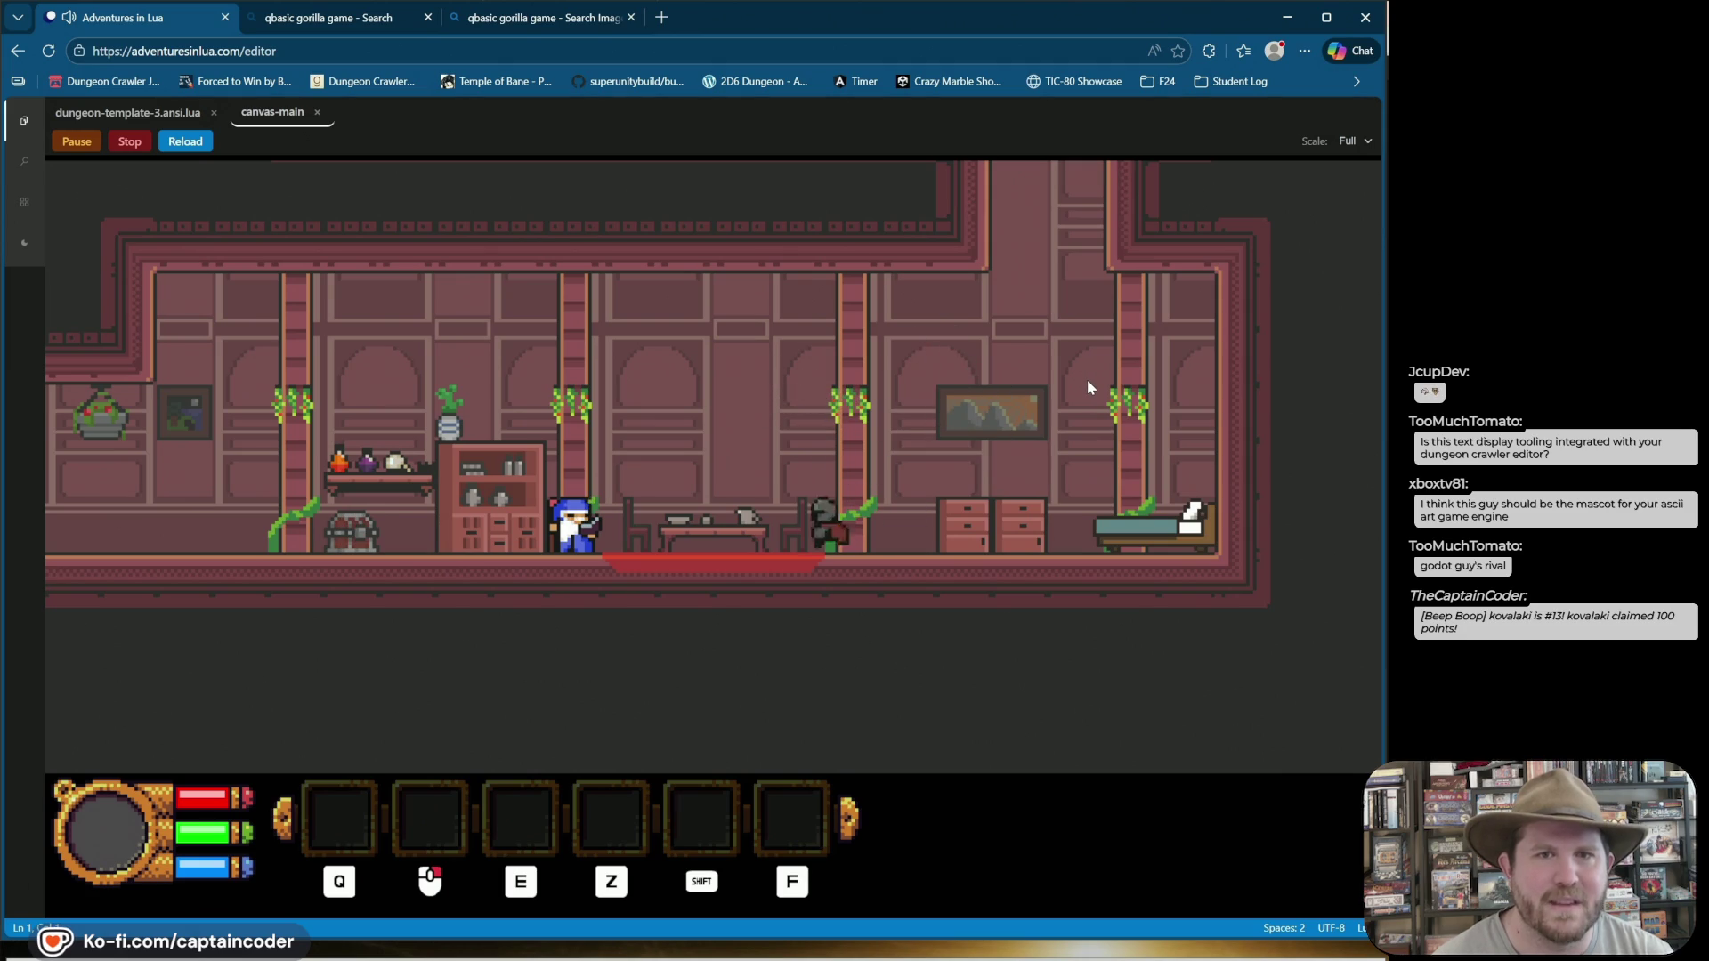
left_click(128, 142)
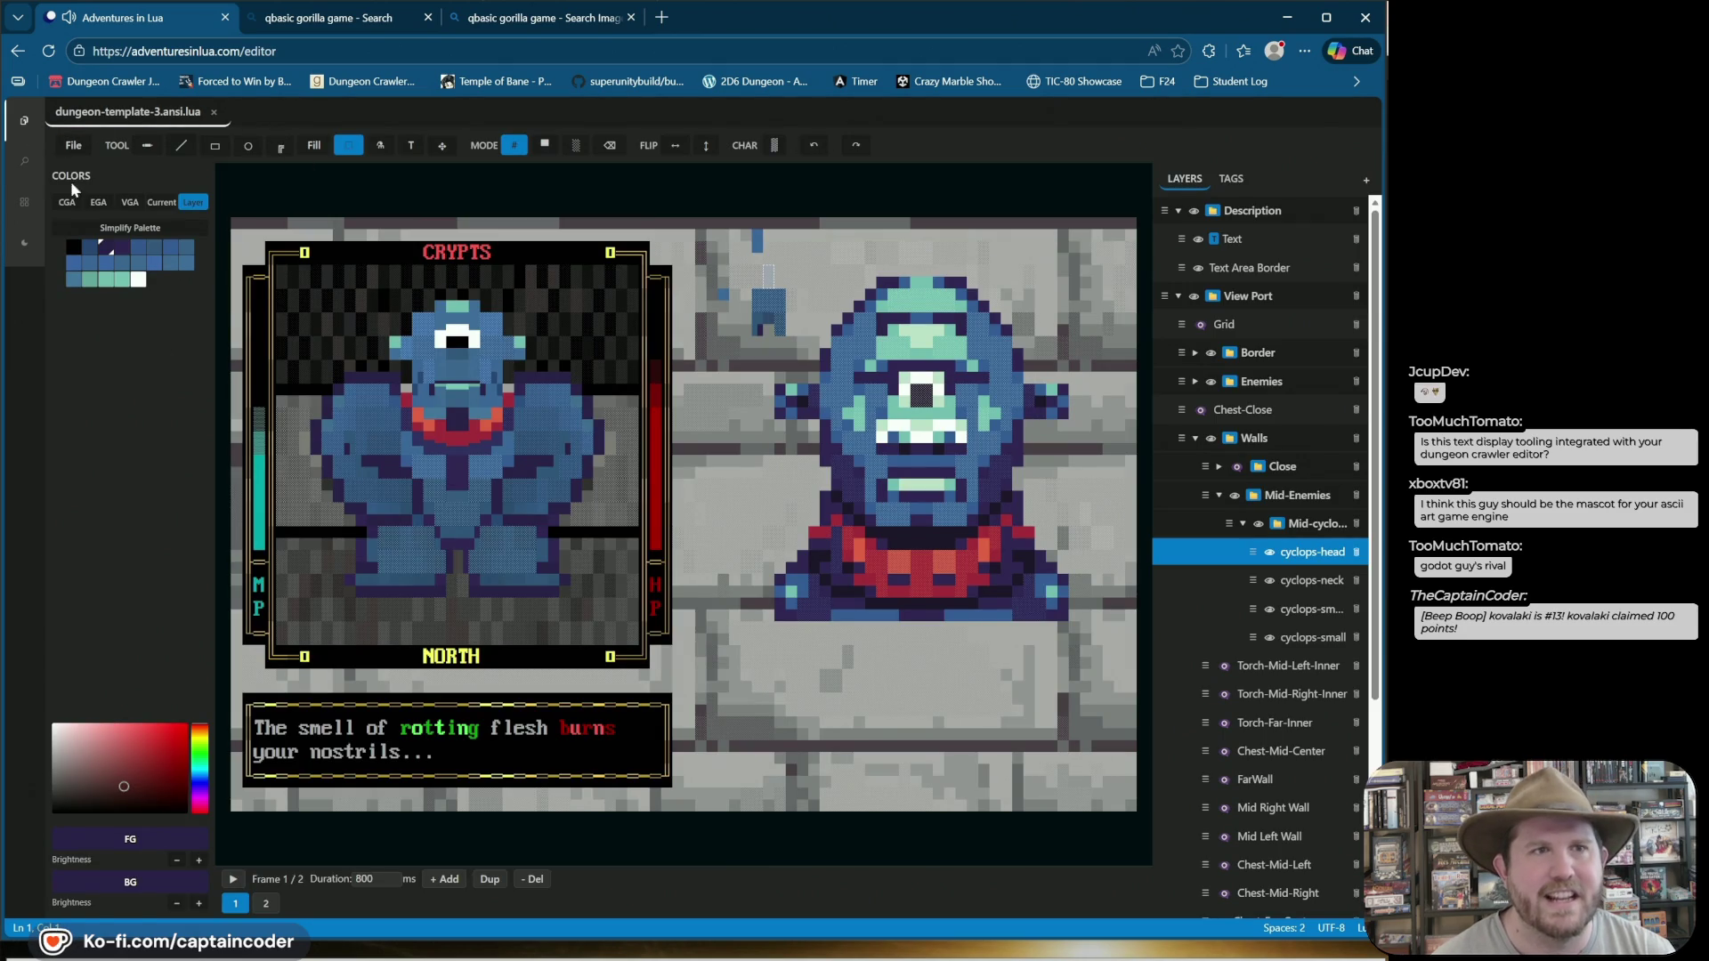
Open a shell in examples/ansi and run 'lua color_palette.lua'.
key("ctrl+grave")
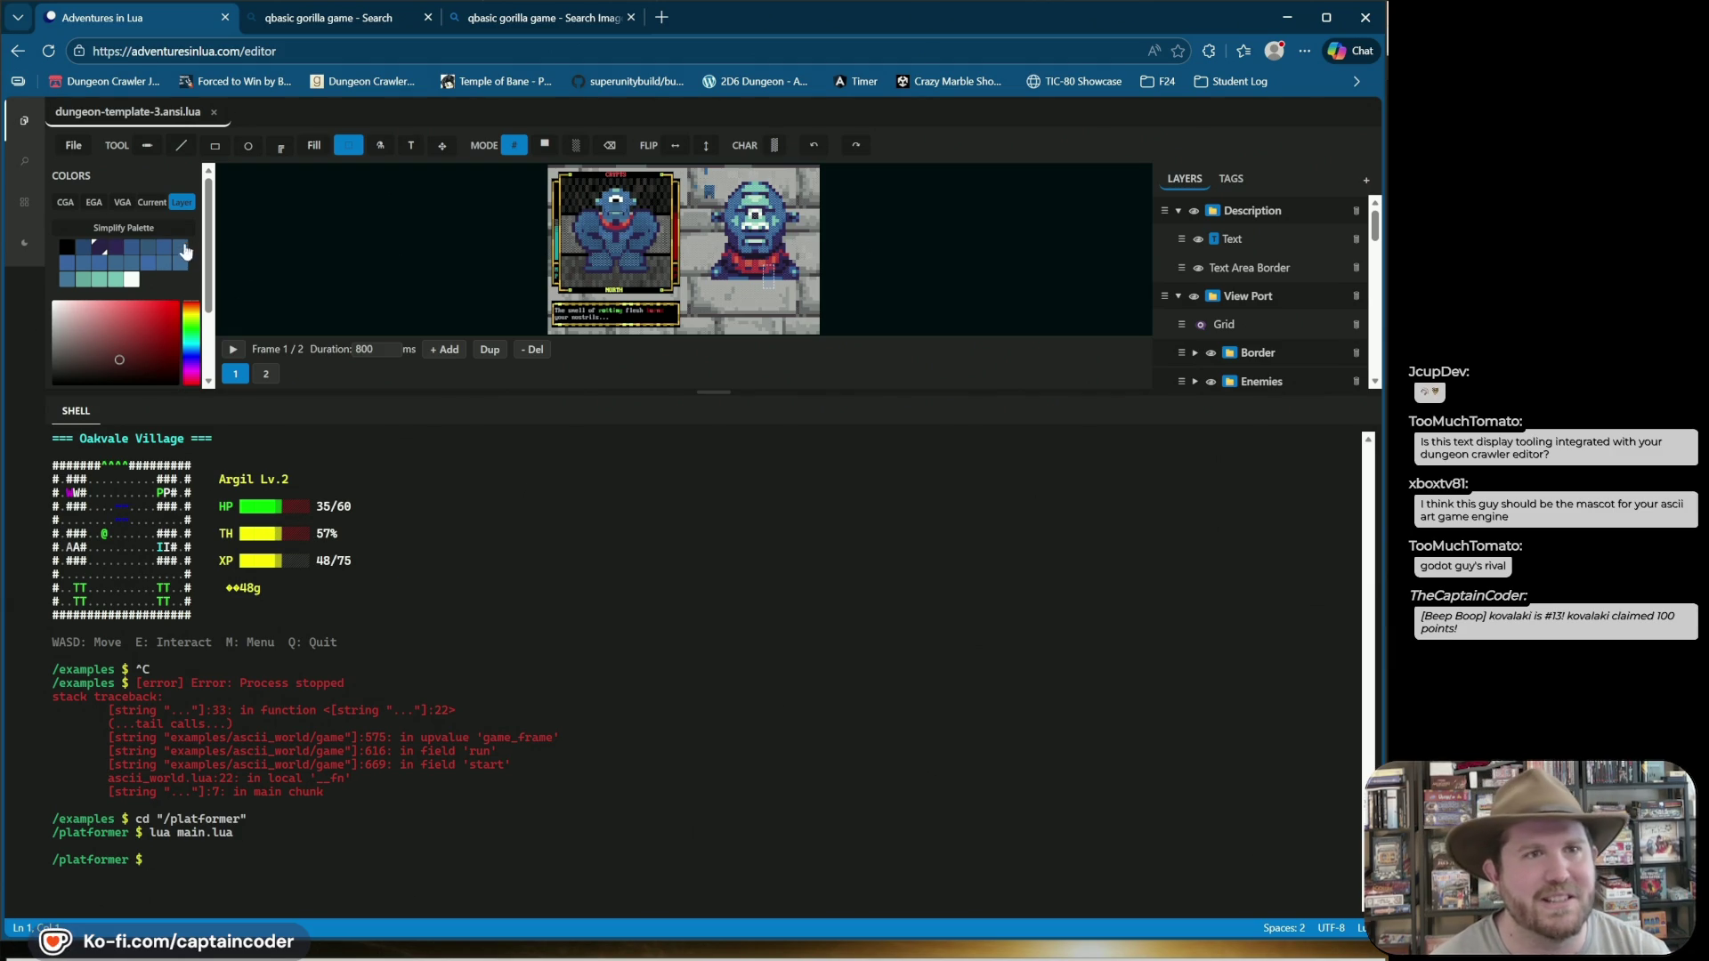
key("ctrl+b")
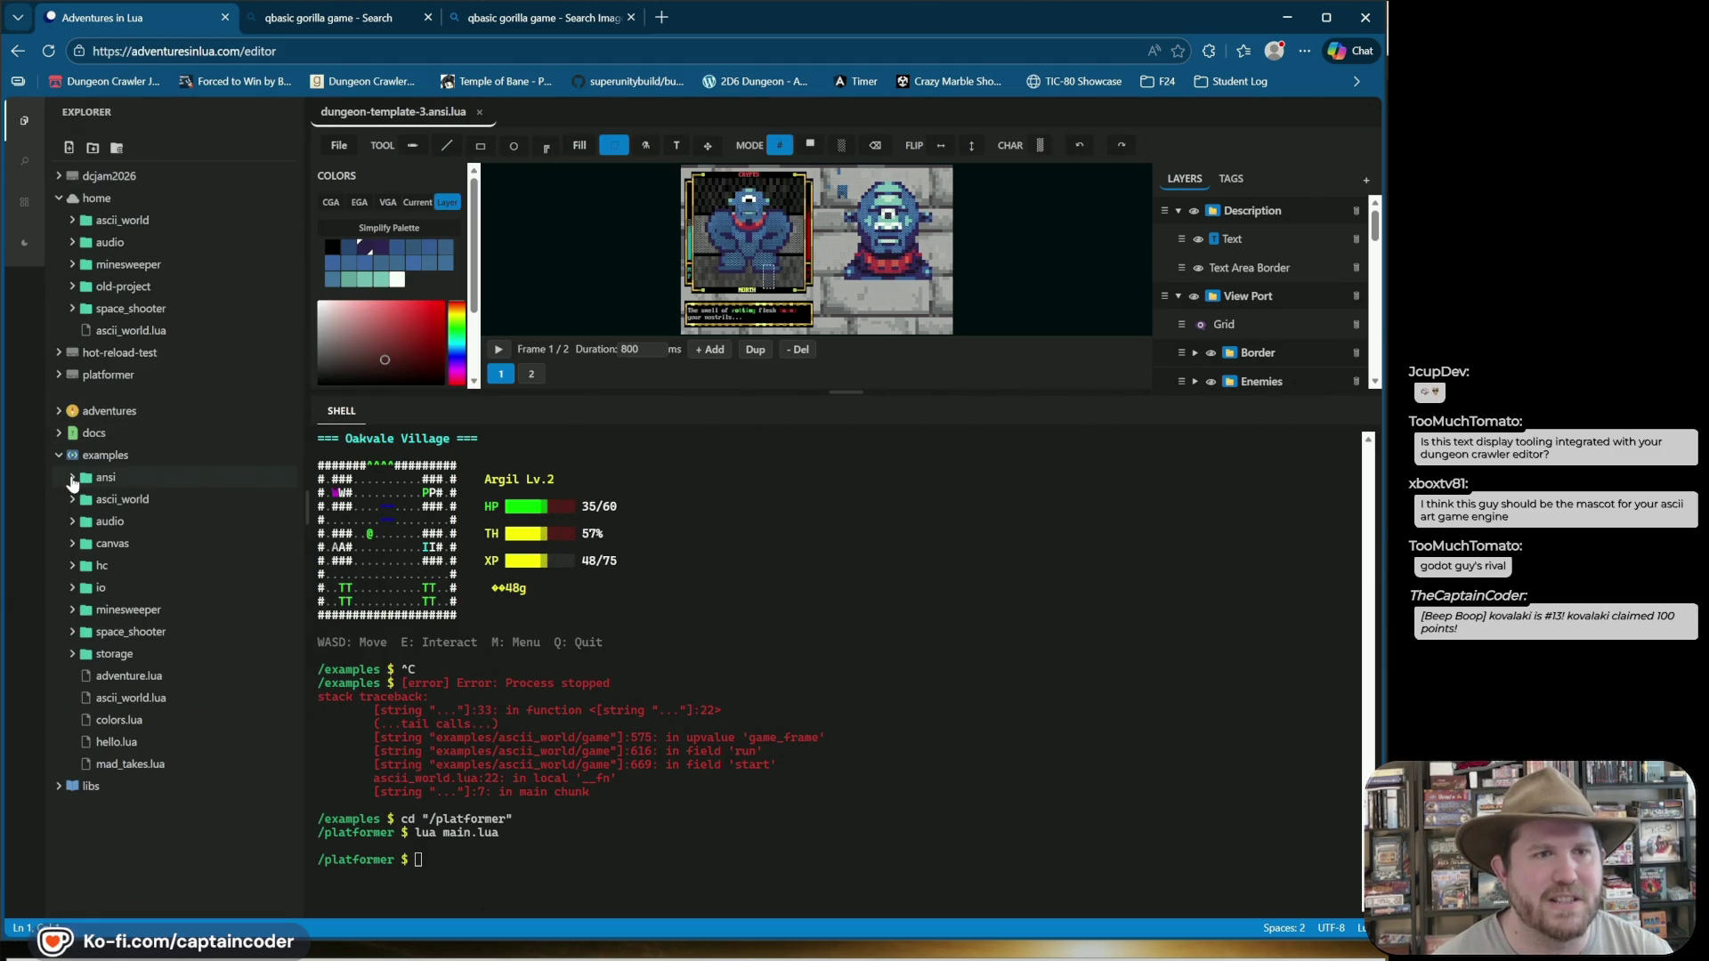
left_click(72, 479)
right_click(123, 481)
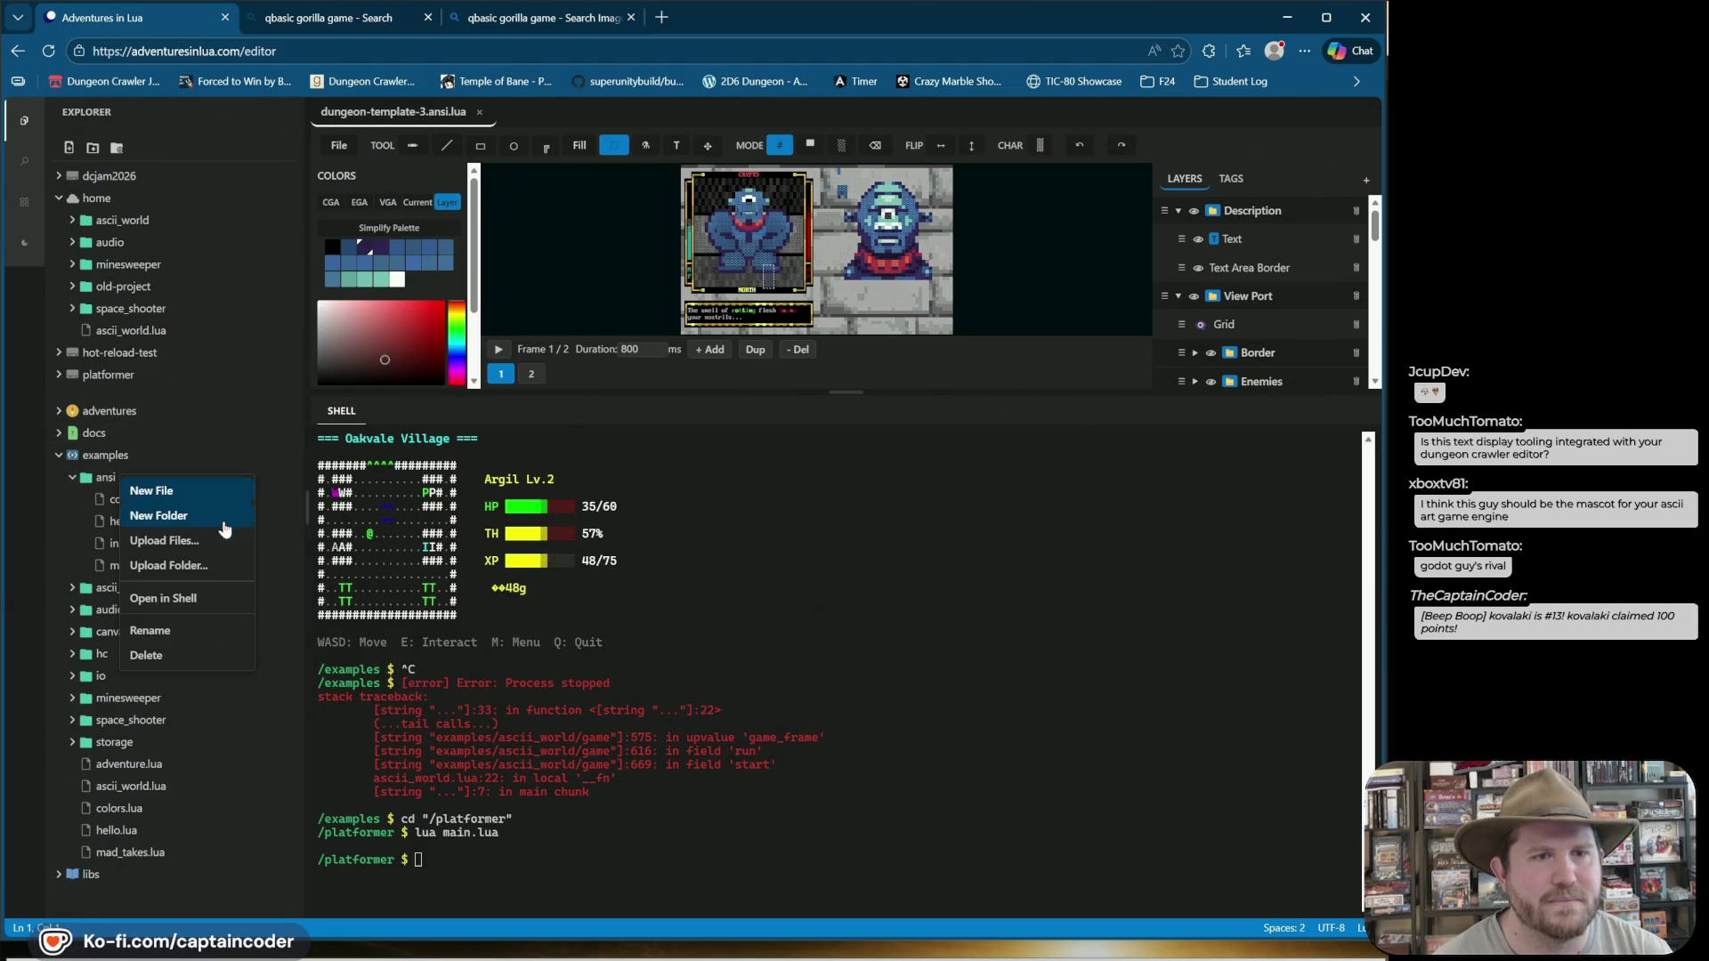
left_click(213, 592)
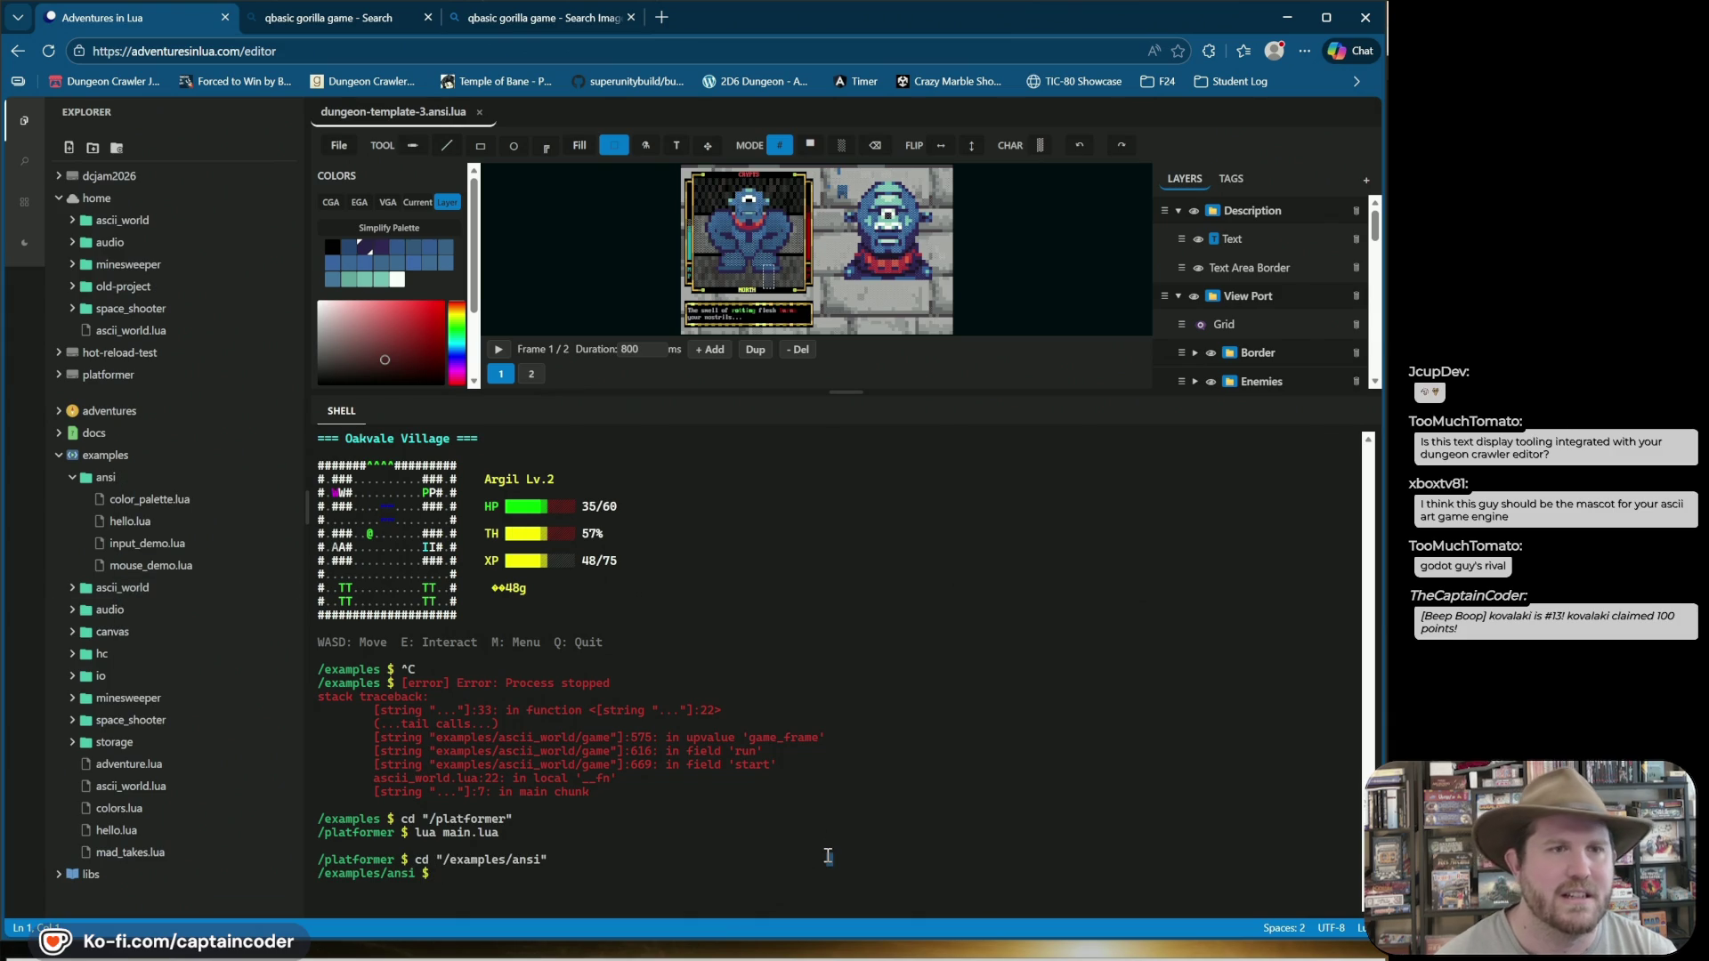
left_click(840, 873)
type("lua color_palette.lua")
key("Return")
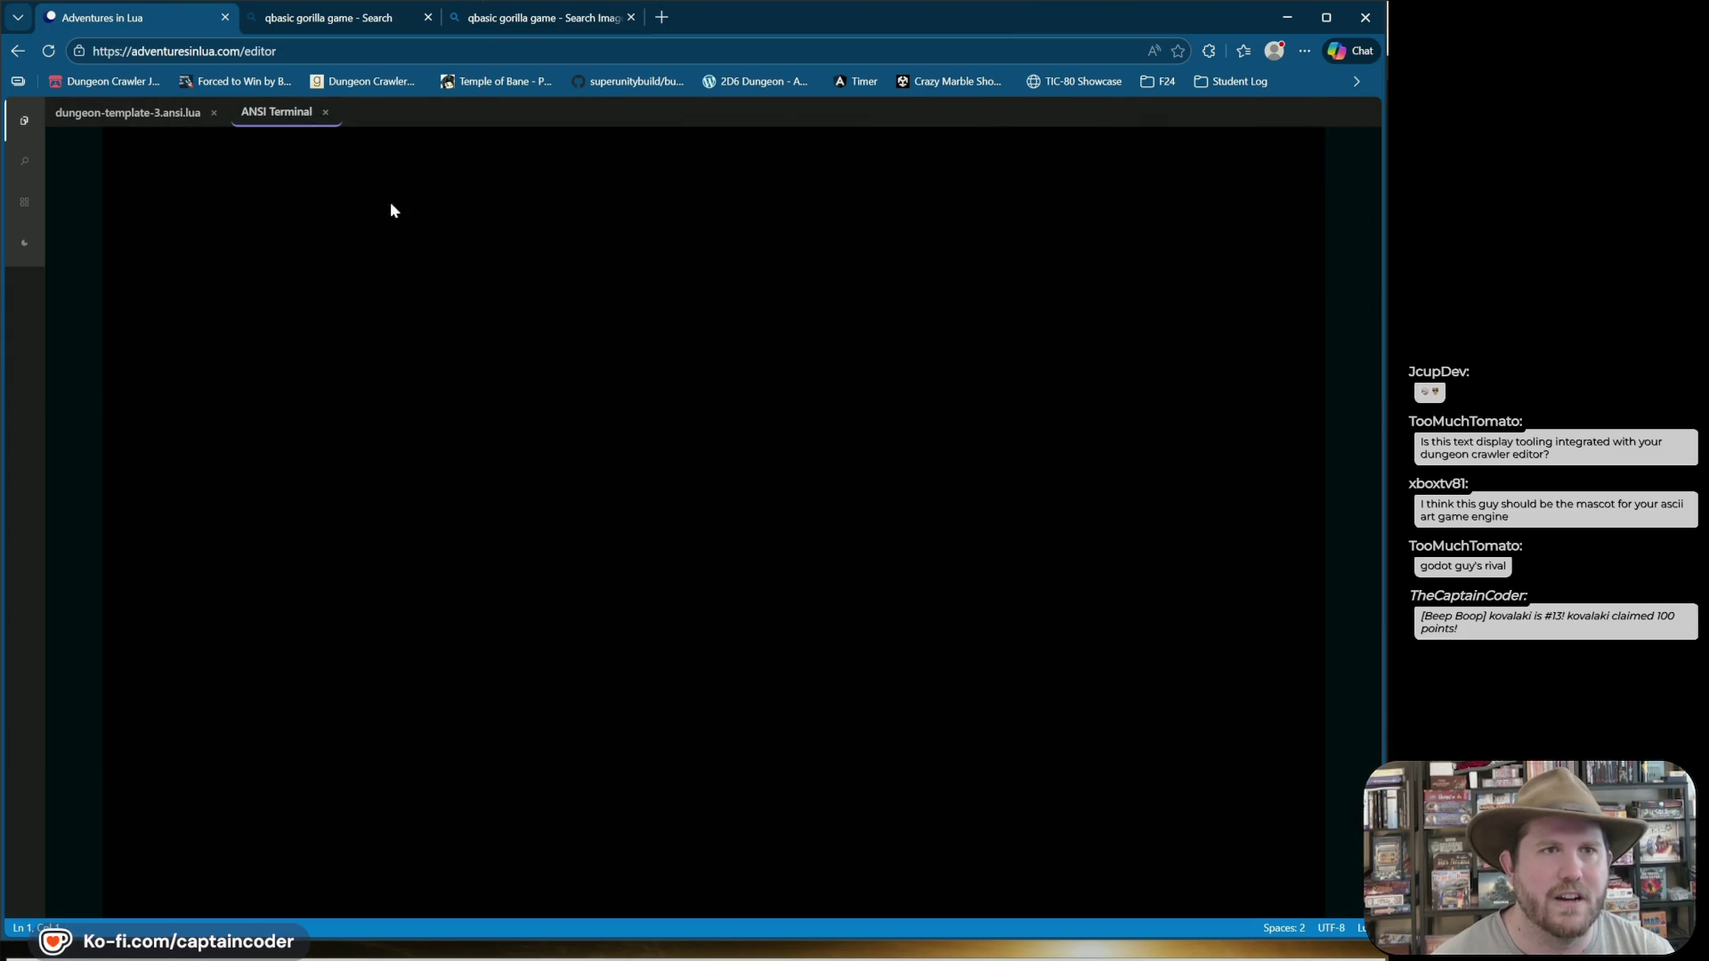
Stop the palette demo, shrink the shell, rerun and stop it again, then re-enlarge the shell.
key("ctrl+c")
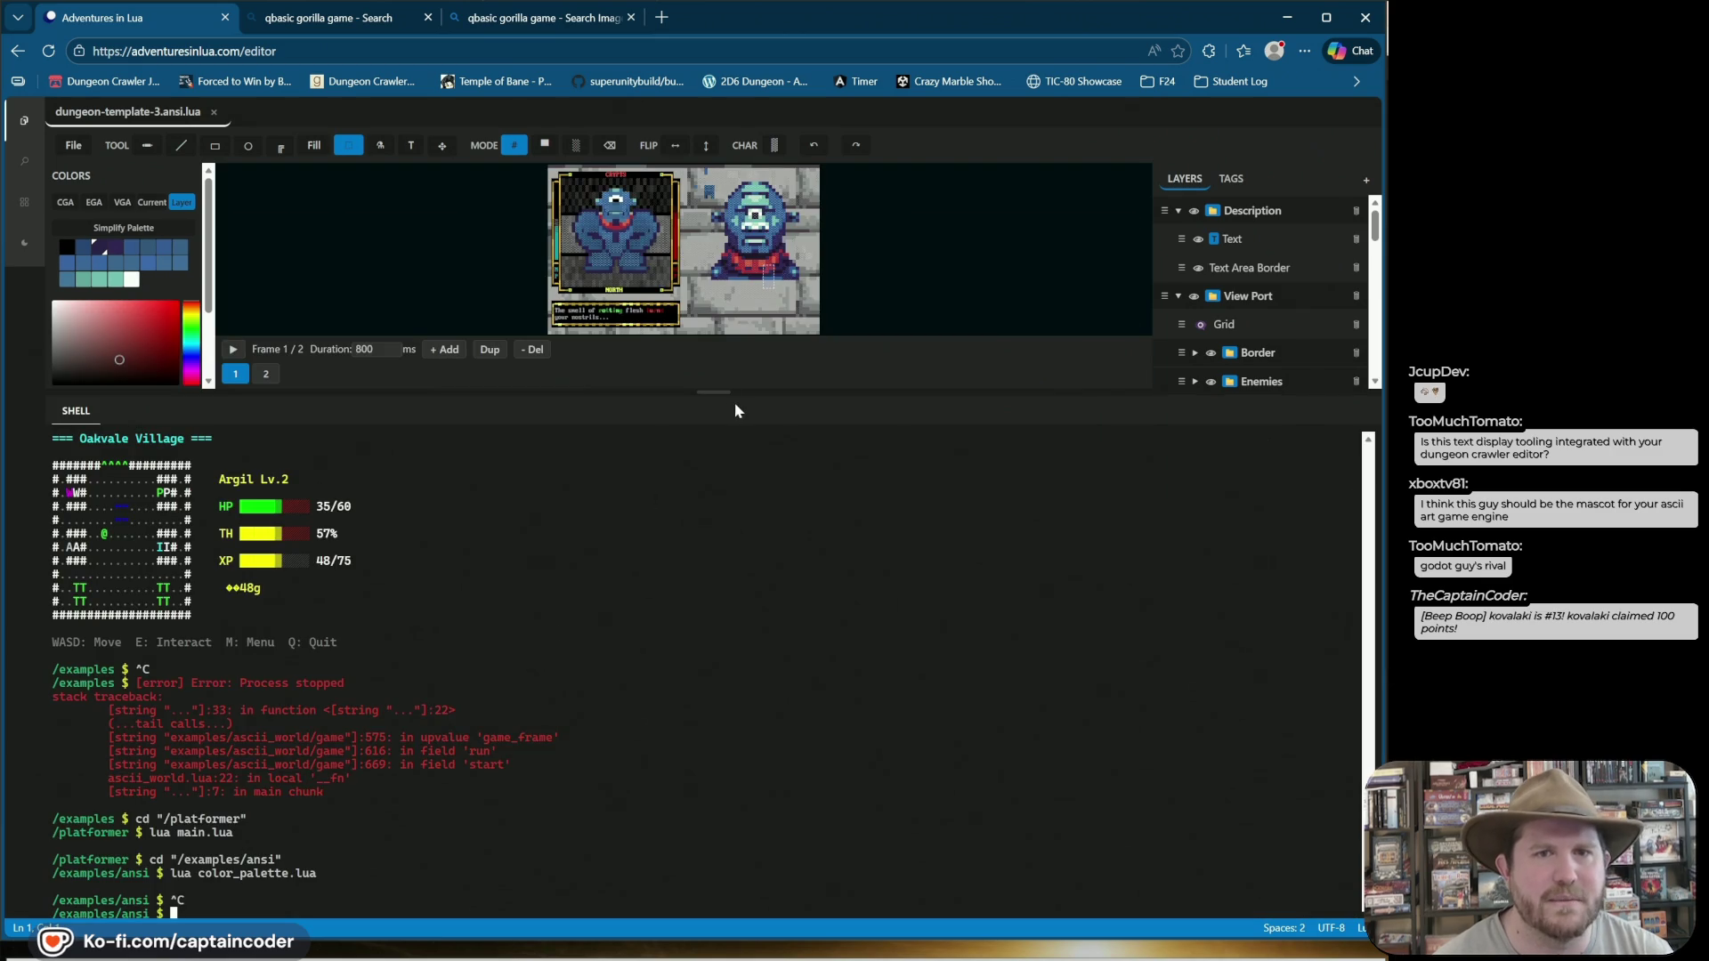
left_click_drag(735, 397, 721, 819)
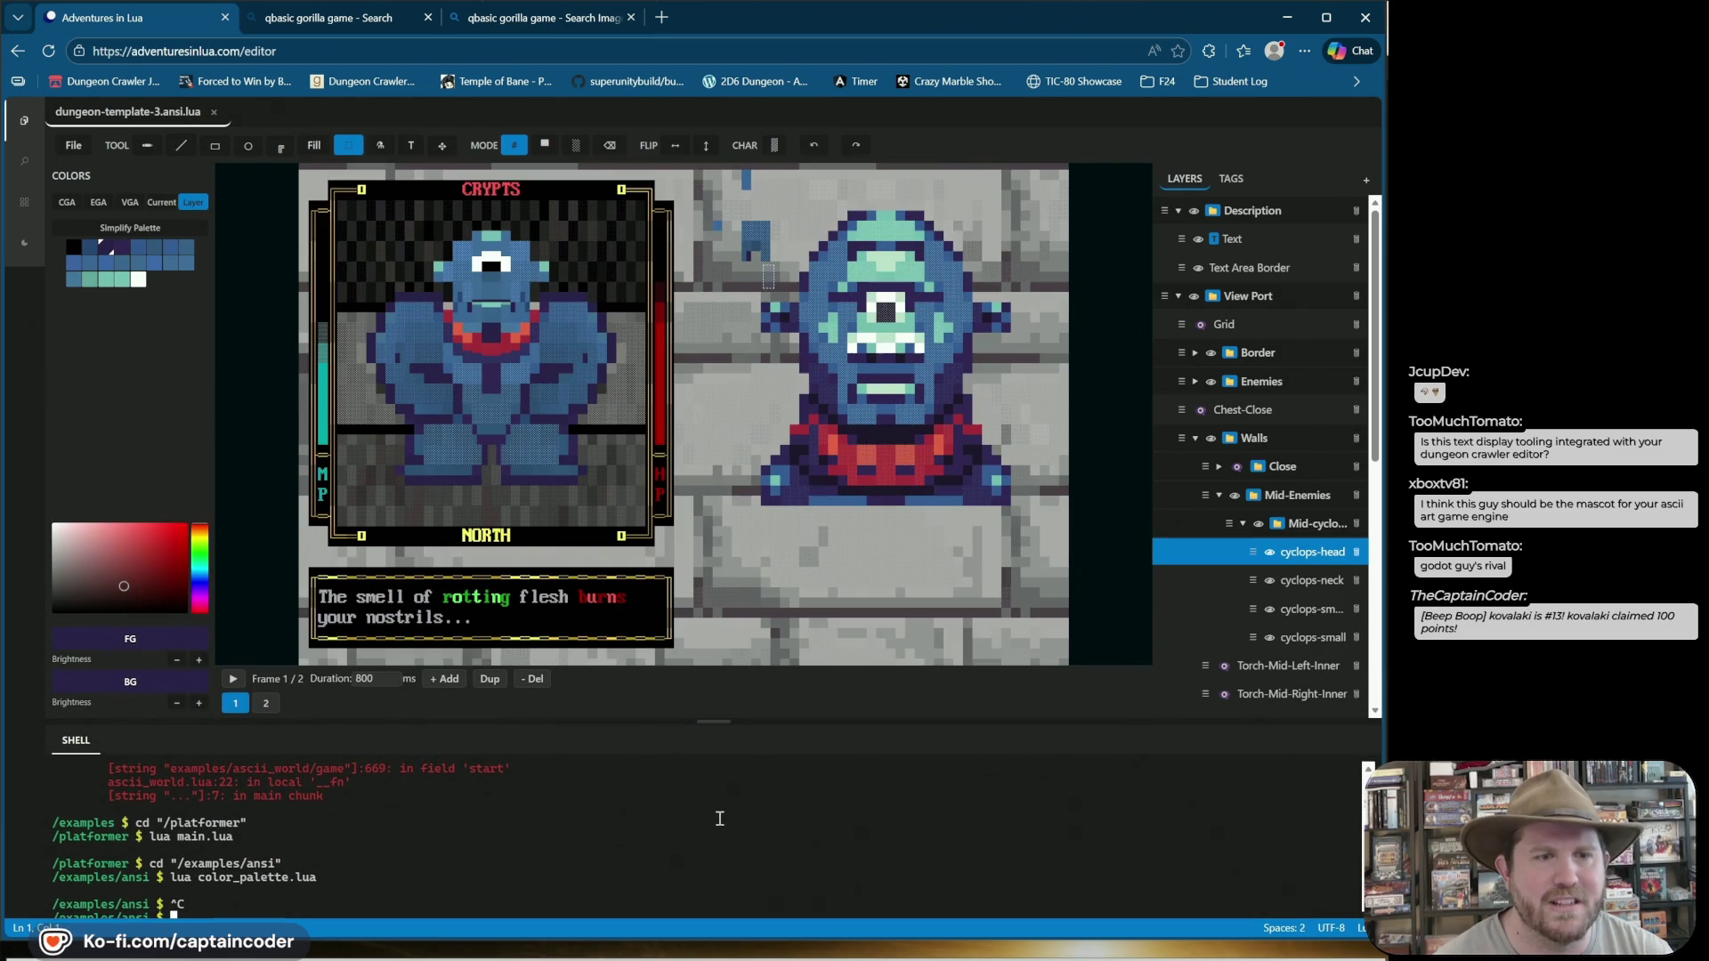
key("Up")
key("Return")
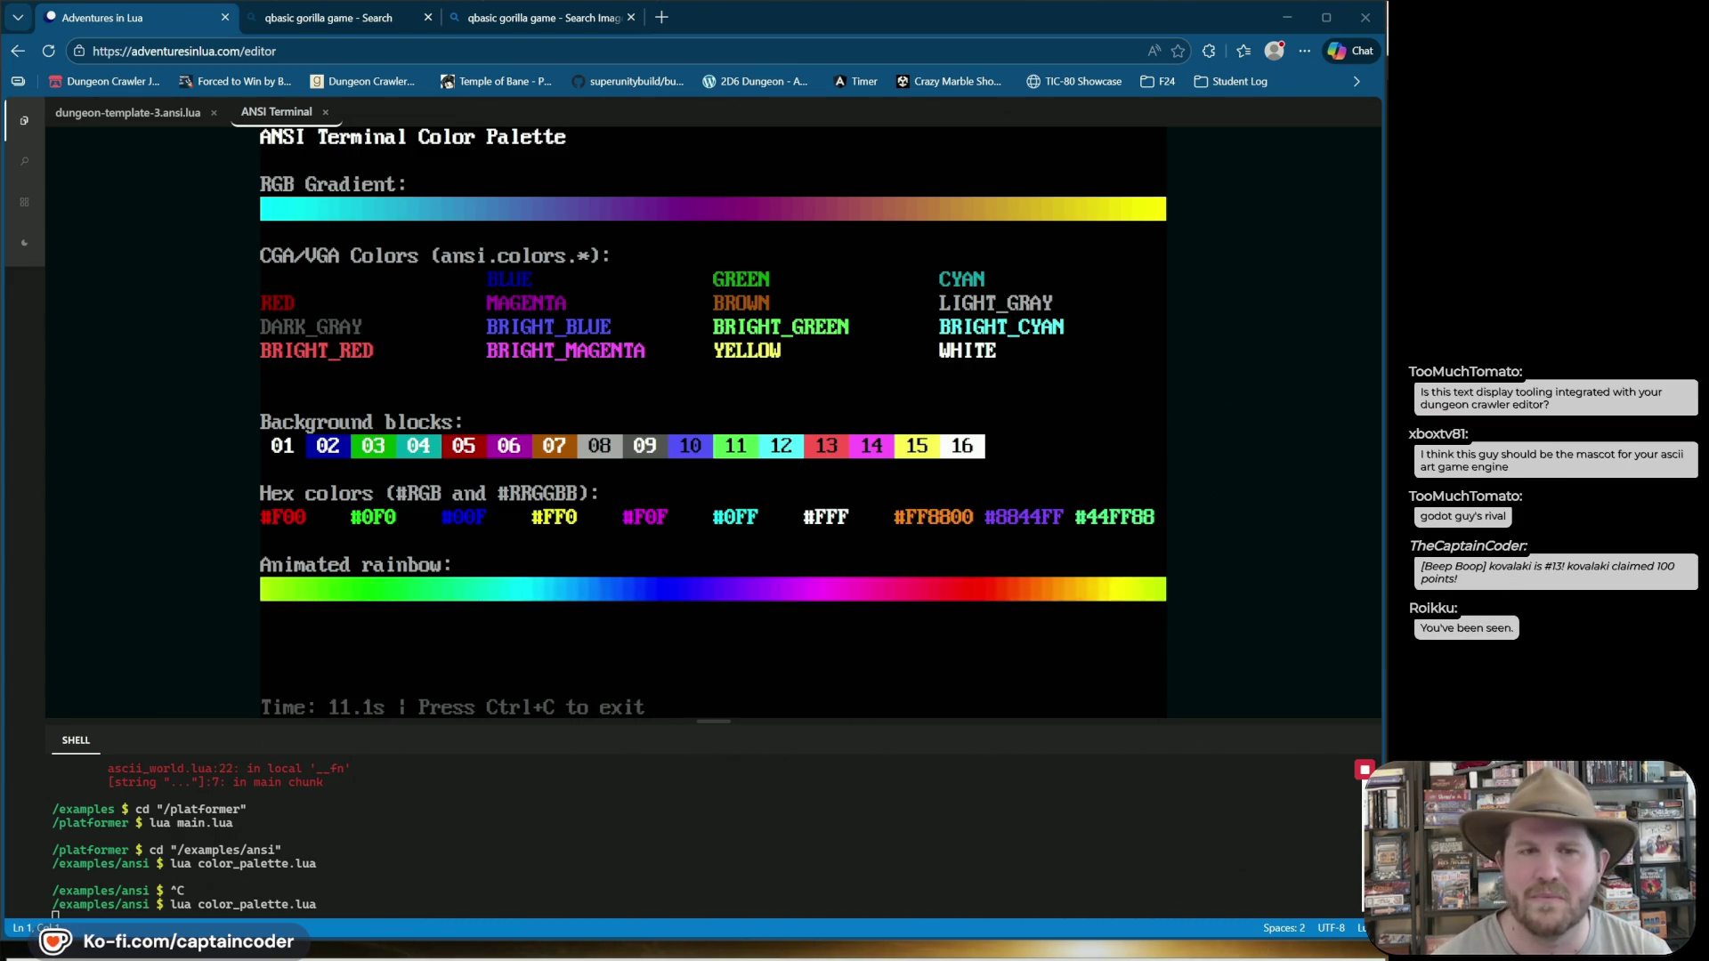
key("ctrl+c")
mouse_move(649, 714)
left_mouse_down()
mouse_move(672, 686)
mouse_move(713, 421)
left_mouse_up()
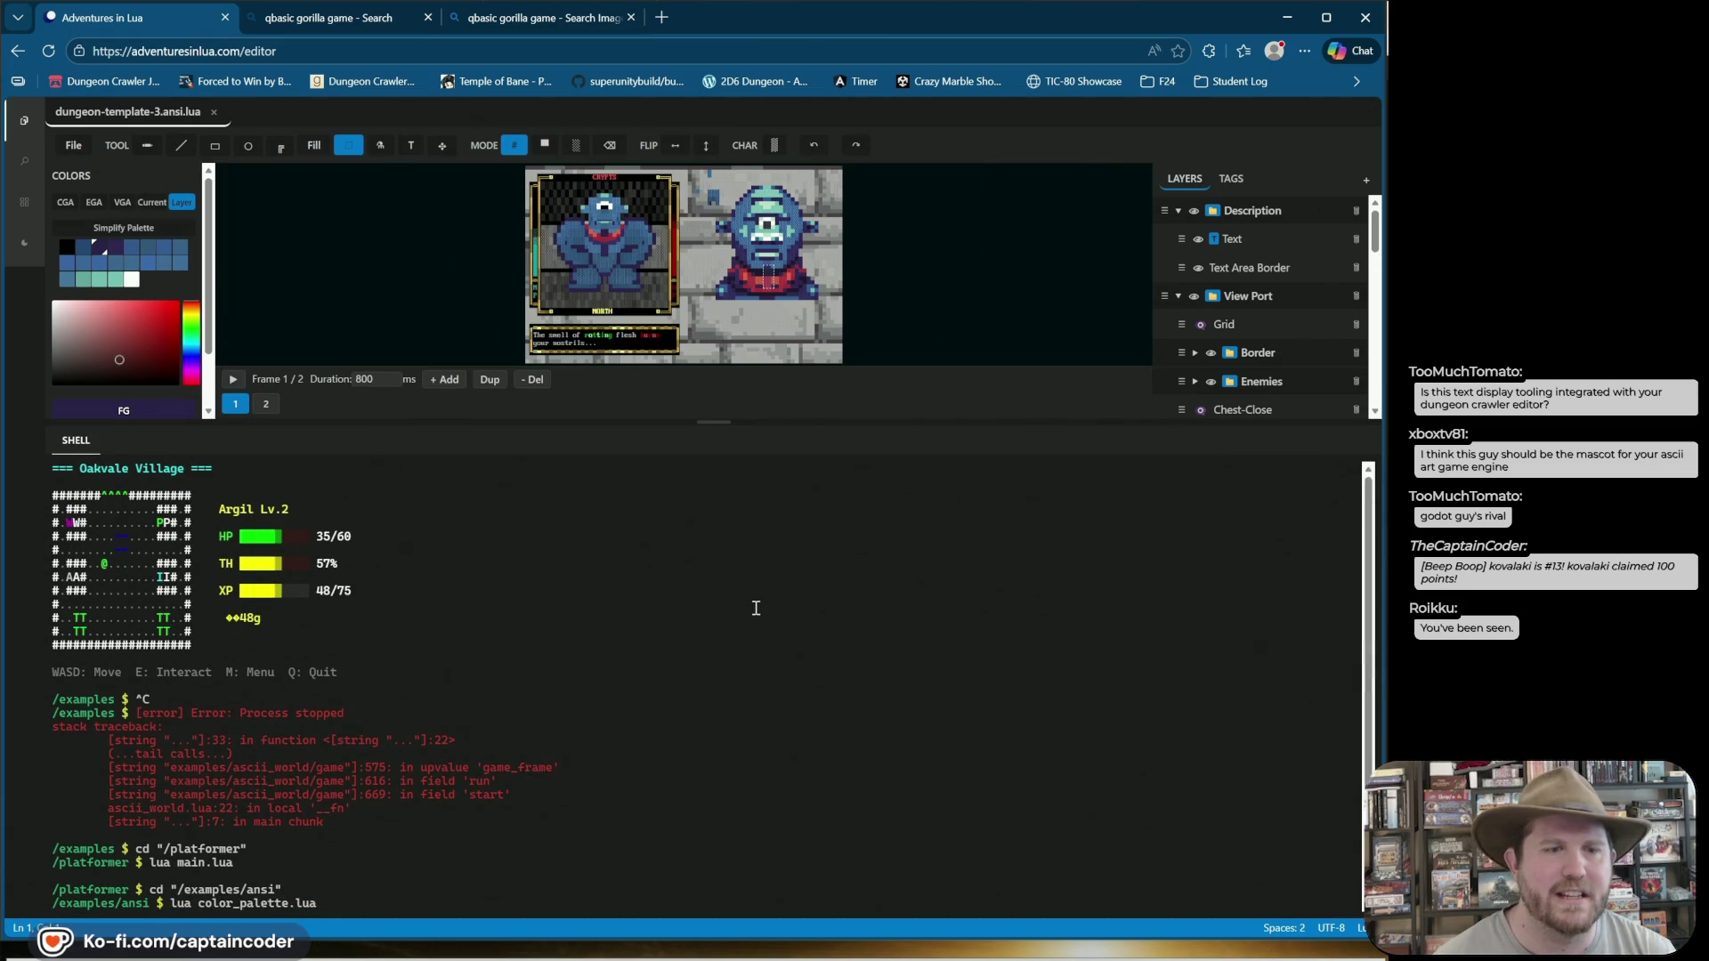
Clear the prompt, open a shell in ascii_world and cd .. to the examples folder.
type("lua")
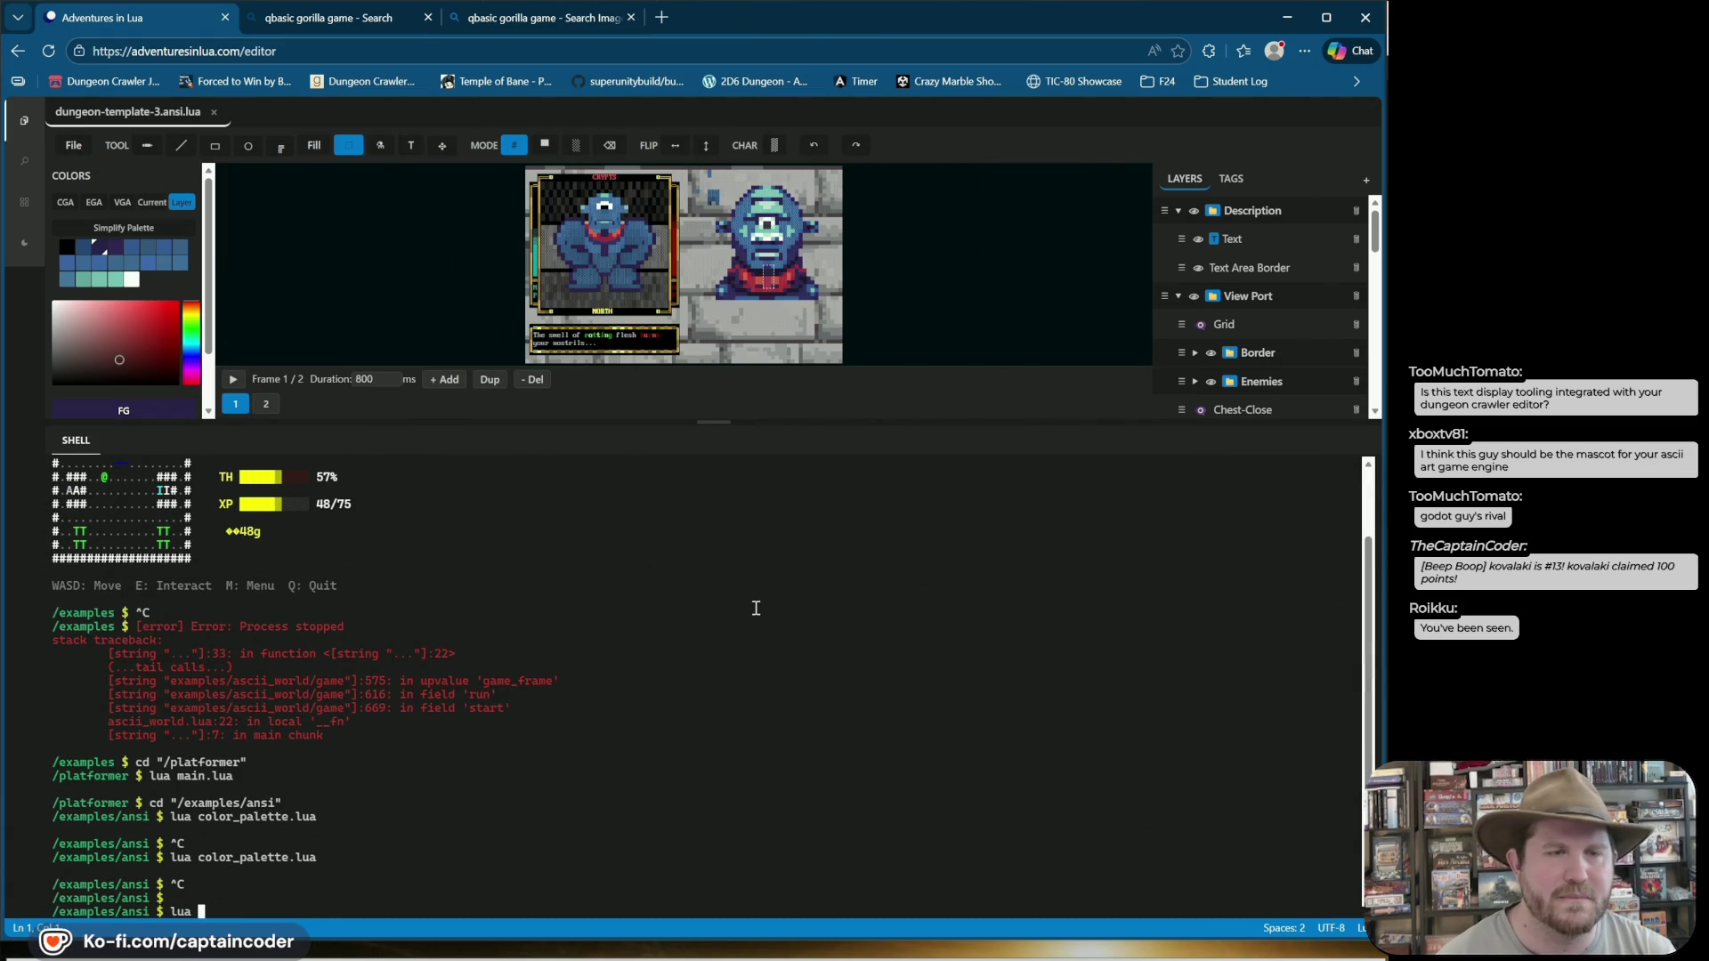
key("BackSpace")
key("BackSpace")
key("BackSpace")
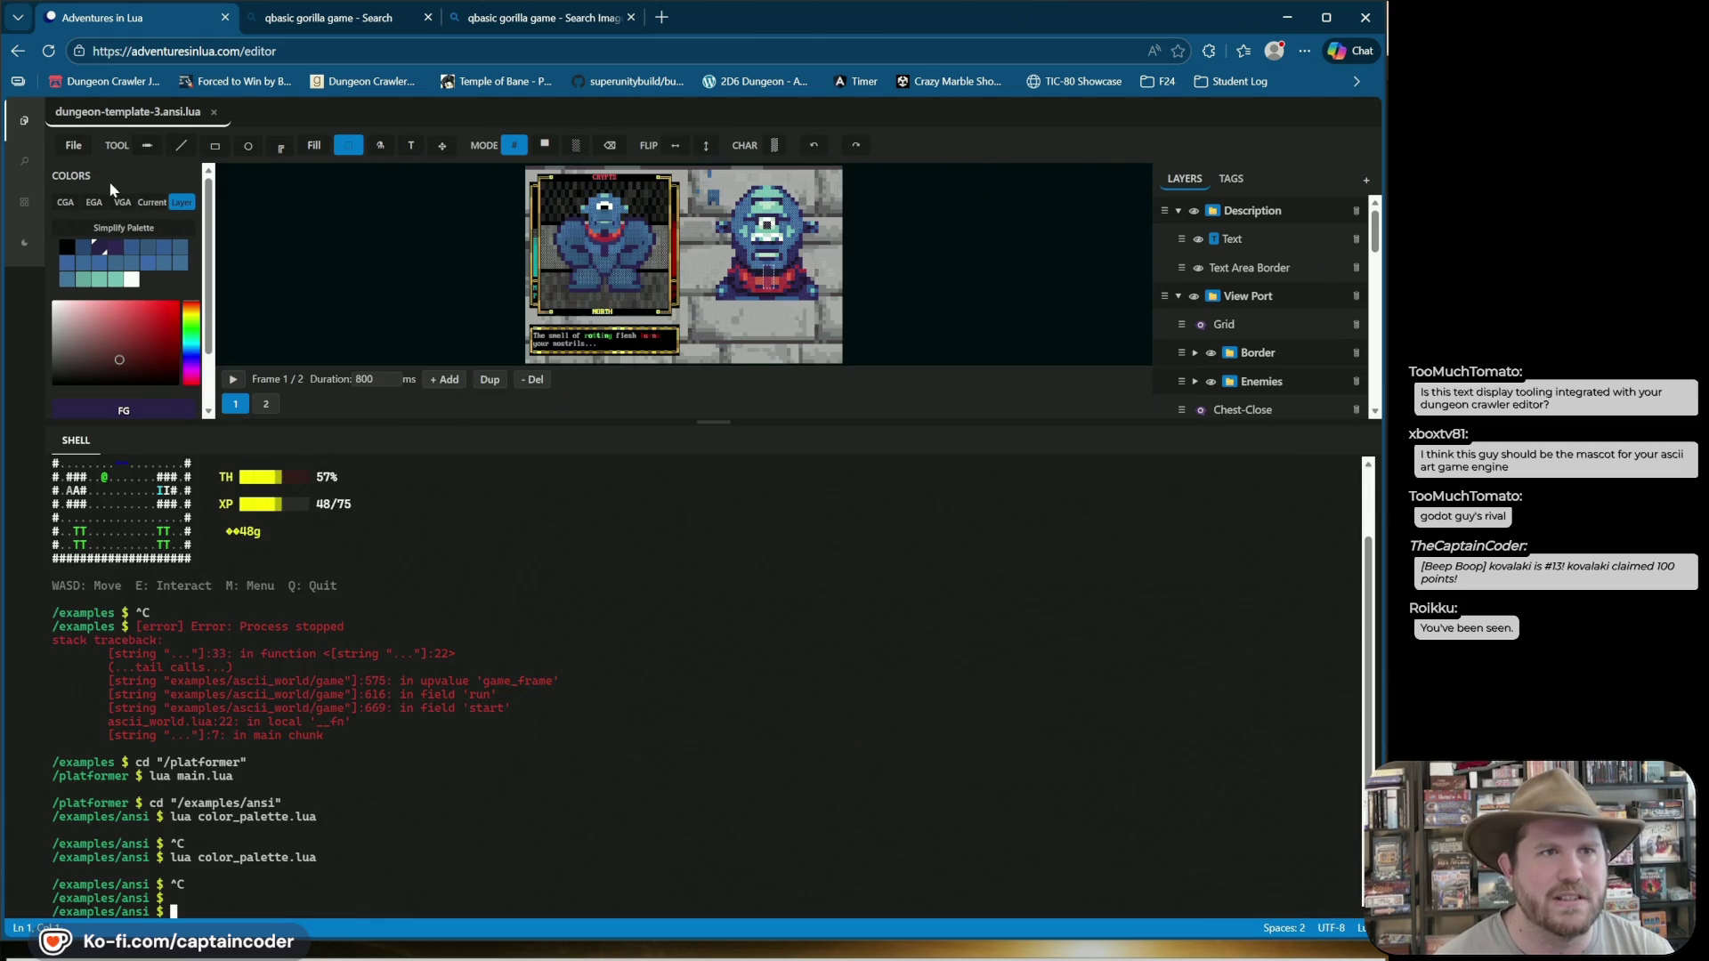
key("ctrl+b")
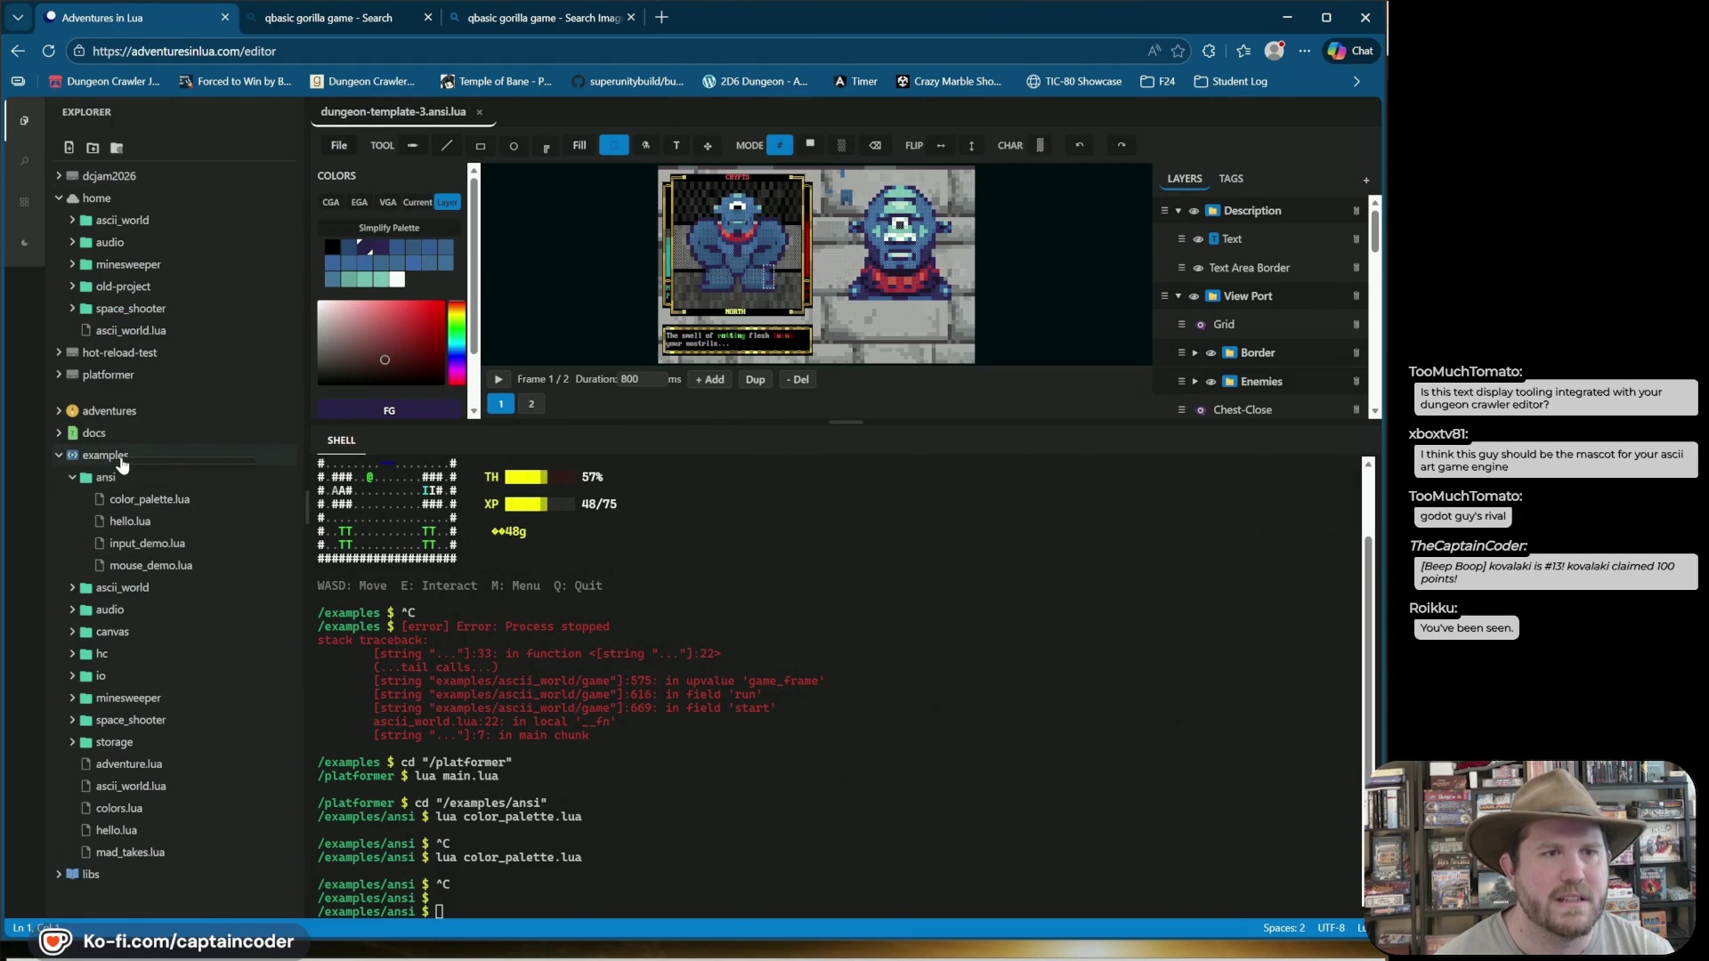
left_click(101, 482)
right_click(142, 499)
left_click(196, 631)
type("cd ..")
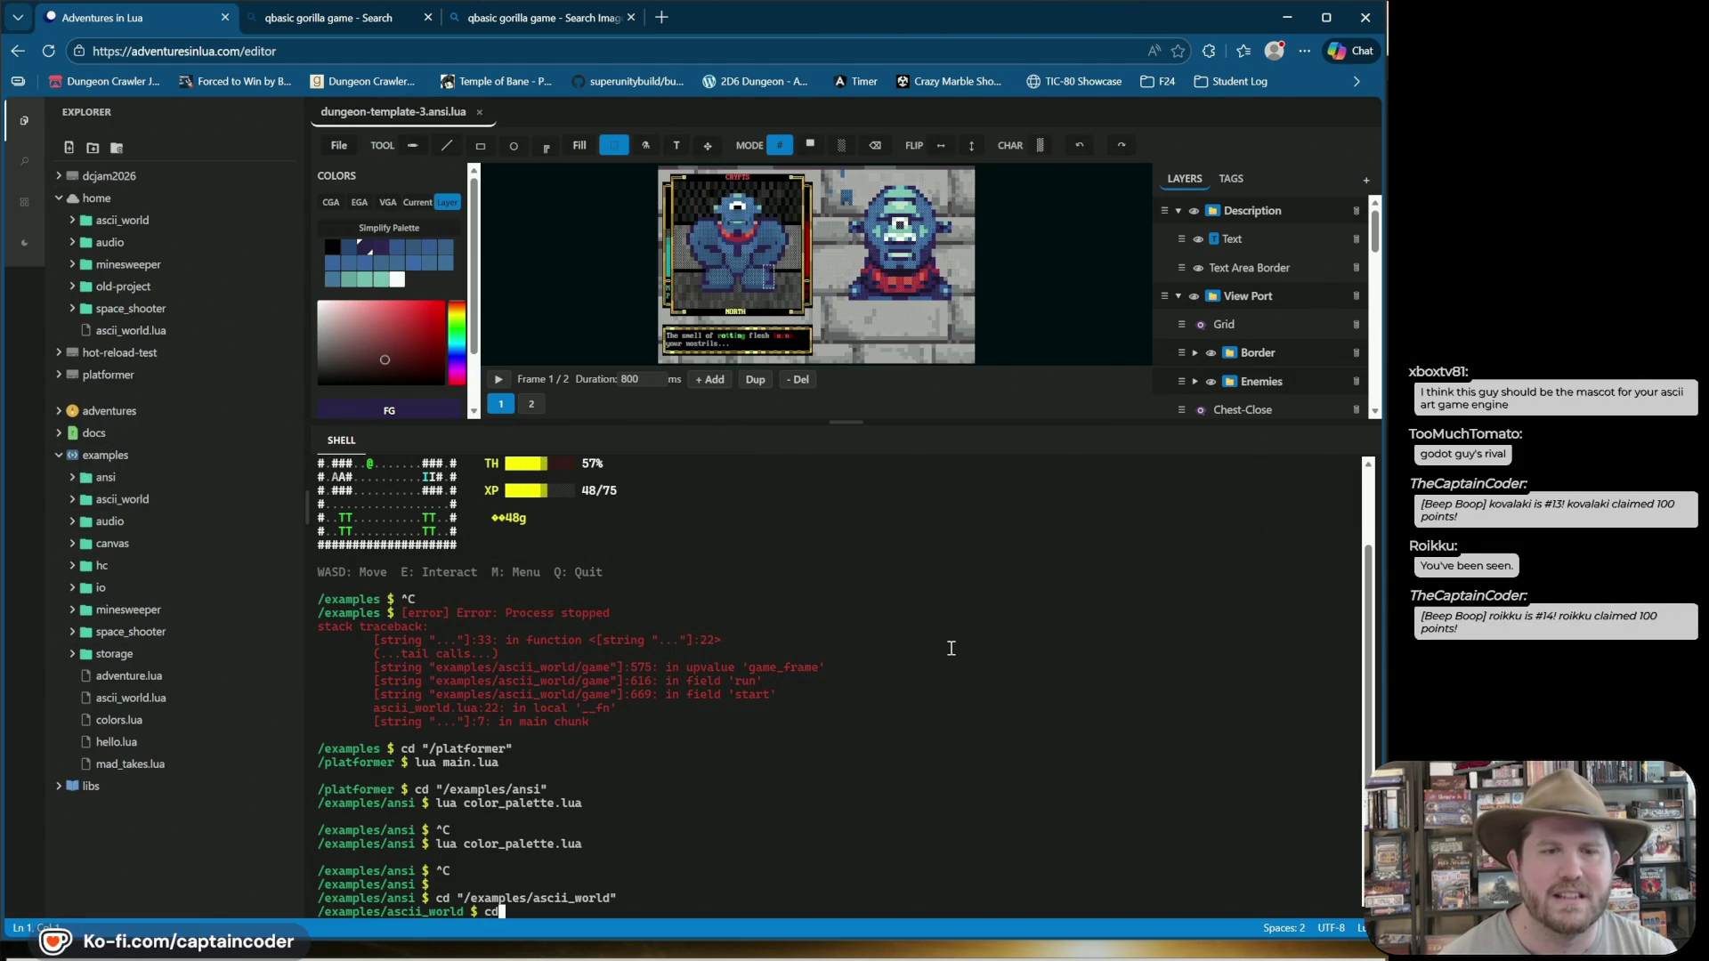
key("Return")
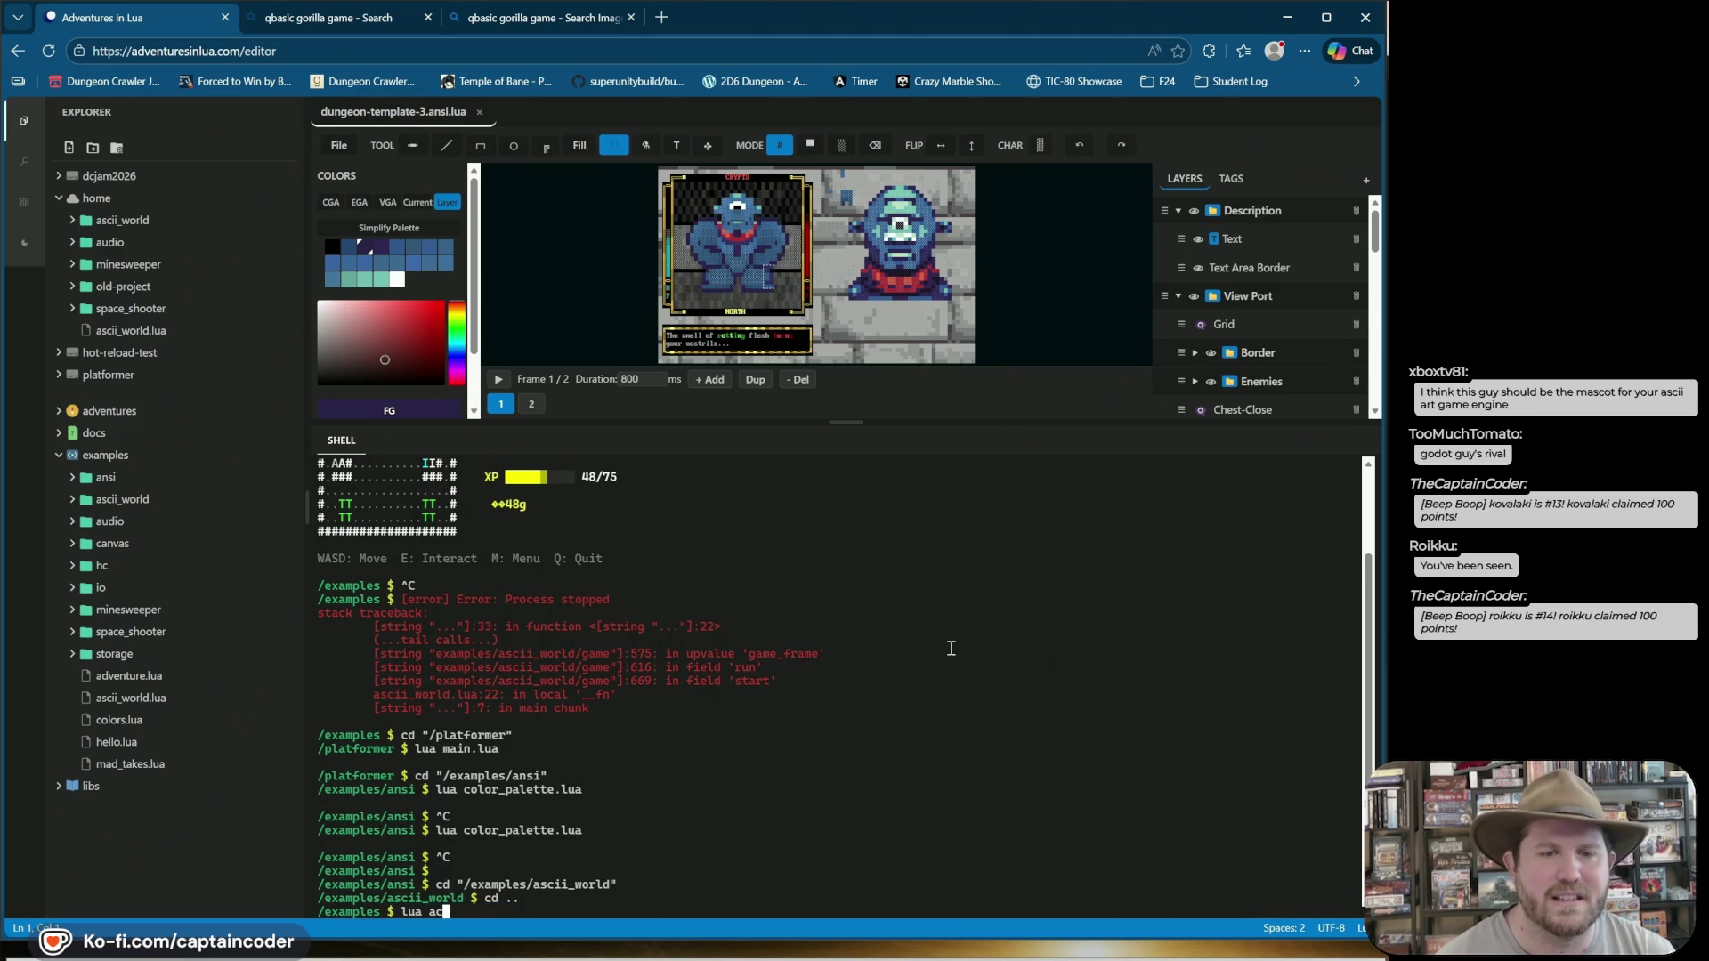
Launch the ASCII World RPG and enter a player name past the title and welcome screens.
key("Return")
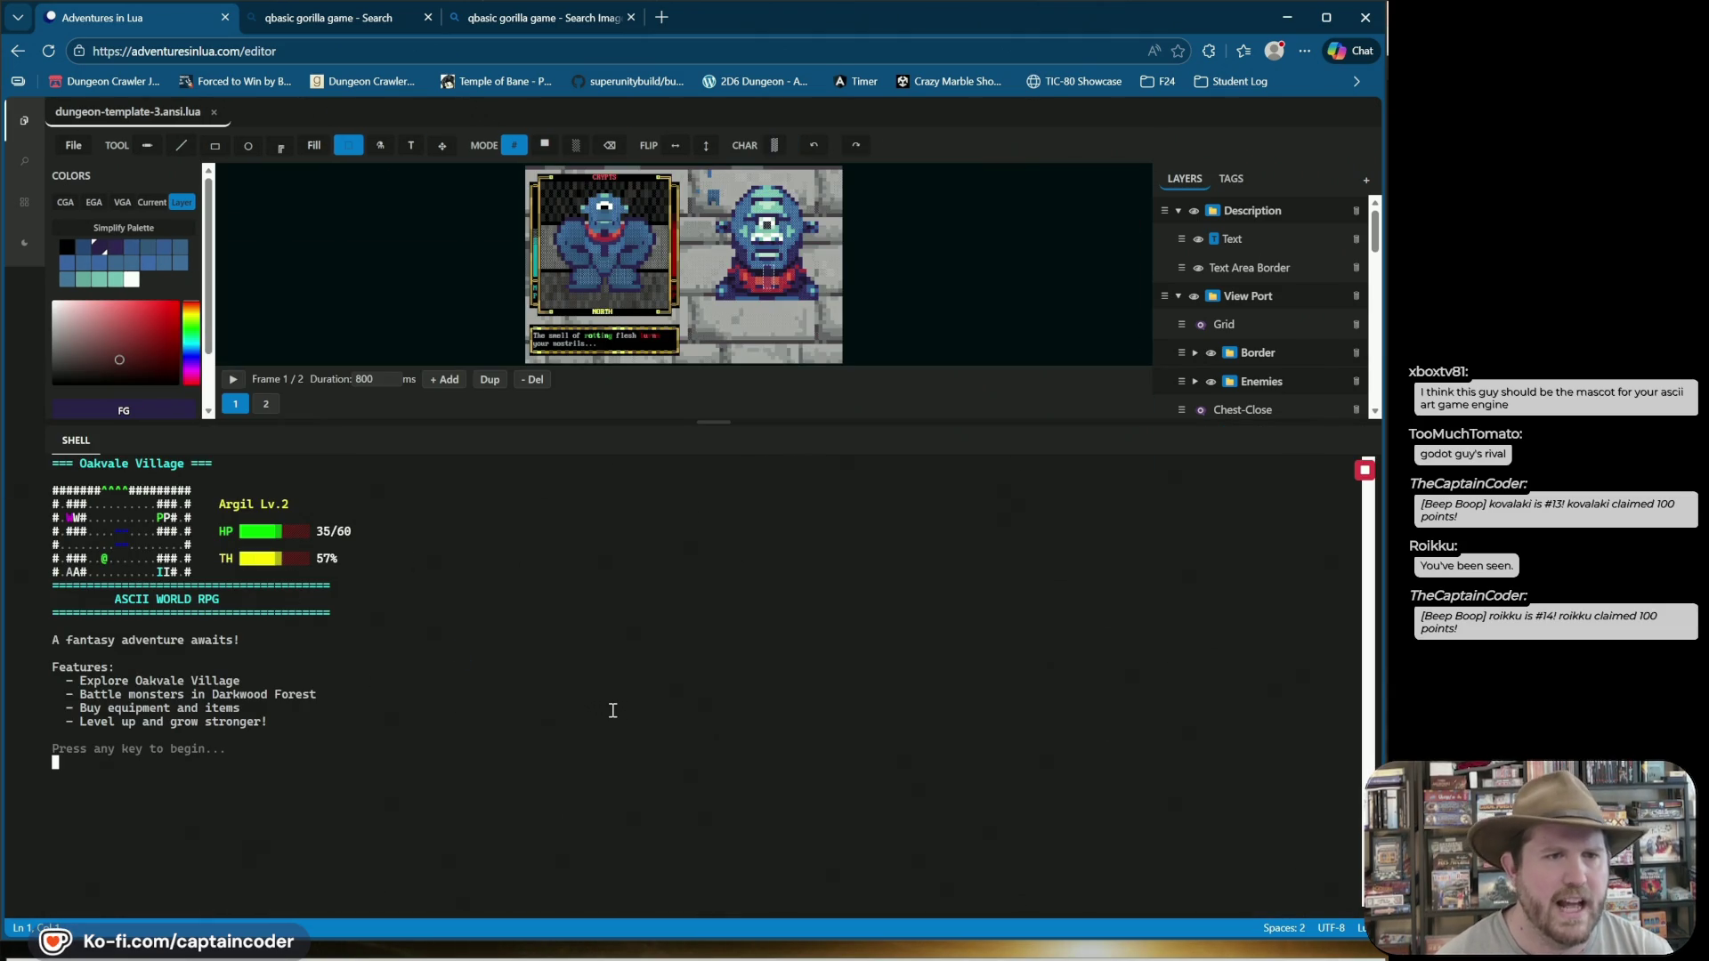
key("Return")
type("l")
key("Return")
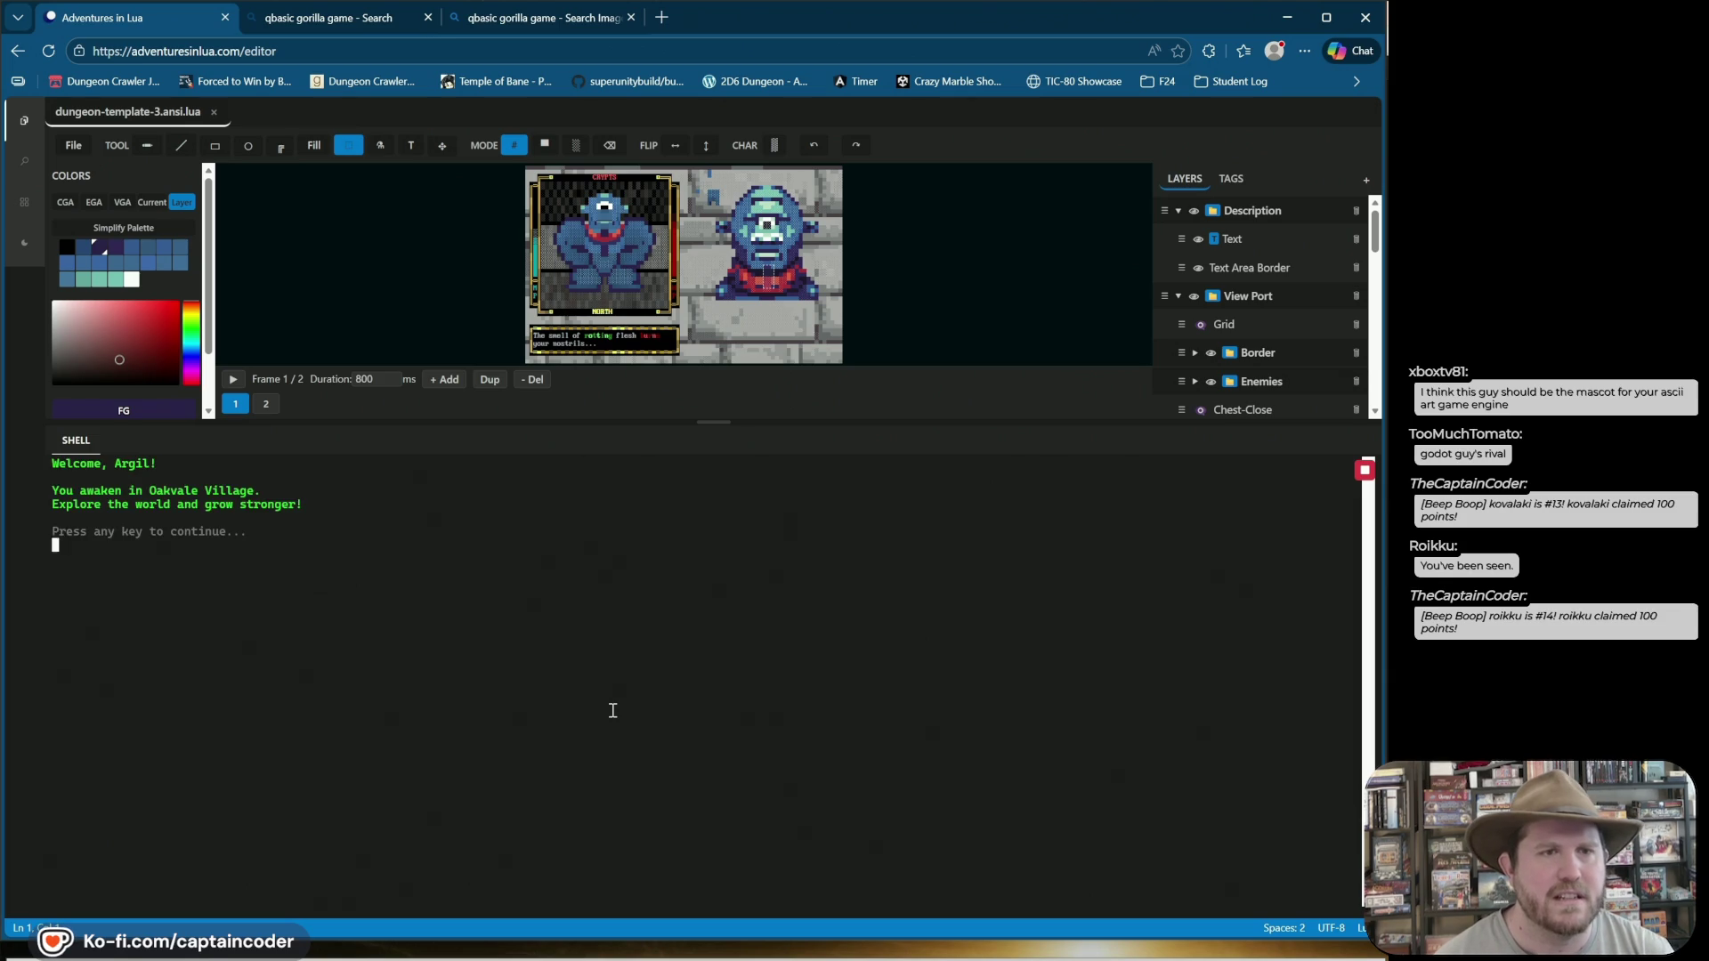
key("Return")
Walk around Oakvale Village with WASD, then quit the game with Q and Y.
key("s")
key("s")
key("s")
key("d")
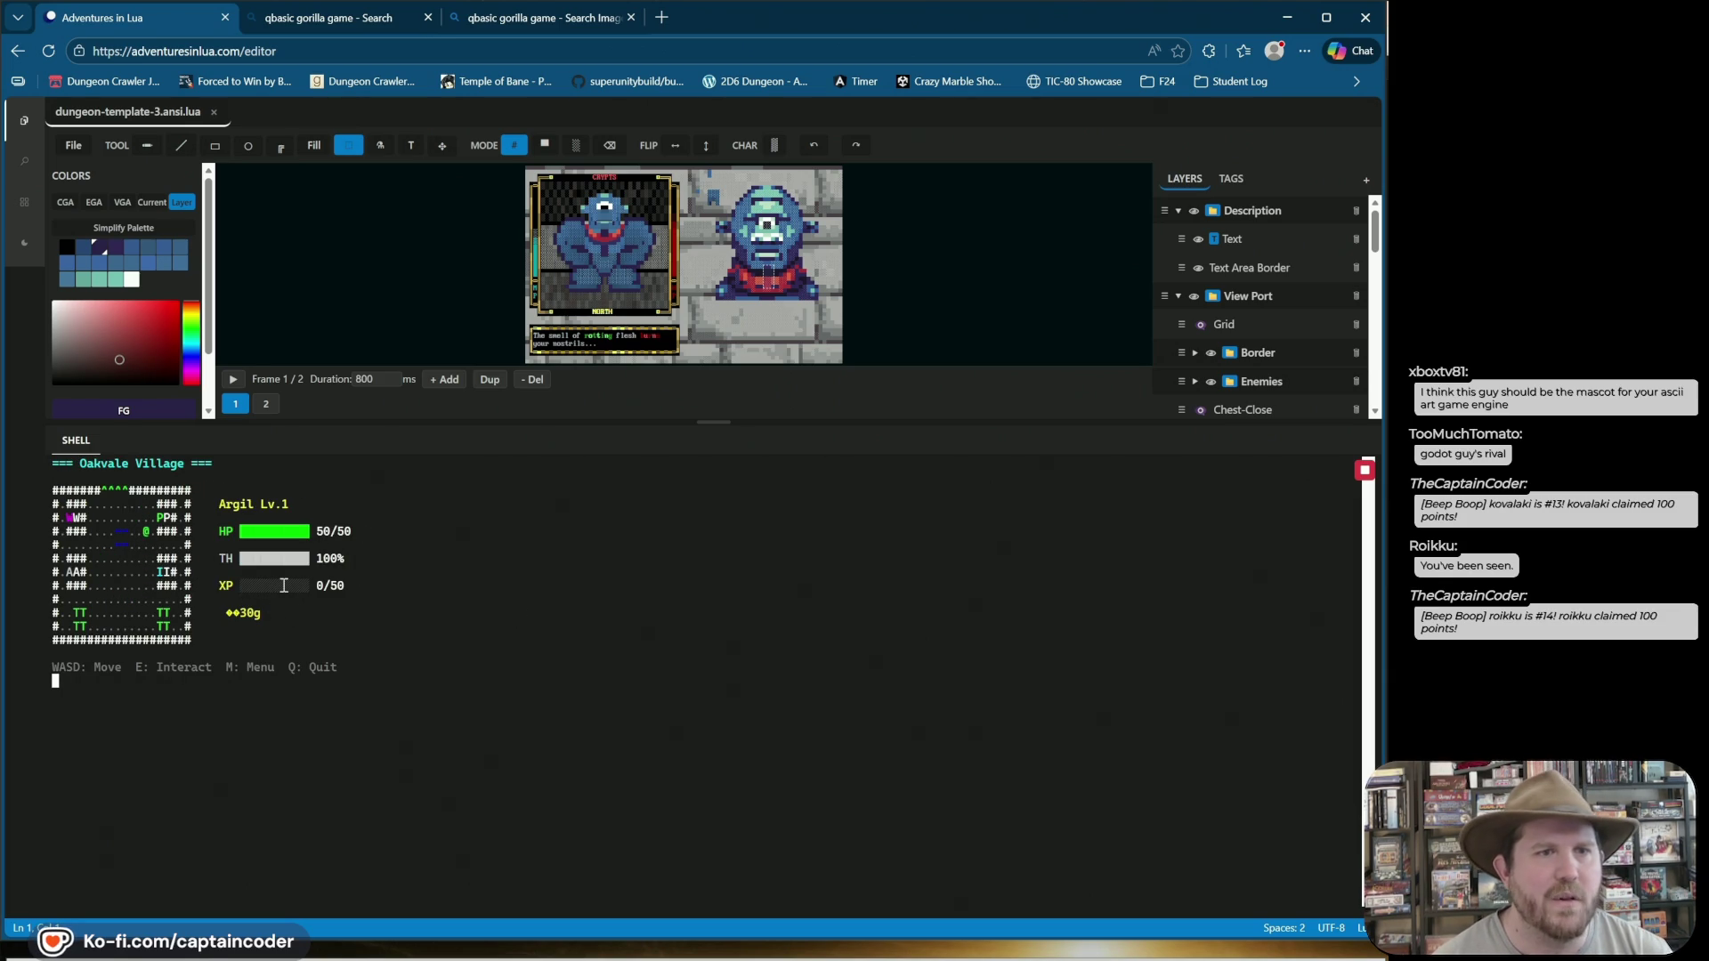
key("a")
key("a")
key("a")
key("w")
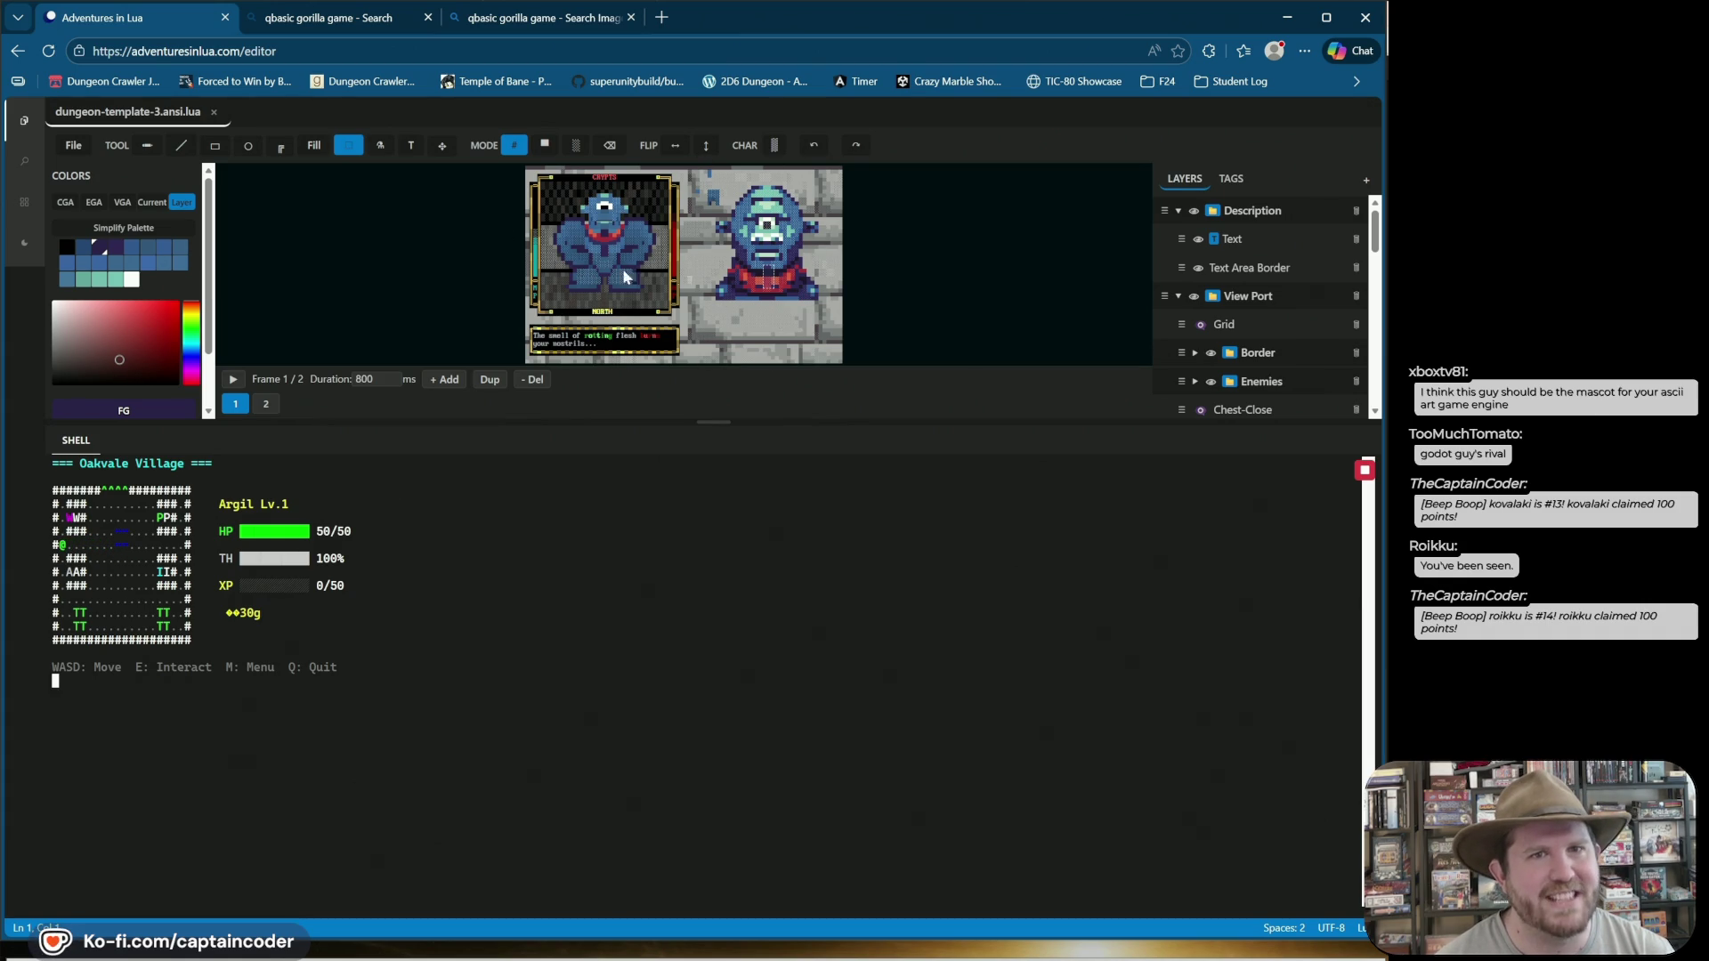
key("s")
key("s")
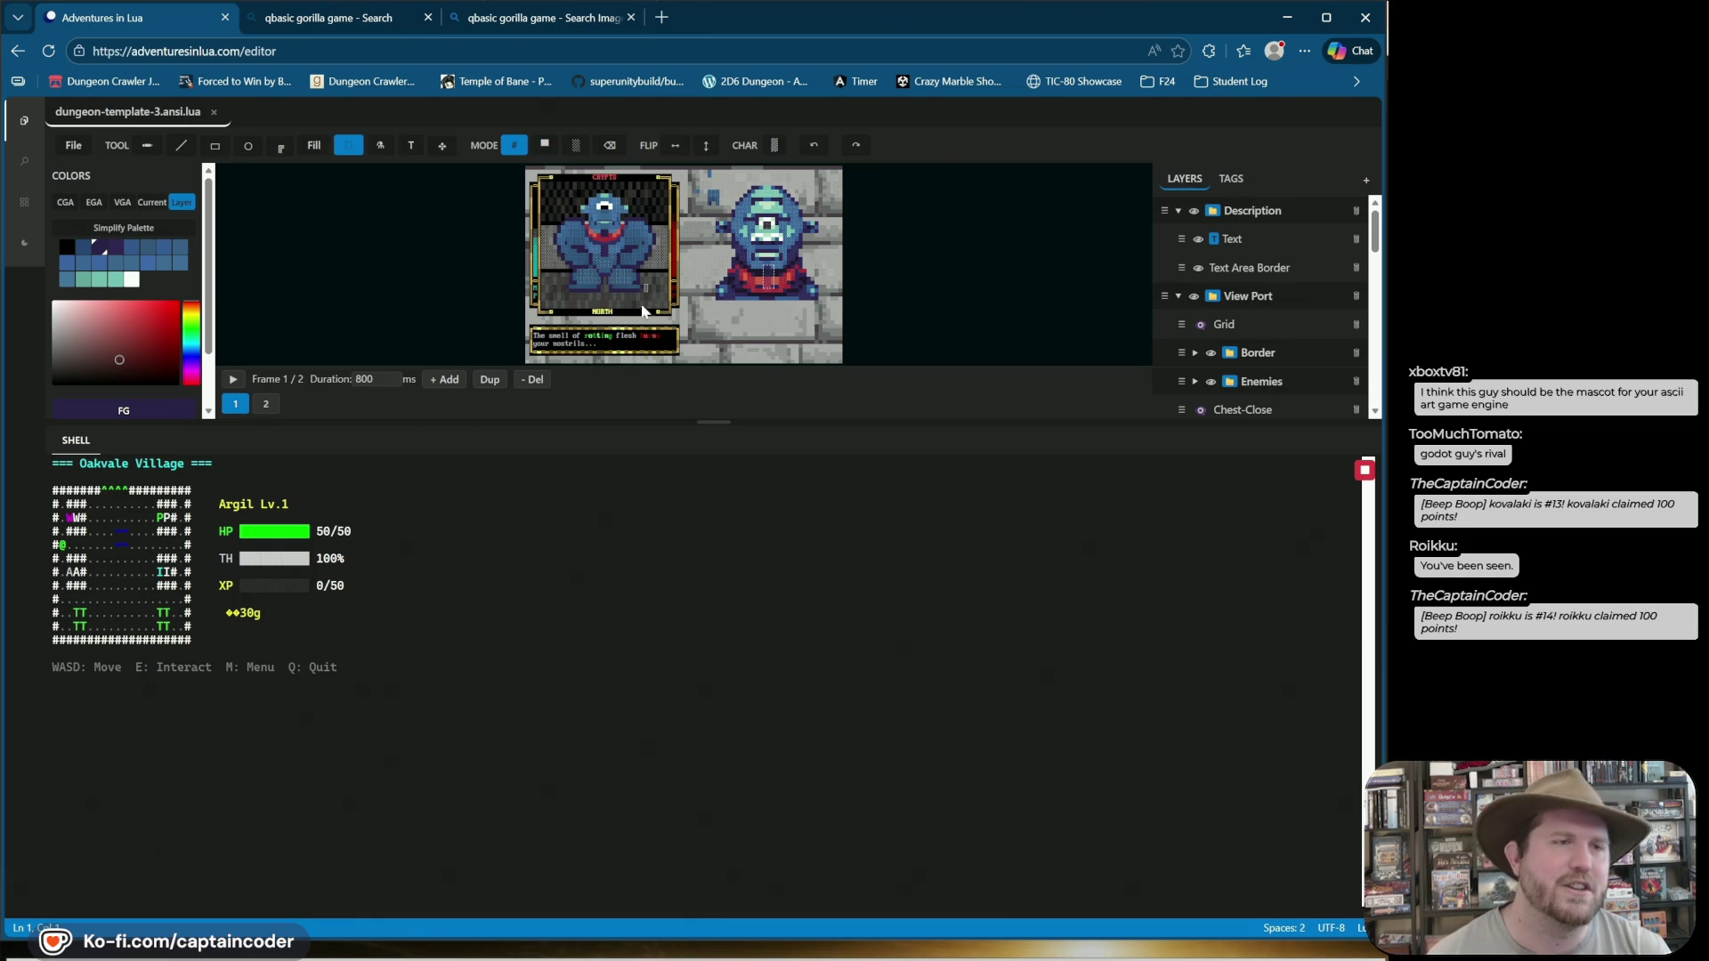
key("q")
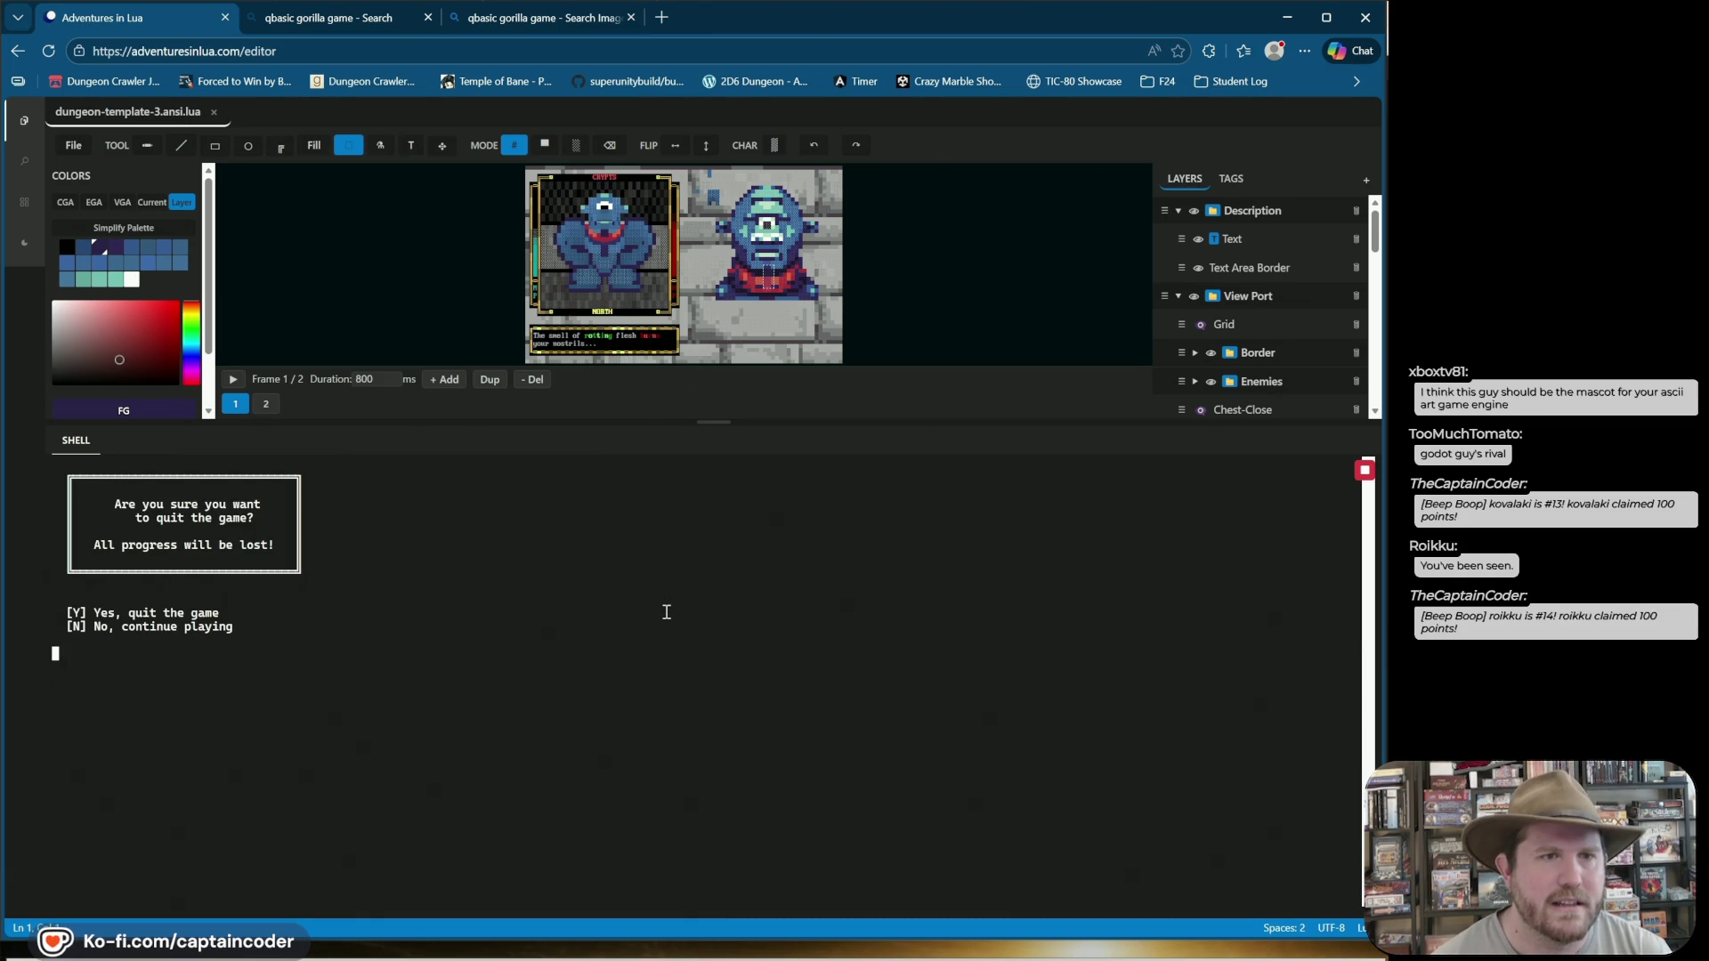
key("y")
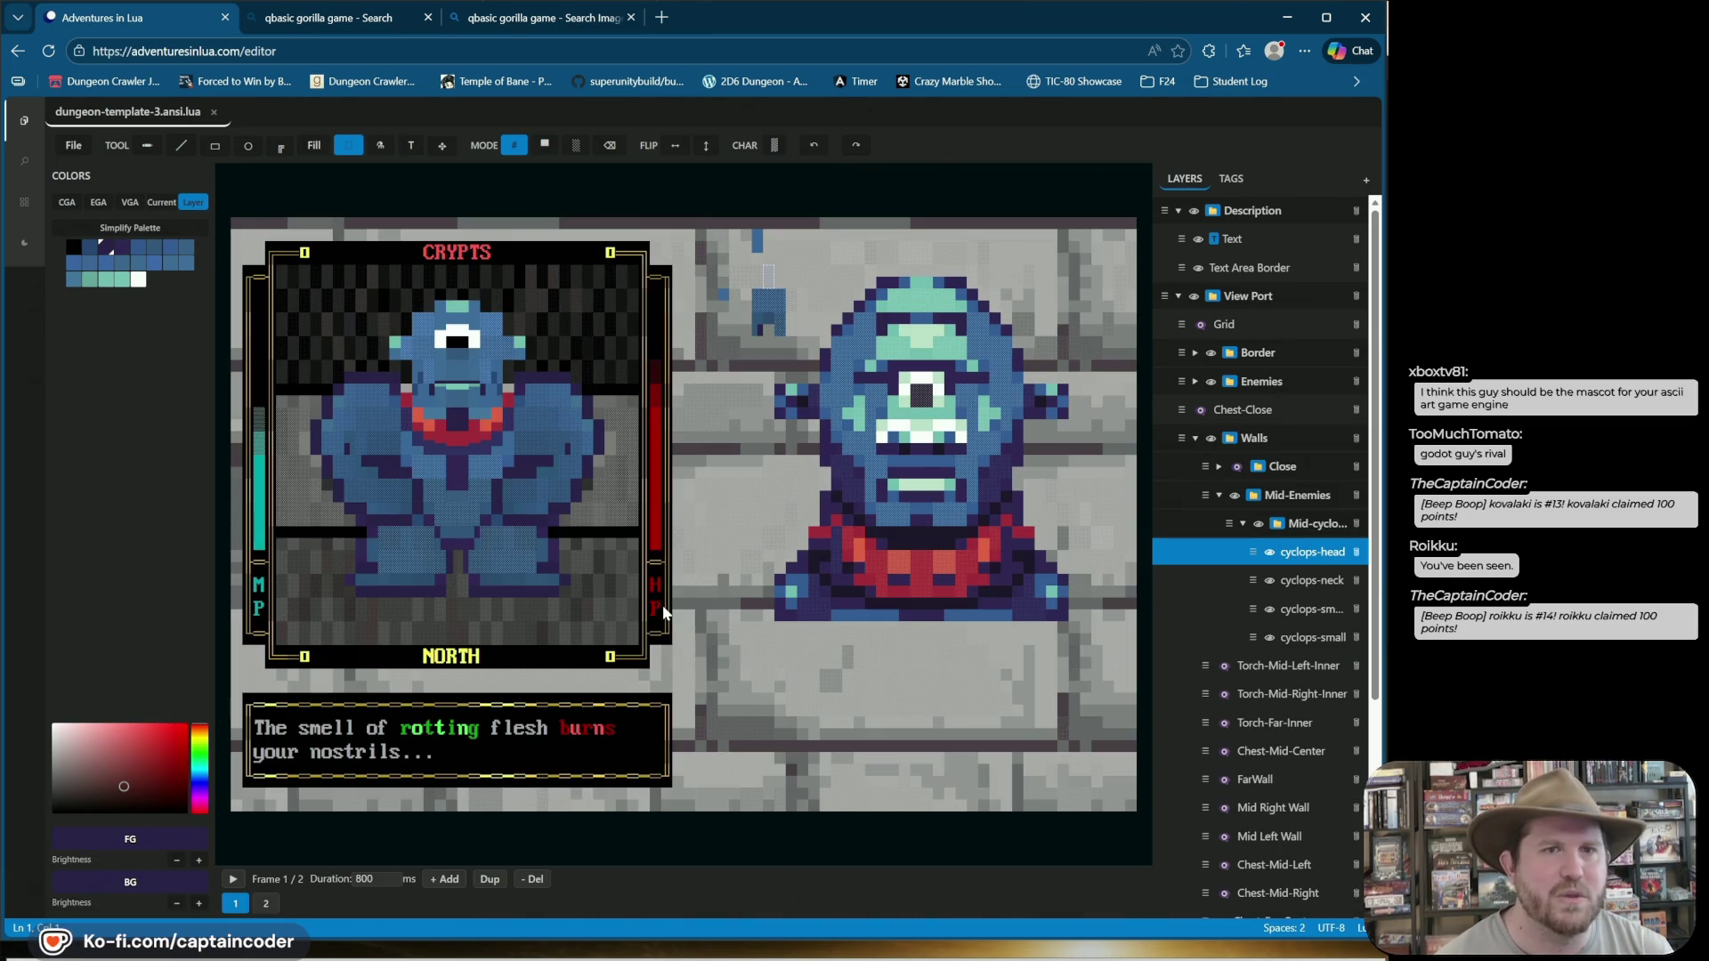
Collapse the Torch tag group, toggle Wall Close, and show the Close wall layer over the cyclops.
left_click(1240, 180)
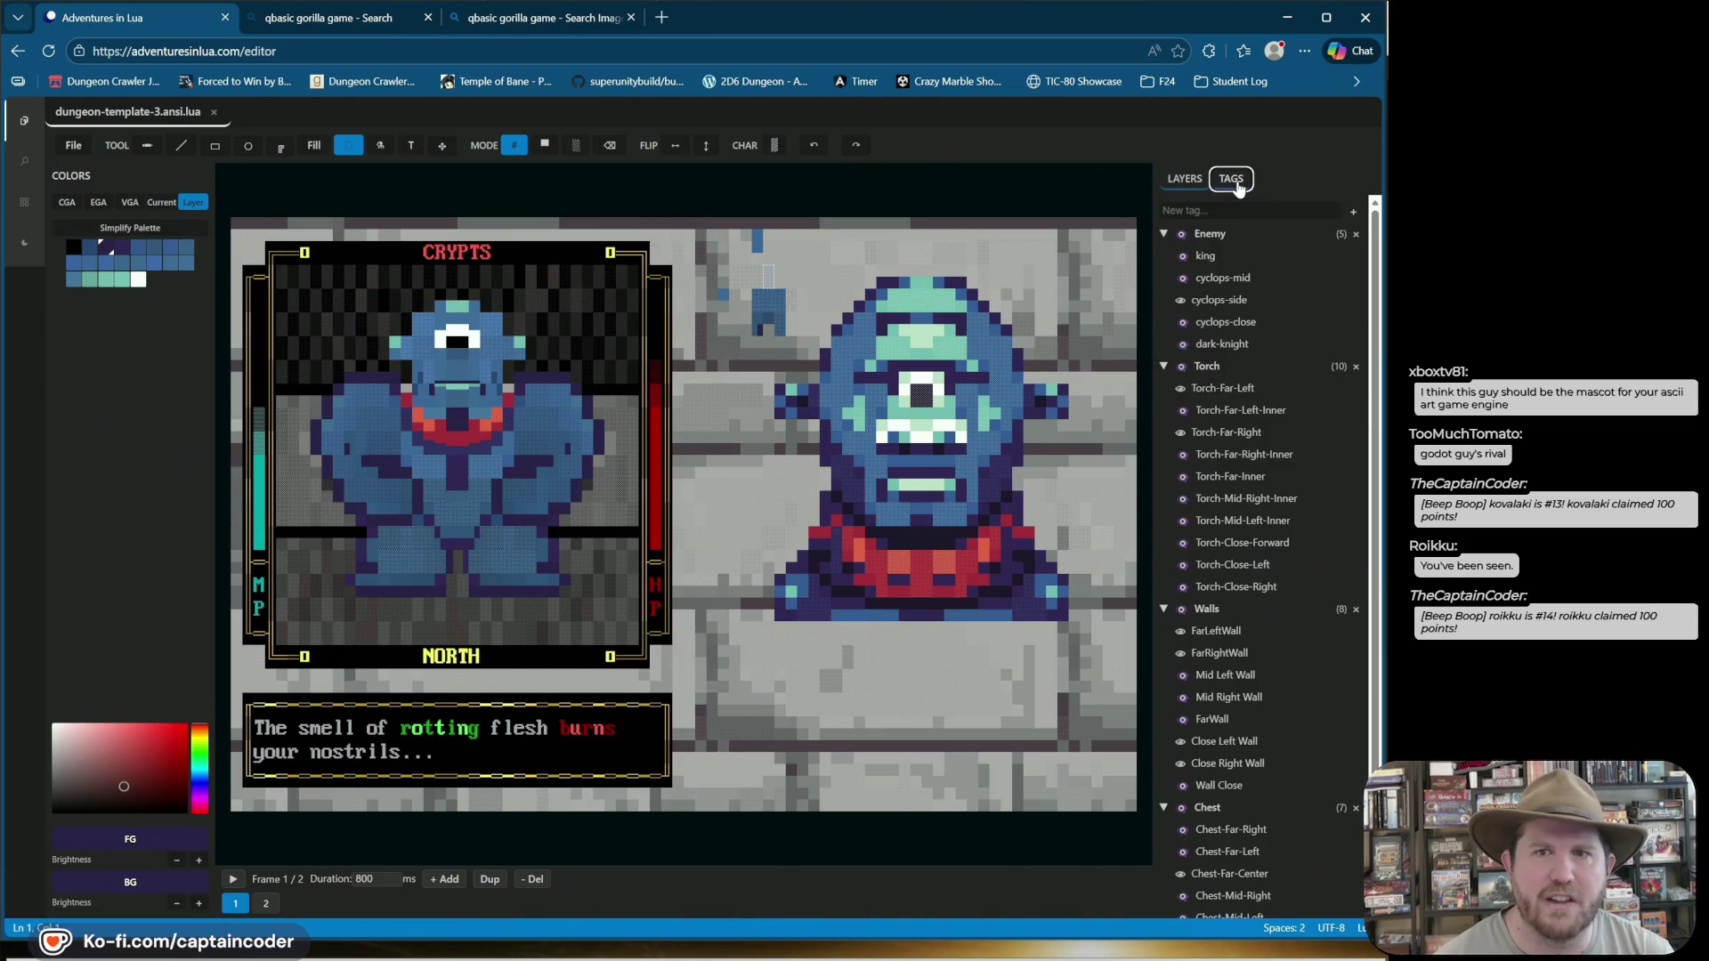
left_click(1164, 368)
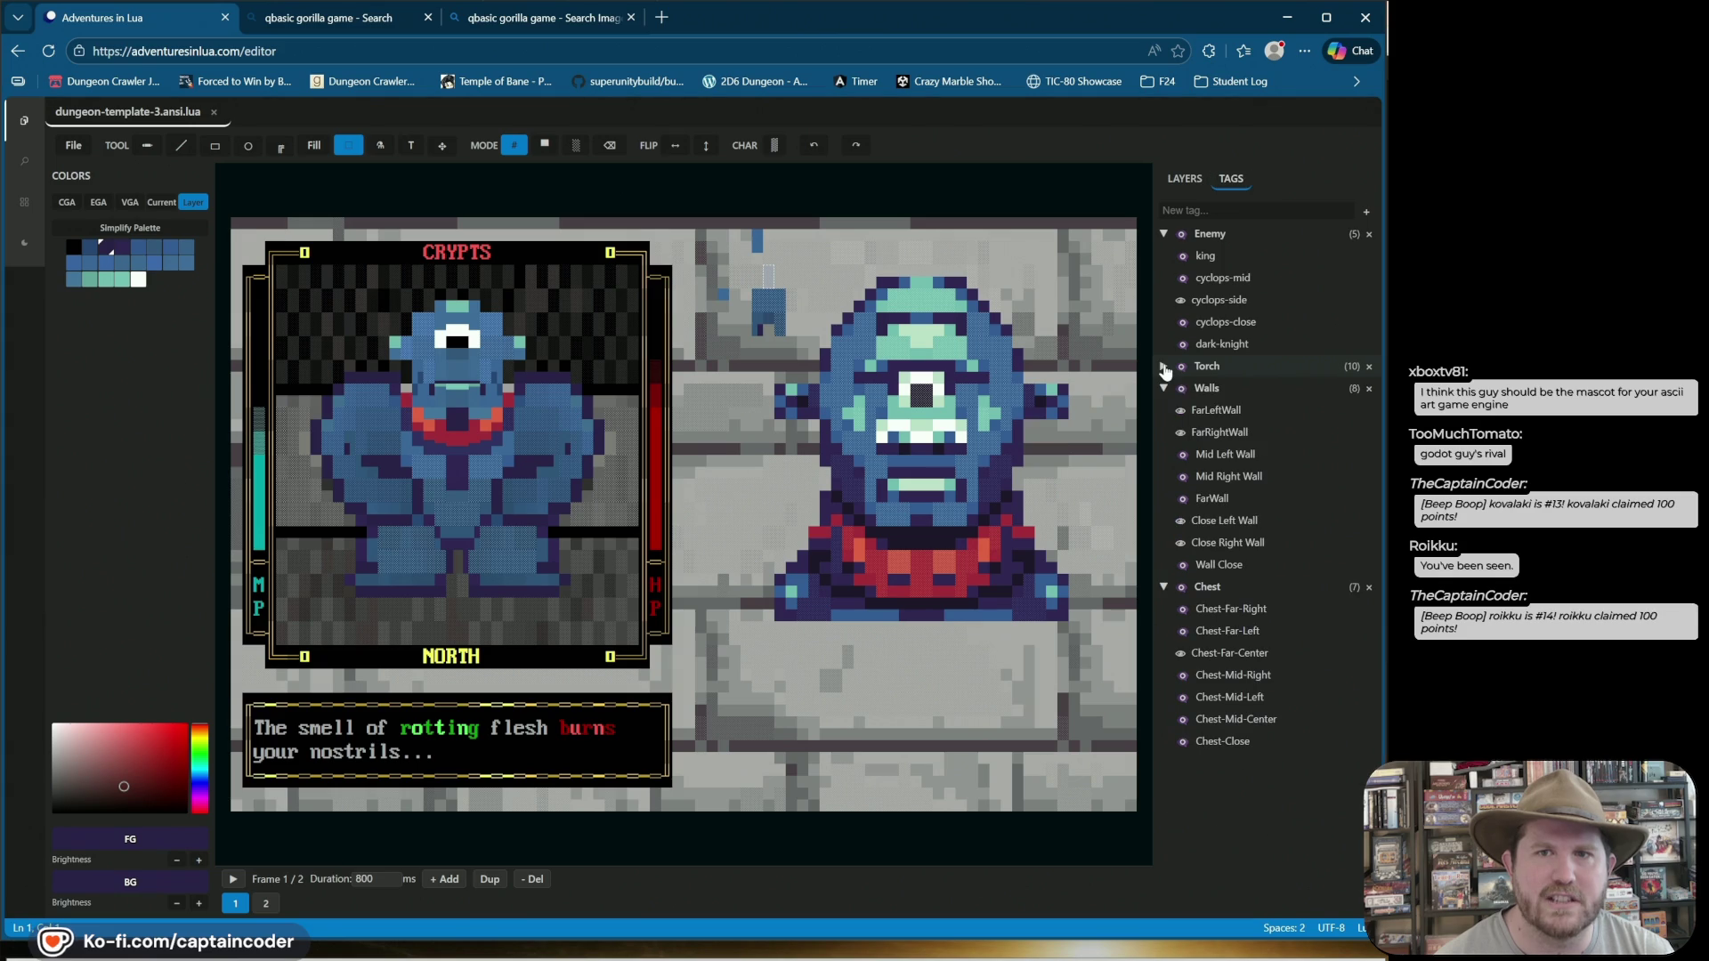
left_click(1181, 565)
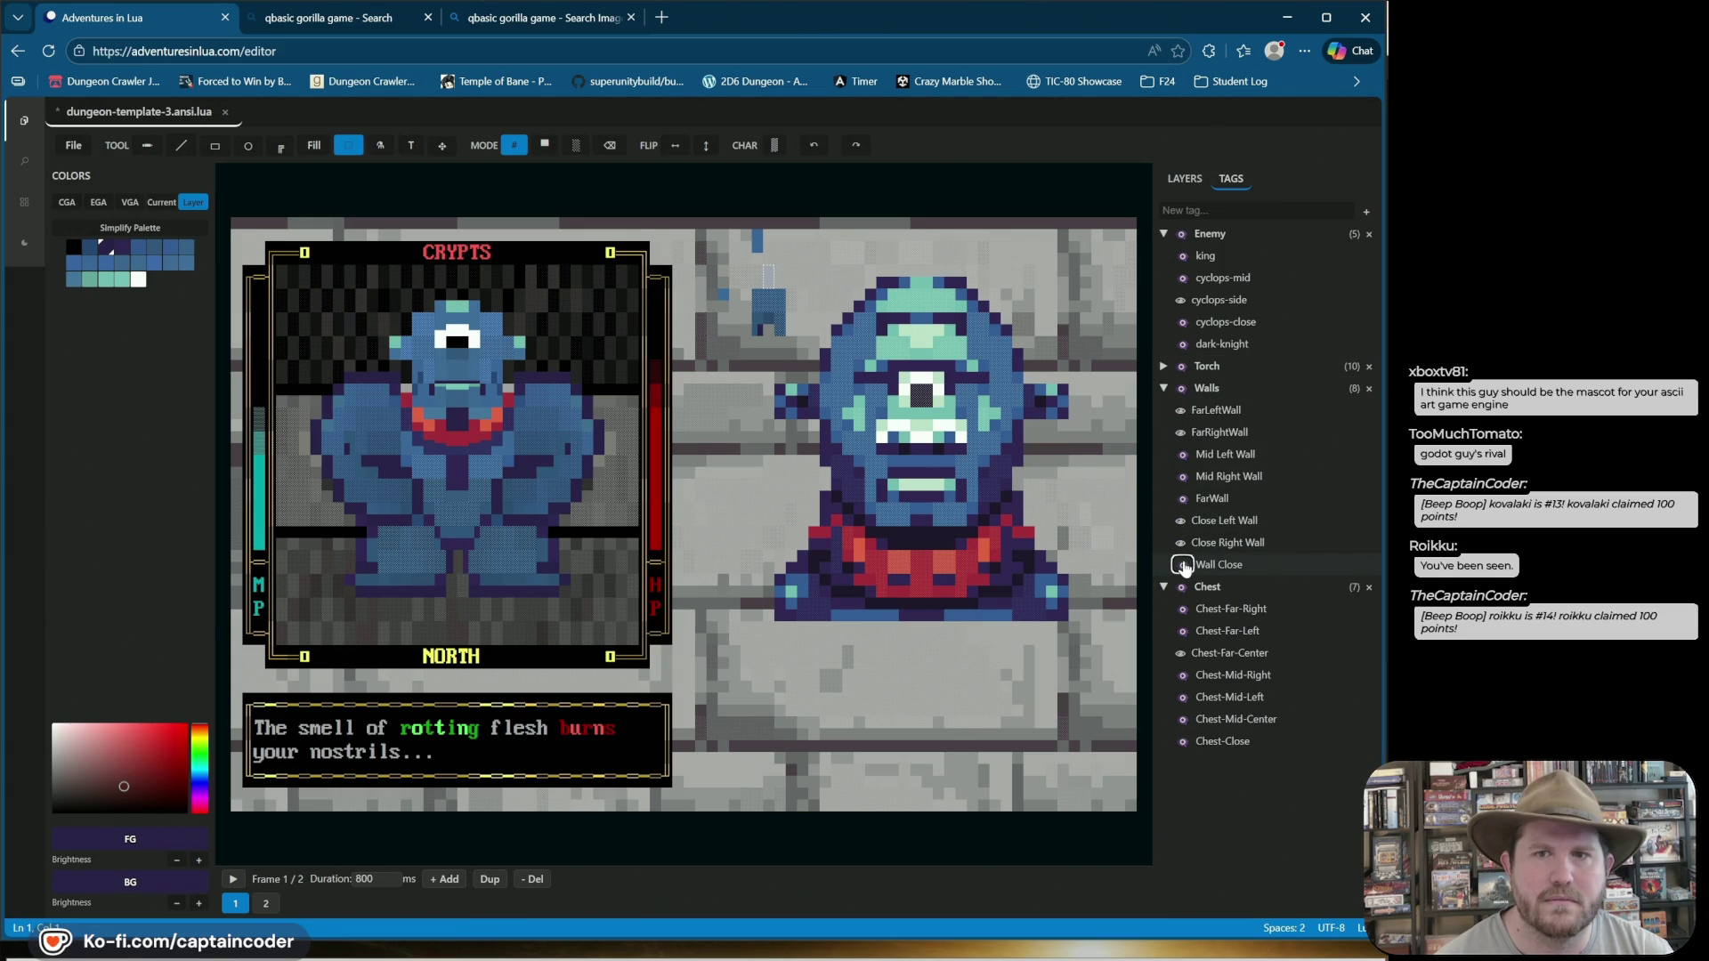
left_click(1181, 180)
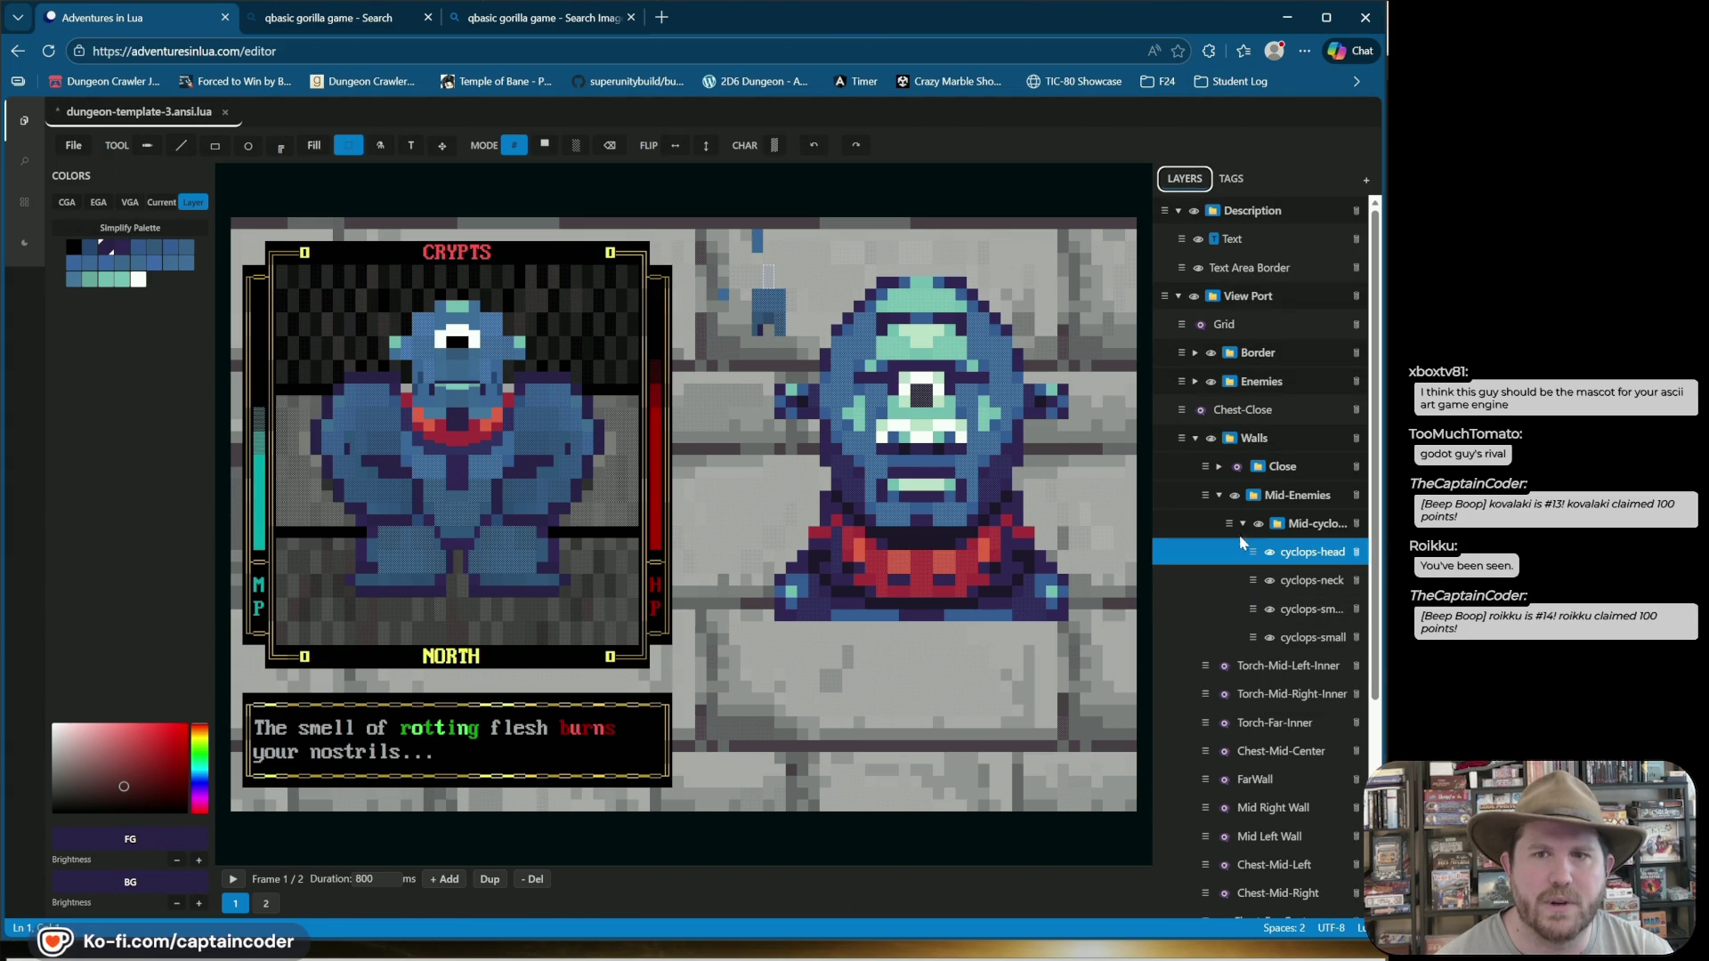
left_click(1235, 467)
Toggle the Torch-Close-Right, Forward and Left tags on and off to compare torches.
left_click(1231, 178)
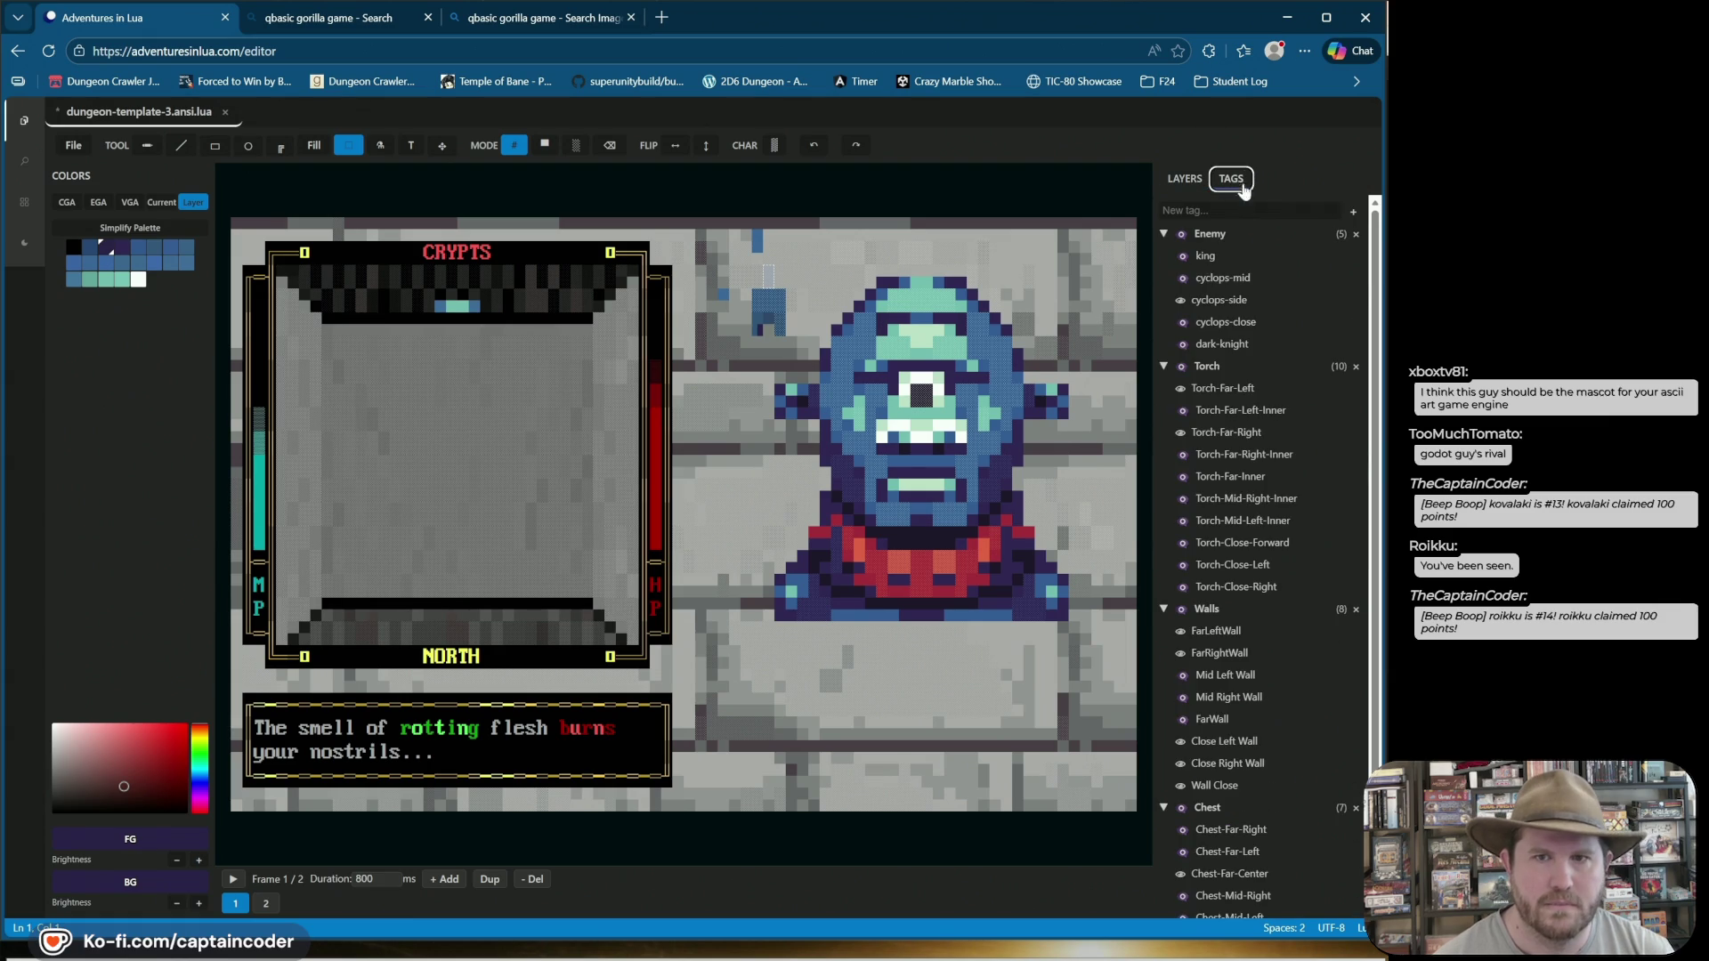
scroll(1183, 667, "down", 1)
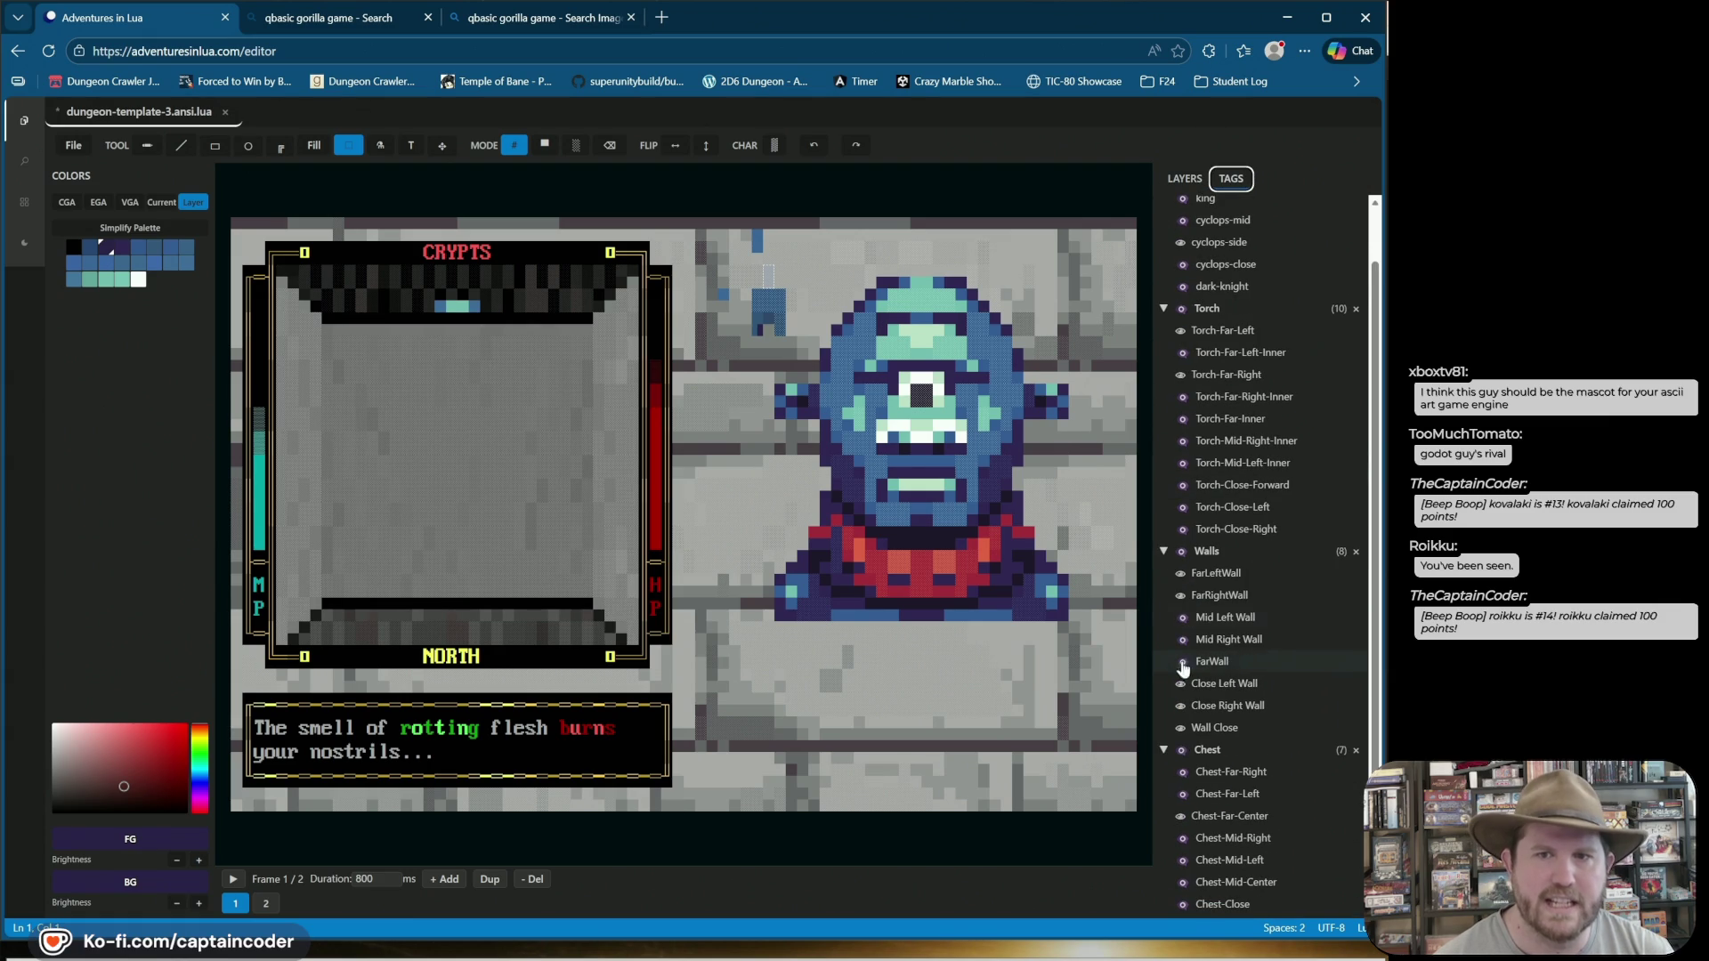
left_click(1180, 530)
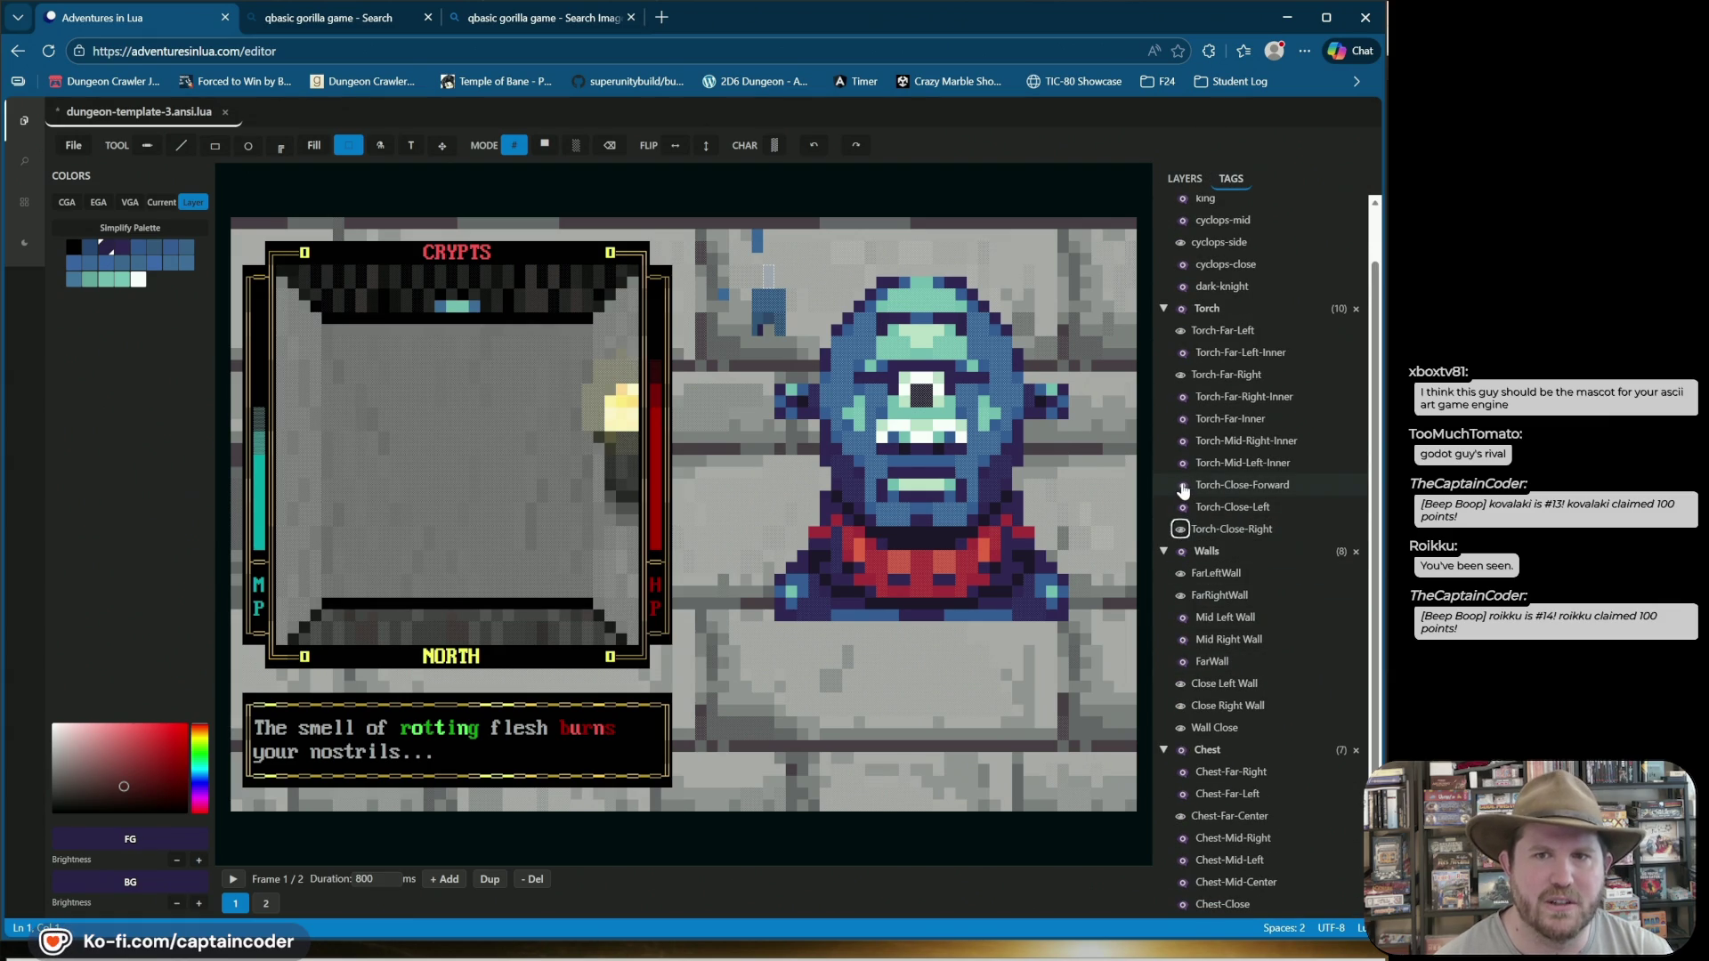
left_click(1181, 485)
left_click(1181, 508)
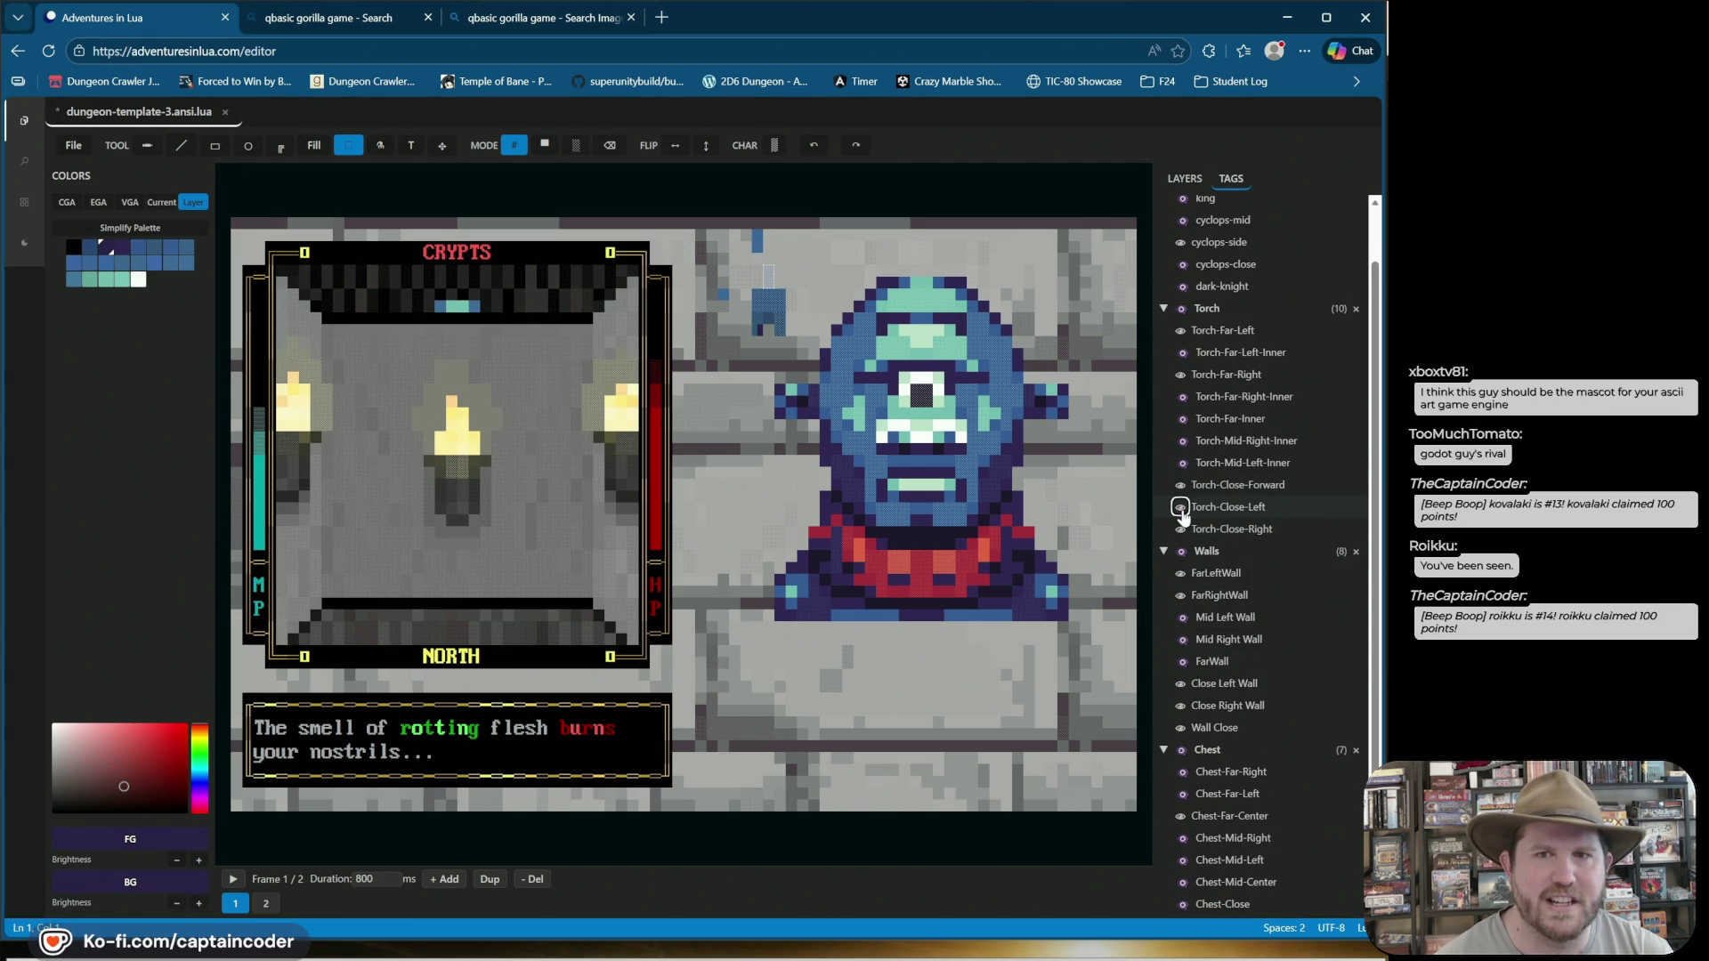
left_click(1181, 486)
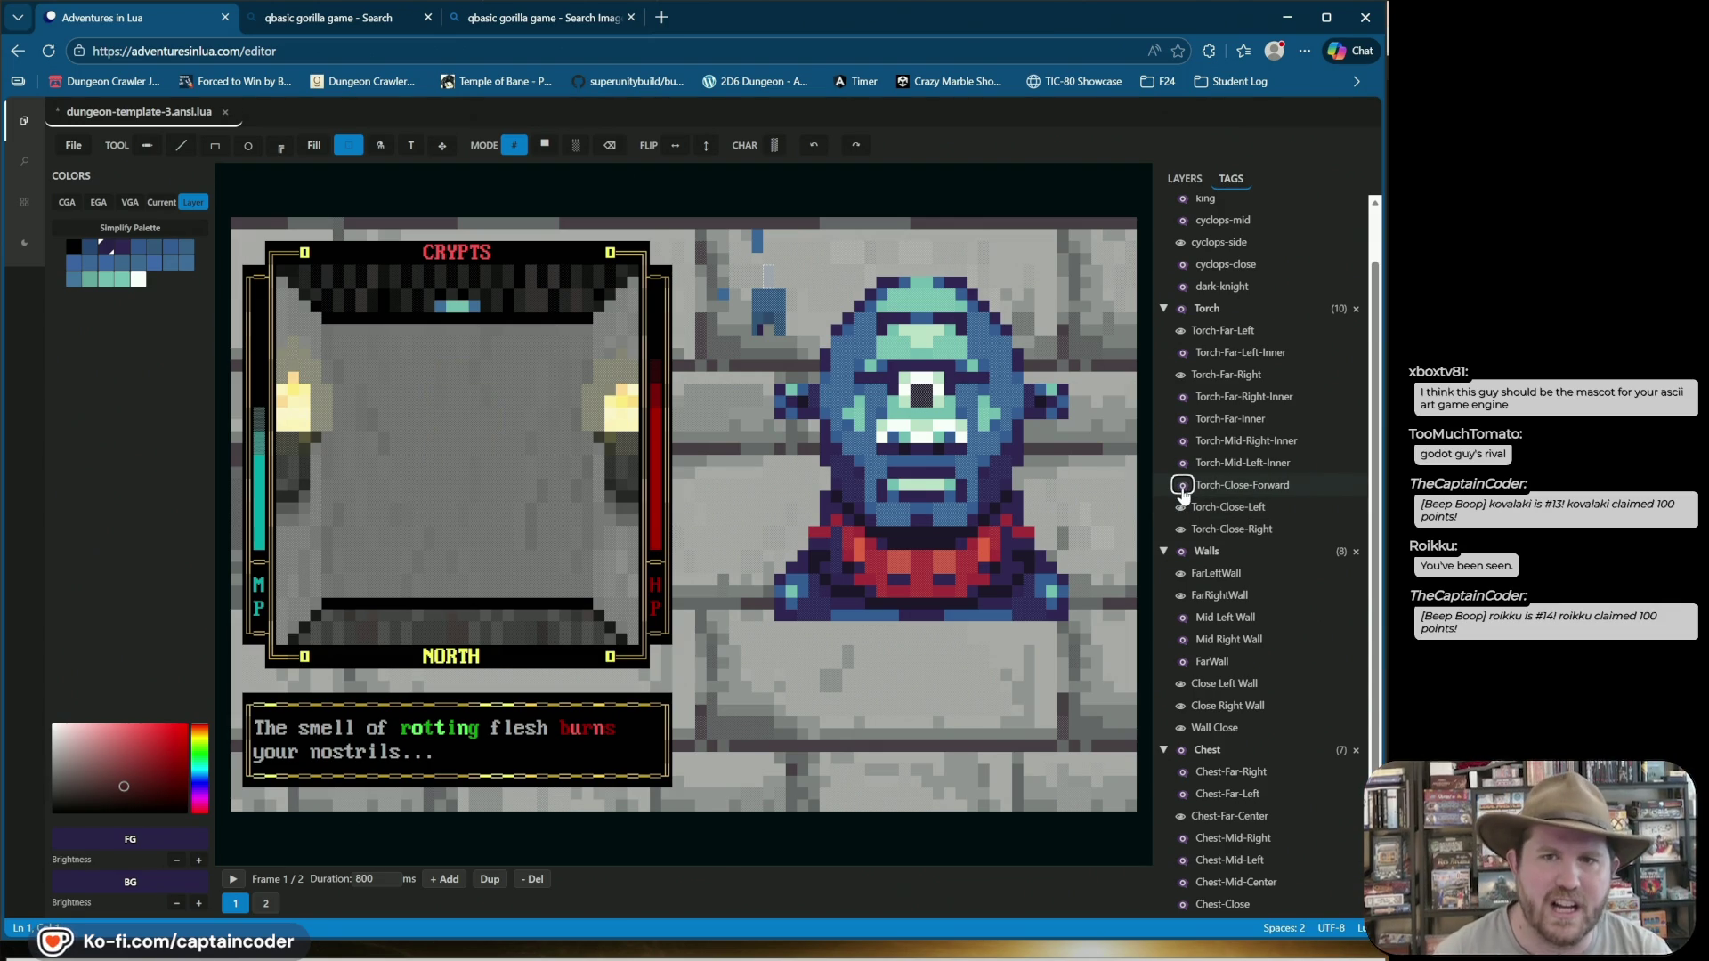
left_click_drag(1202, 472, 1055, 289)
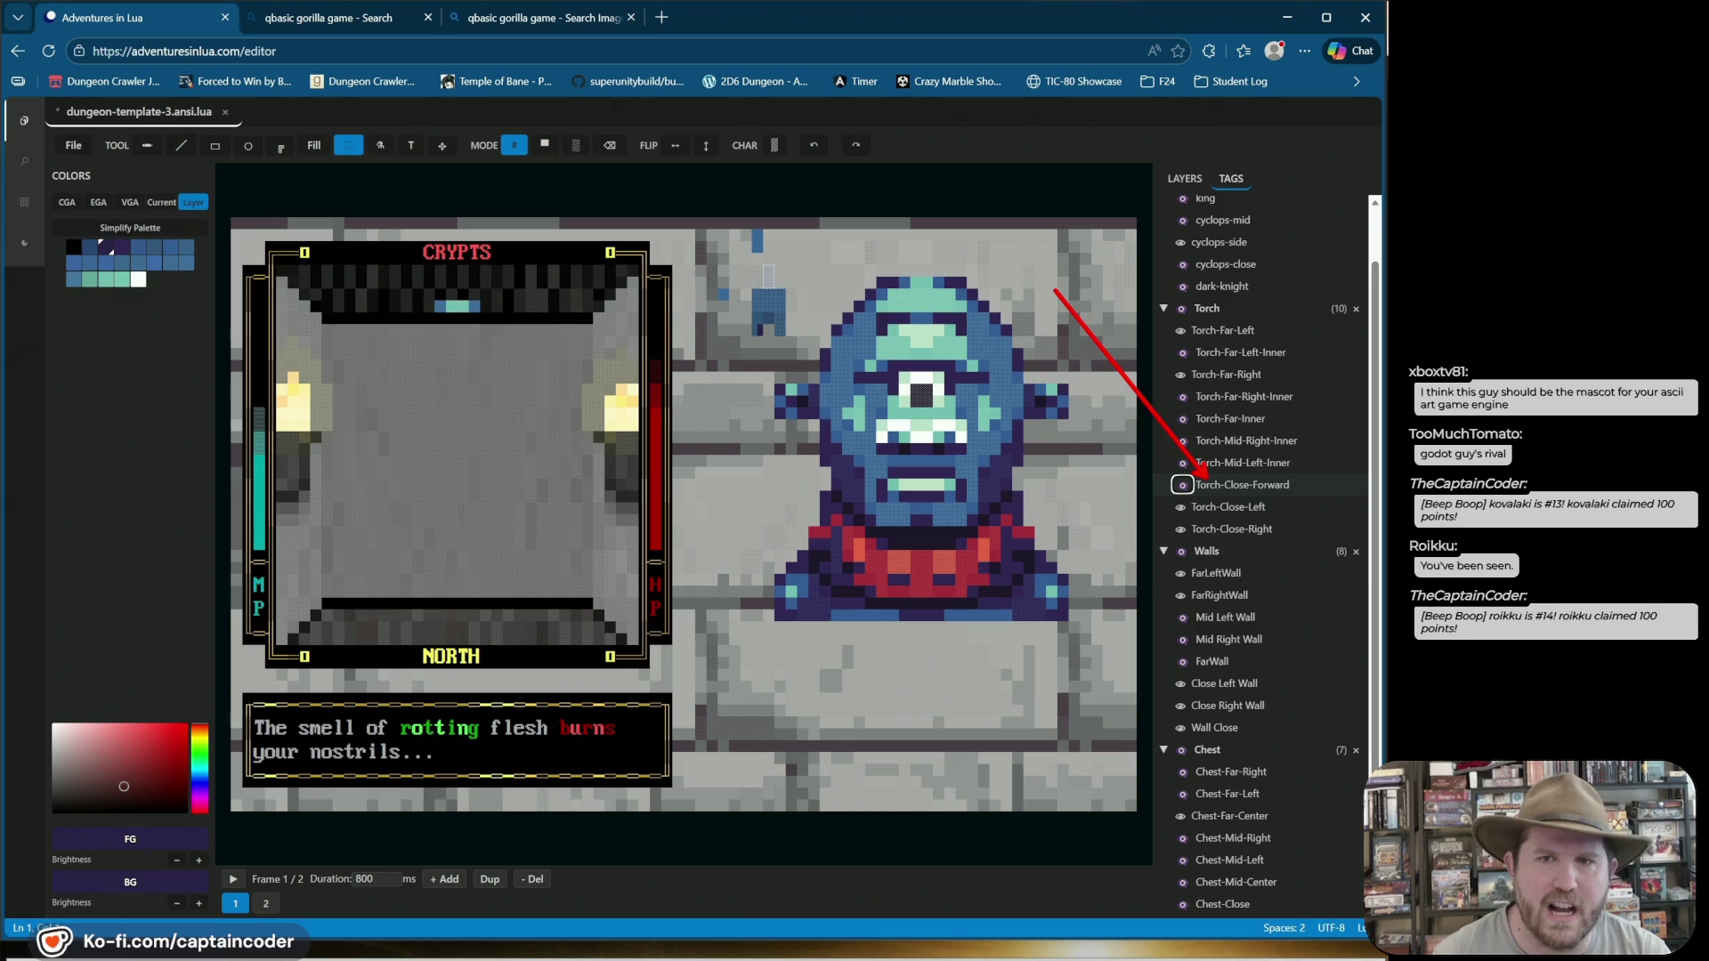
left_click(1181, 485)
left_click(1180, 507)
left_click(1181, 529)
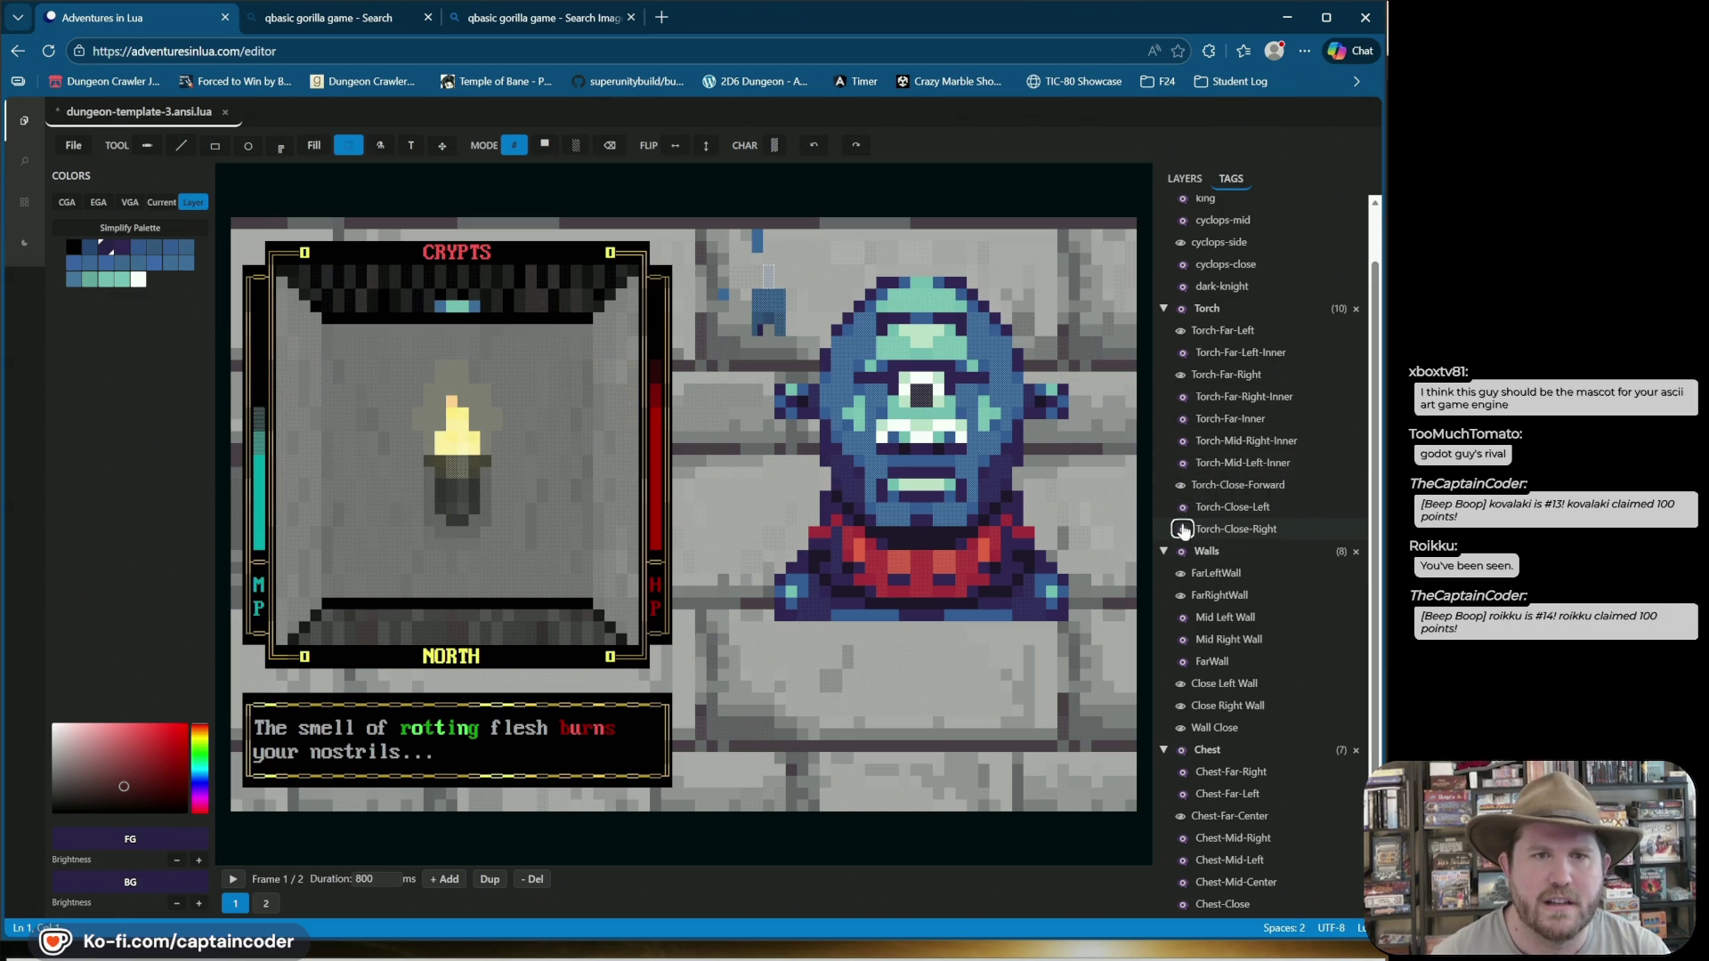
Play the animation with left and right torches shown, hide Wall Close, and return to layers.
key("space")
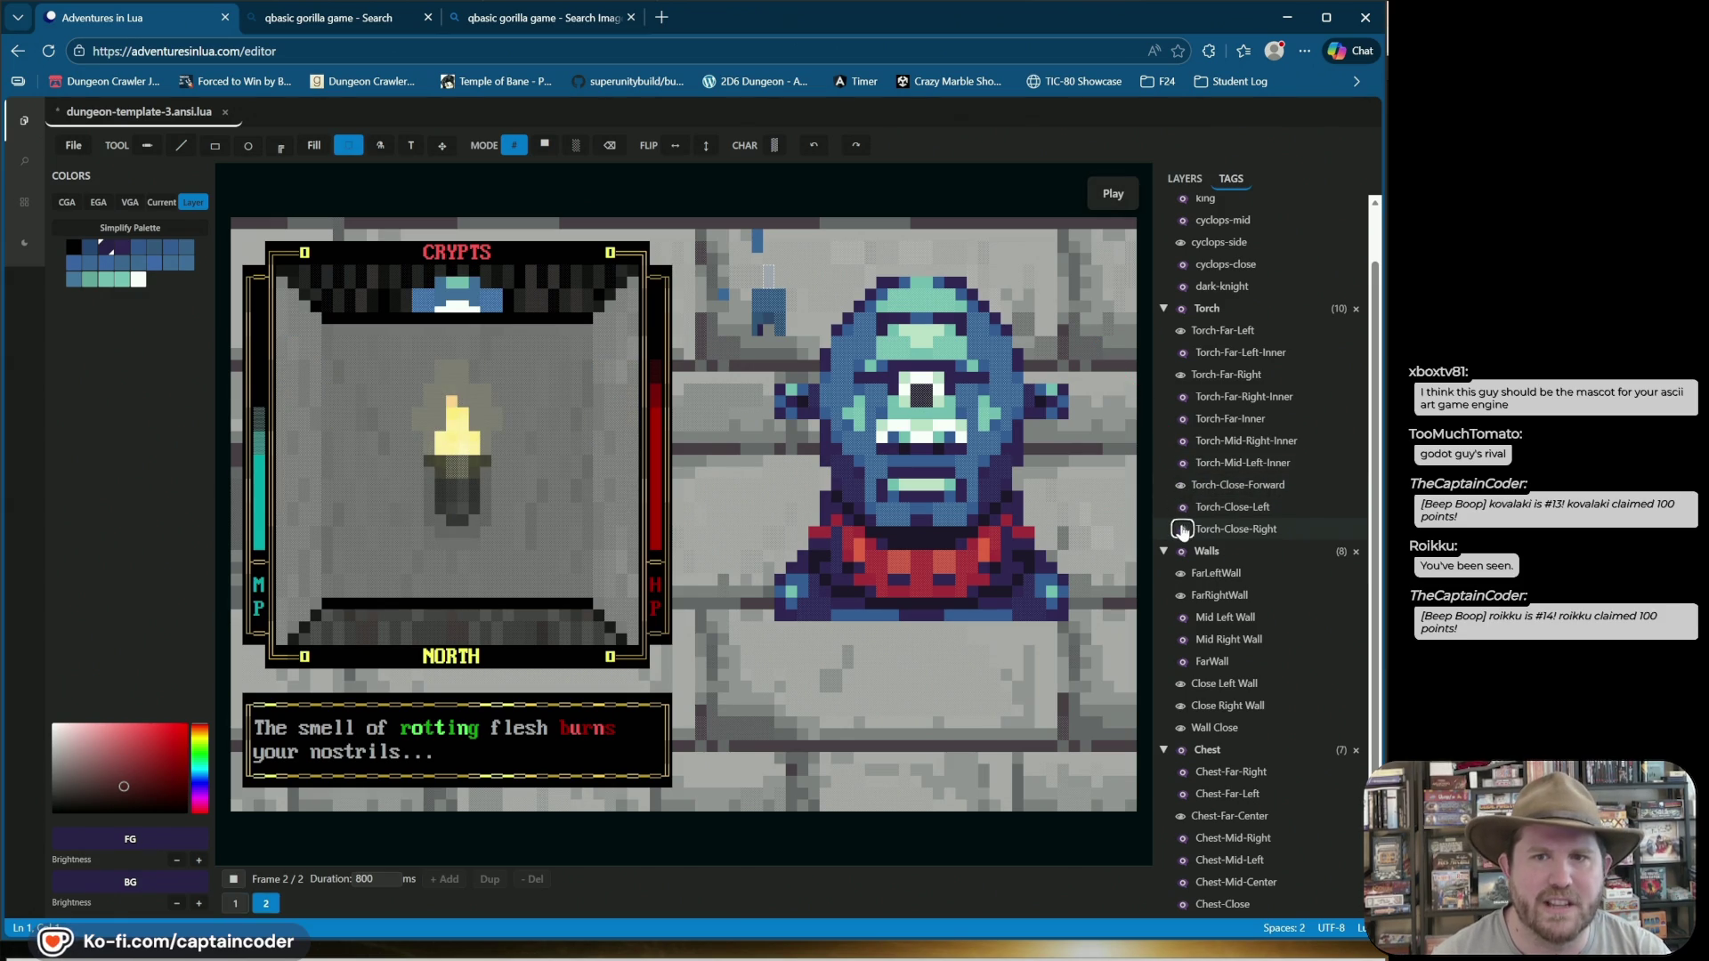
left_click(1181, 529)
left_click(1182, 507)
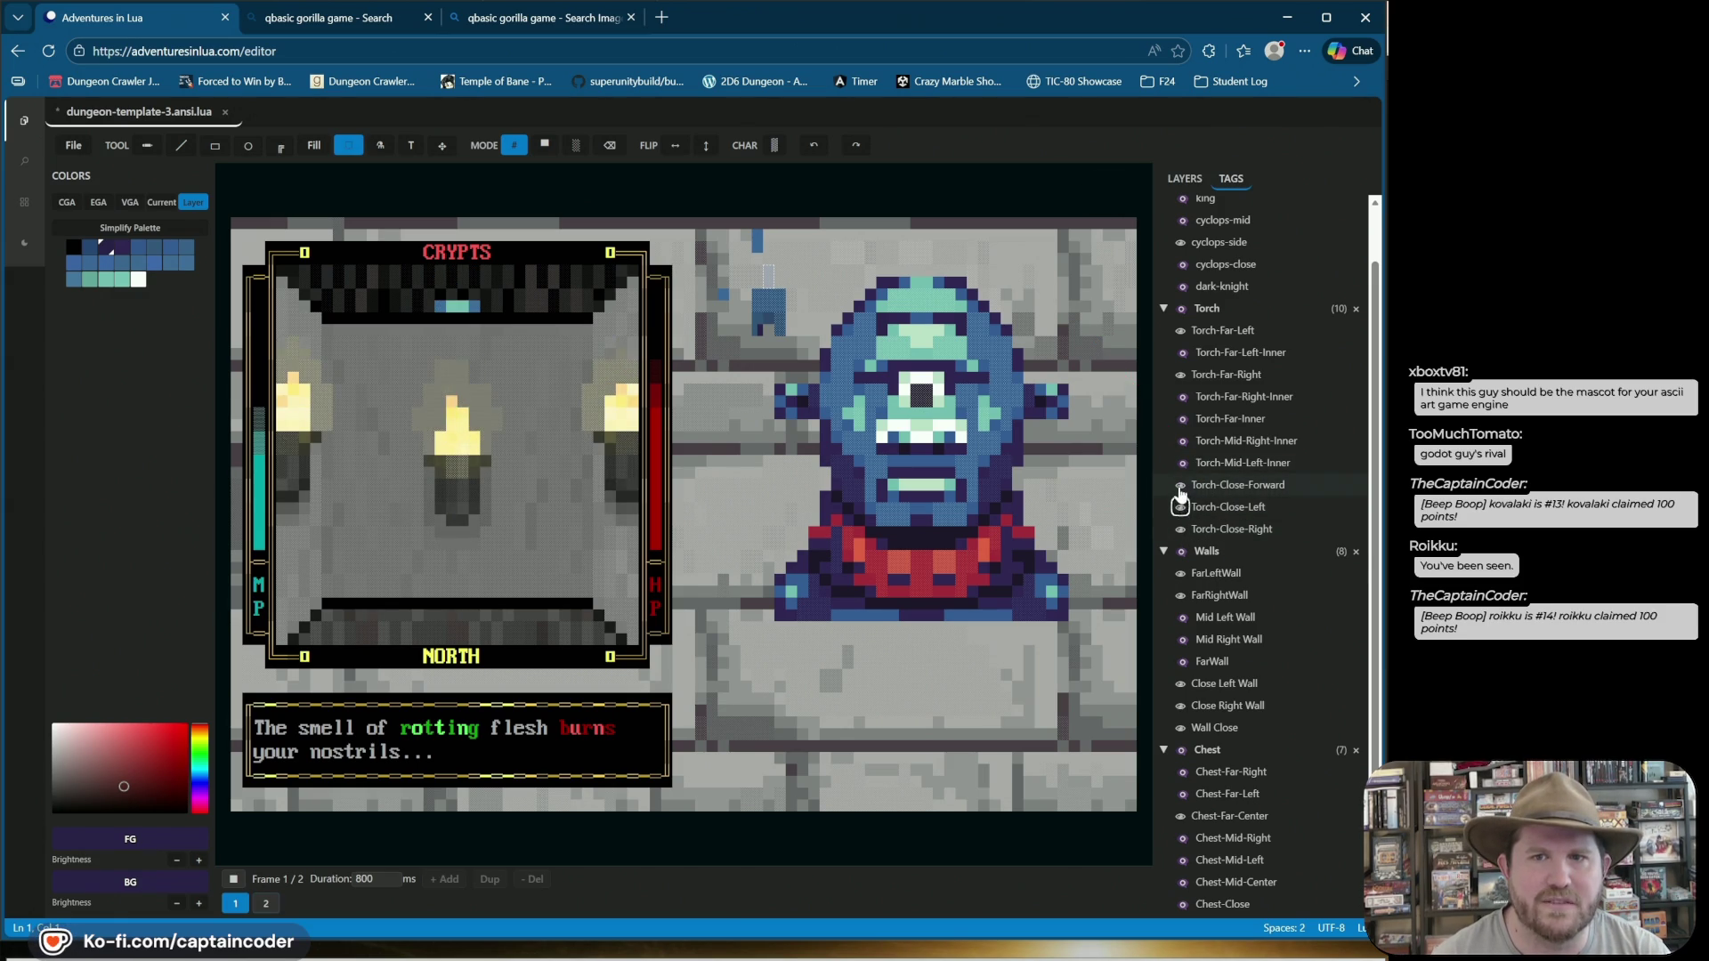
left_click(1181, 485)
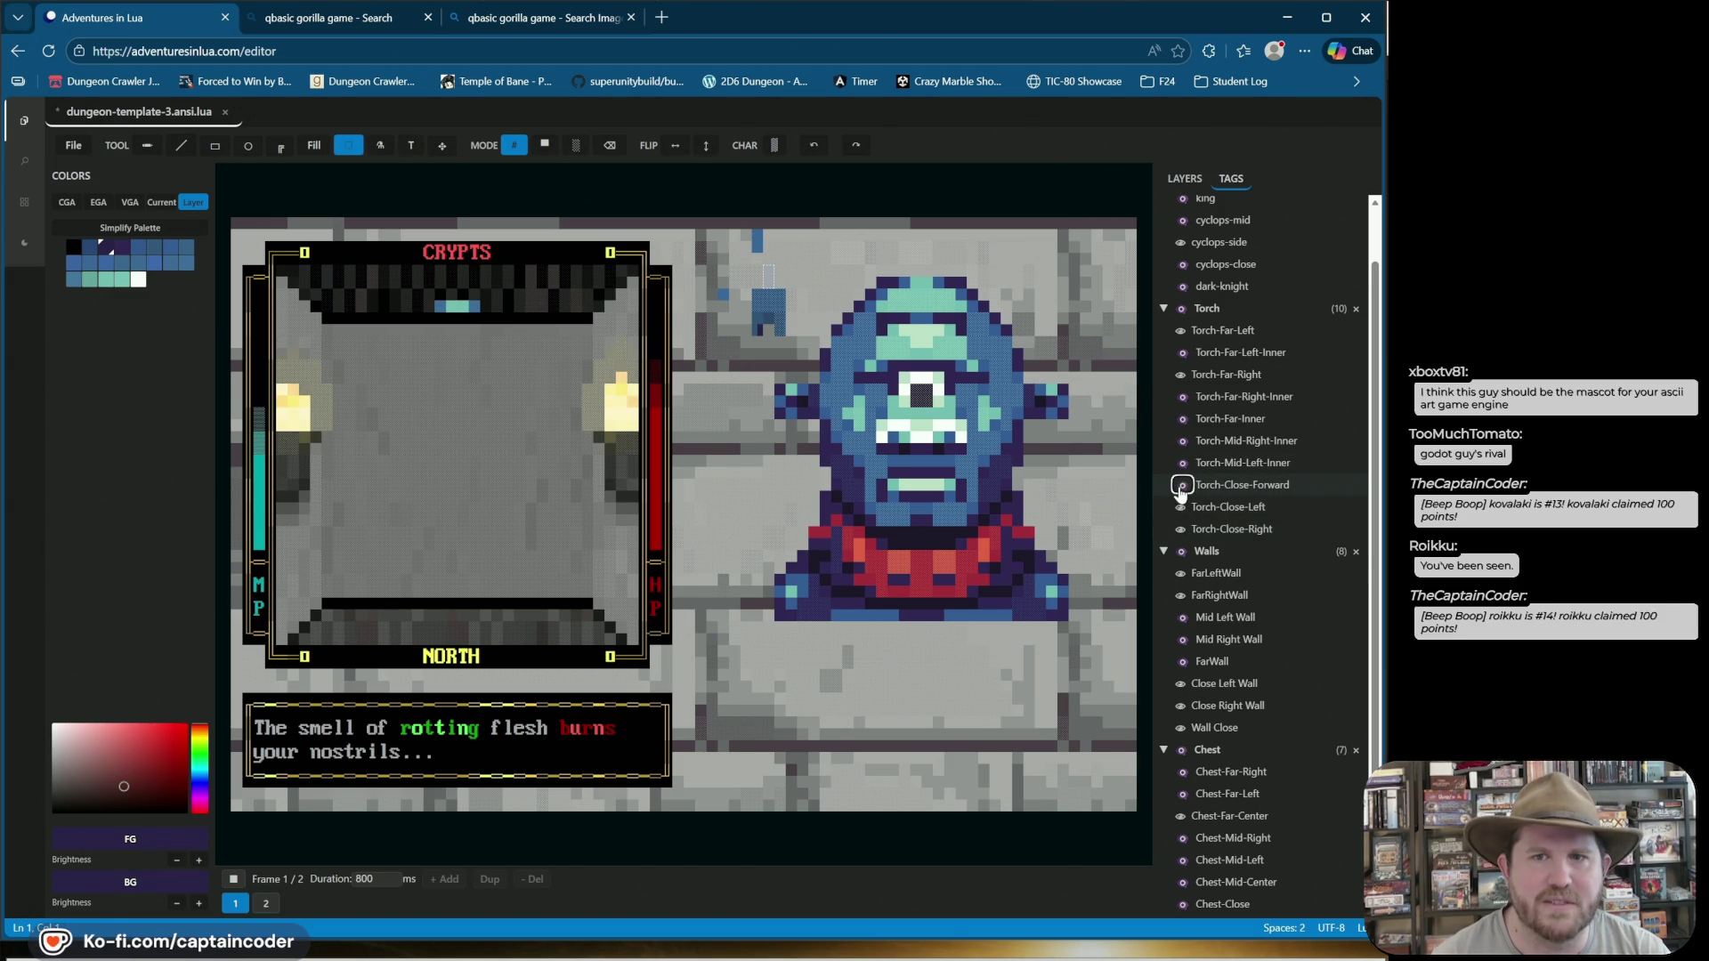
left_click(1182, 728)
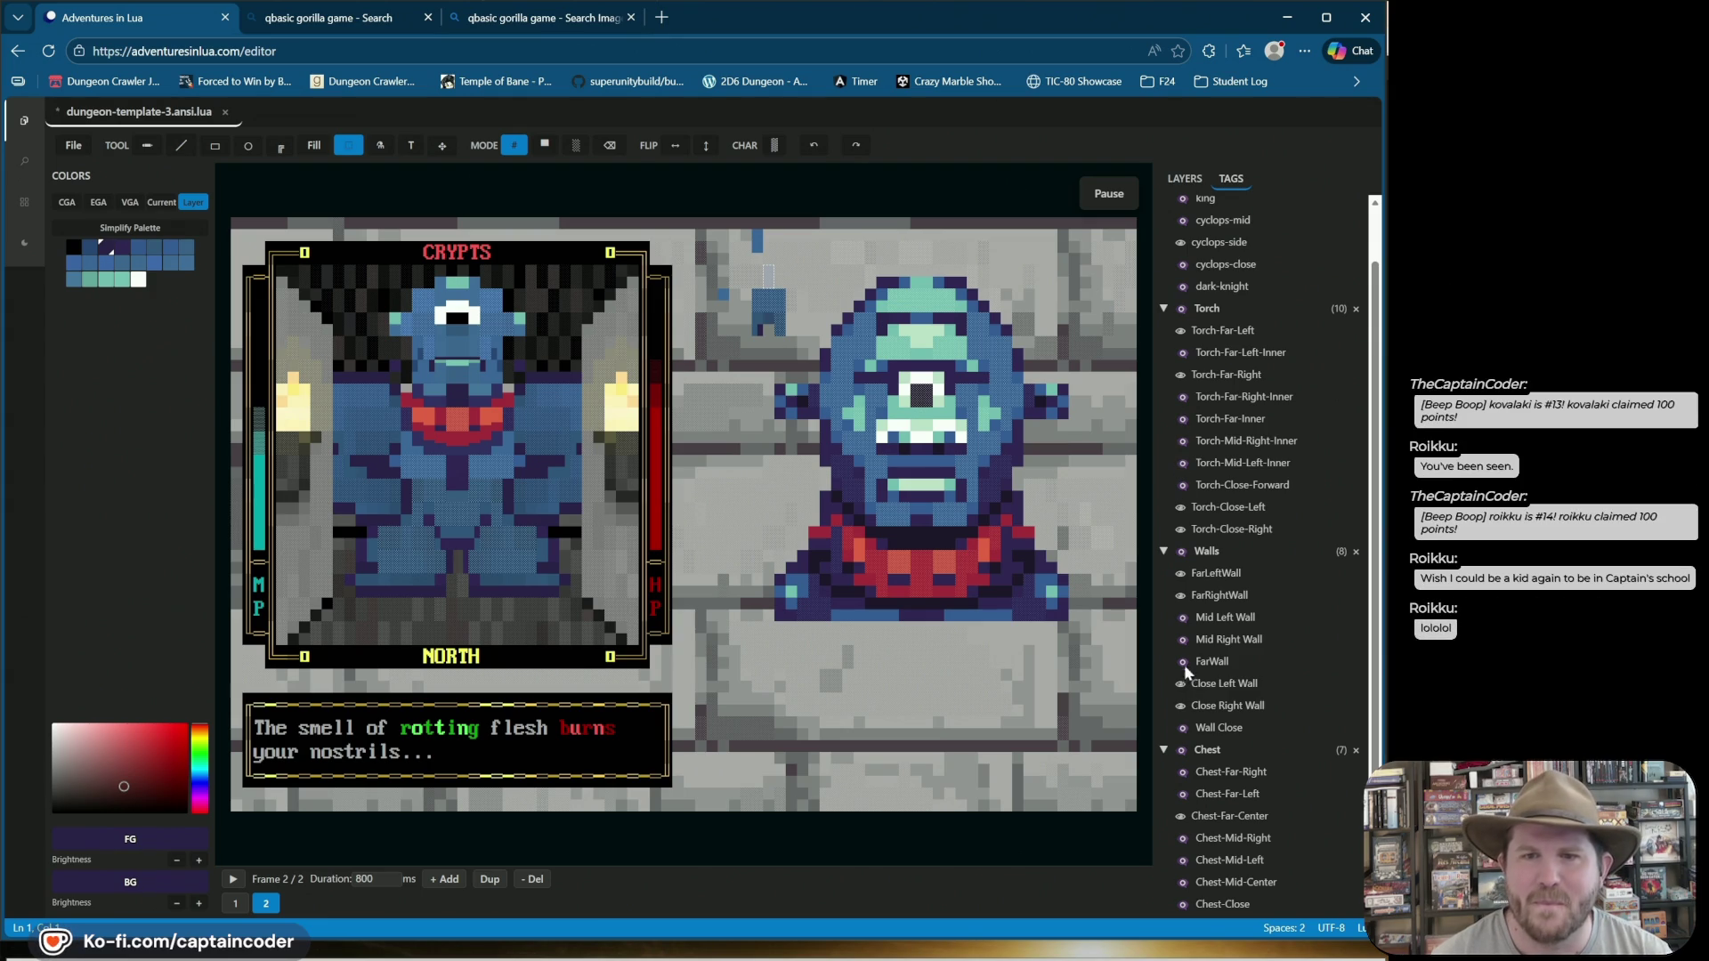
left_click(1184, 177)
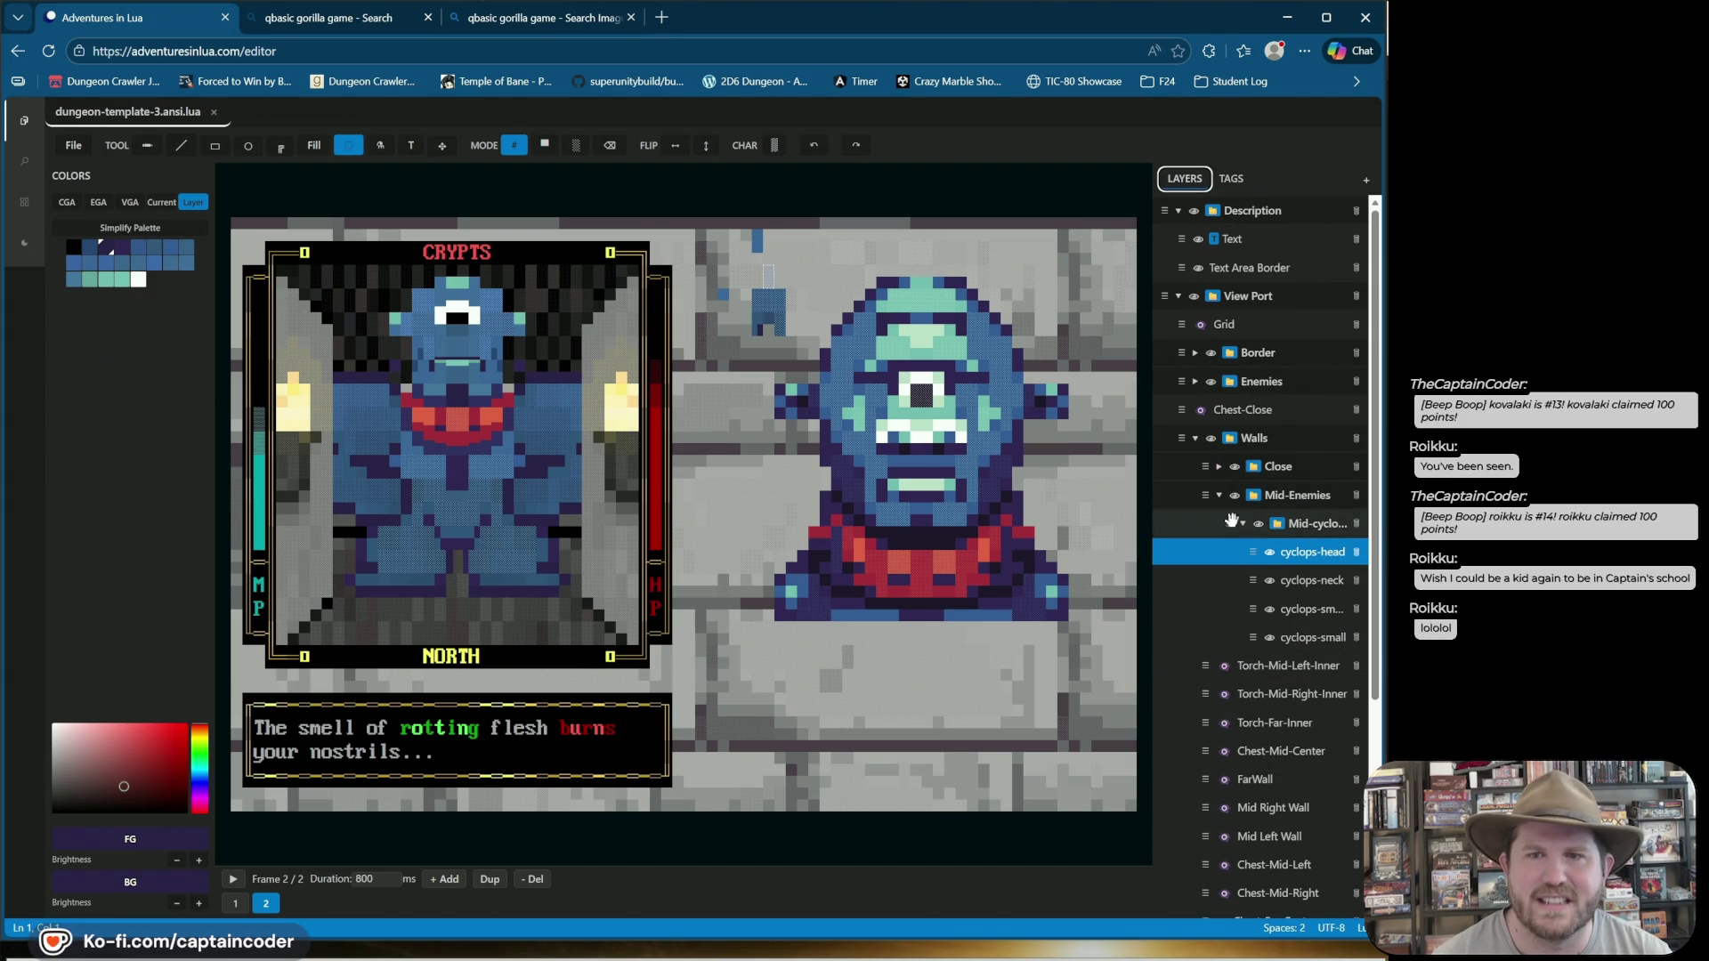
Hide the cyclops-neck and both small cyclops body layers.
left_click(1270, 583)
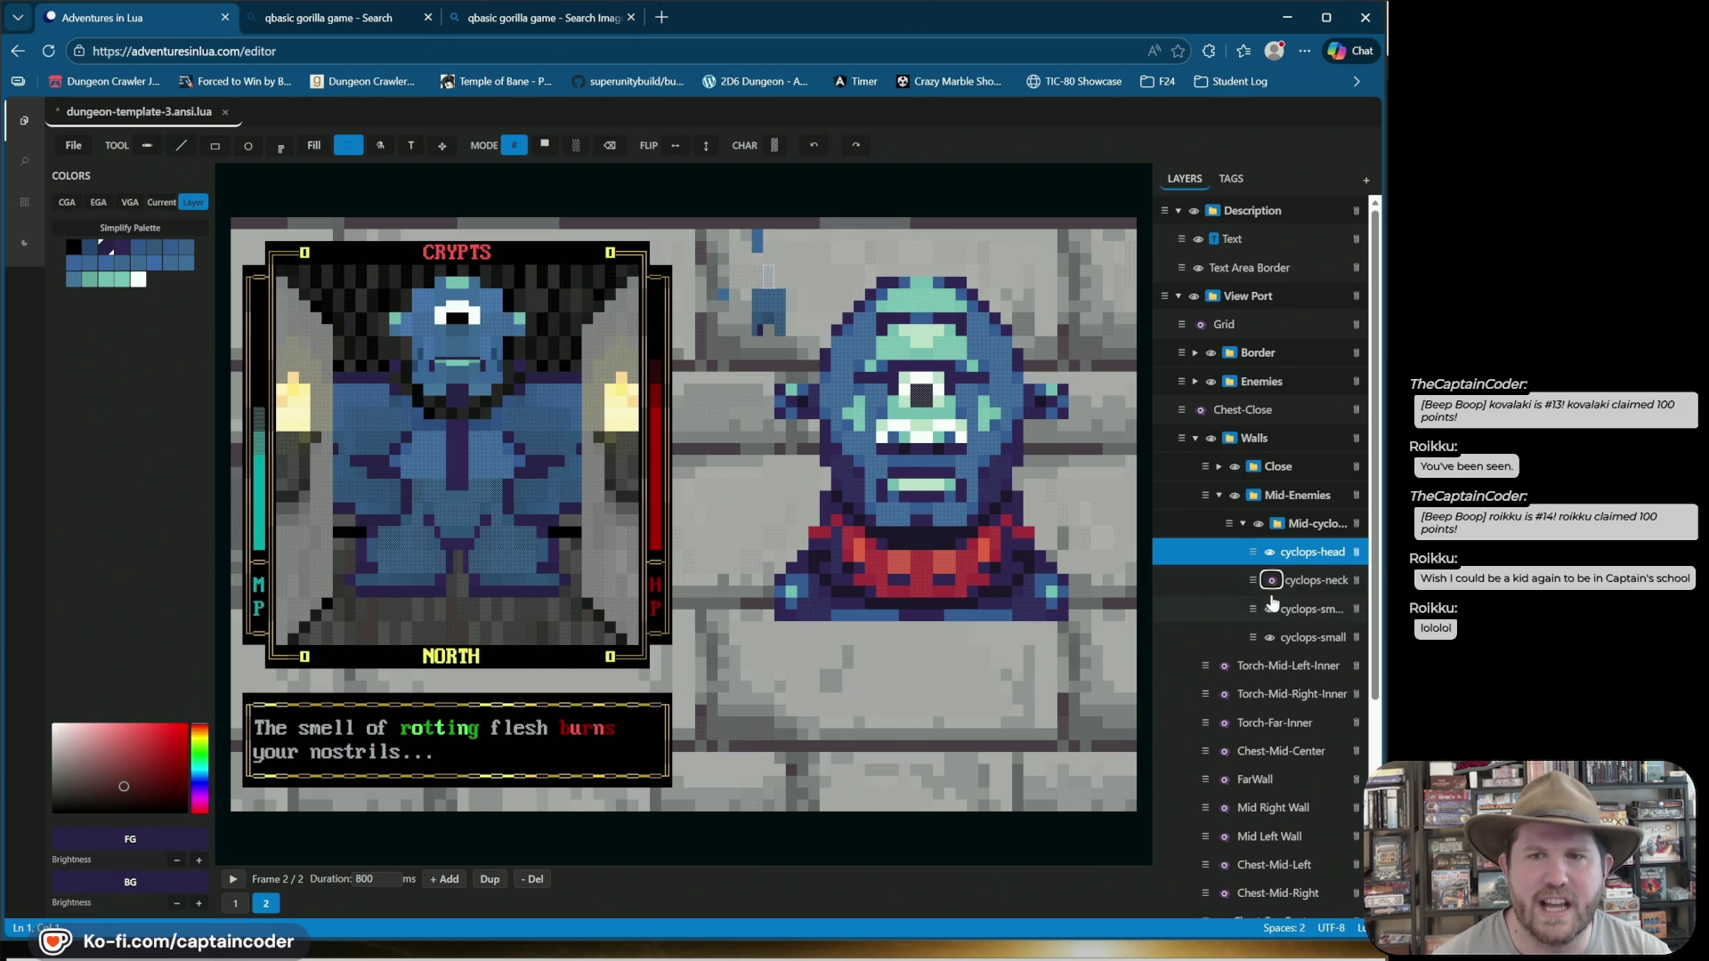
left_click(1301, 609)
left_click(1271, 608)
left_click(1272, 637)
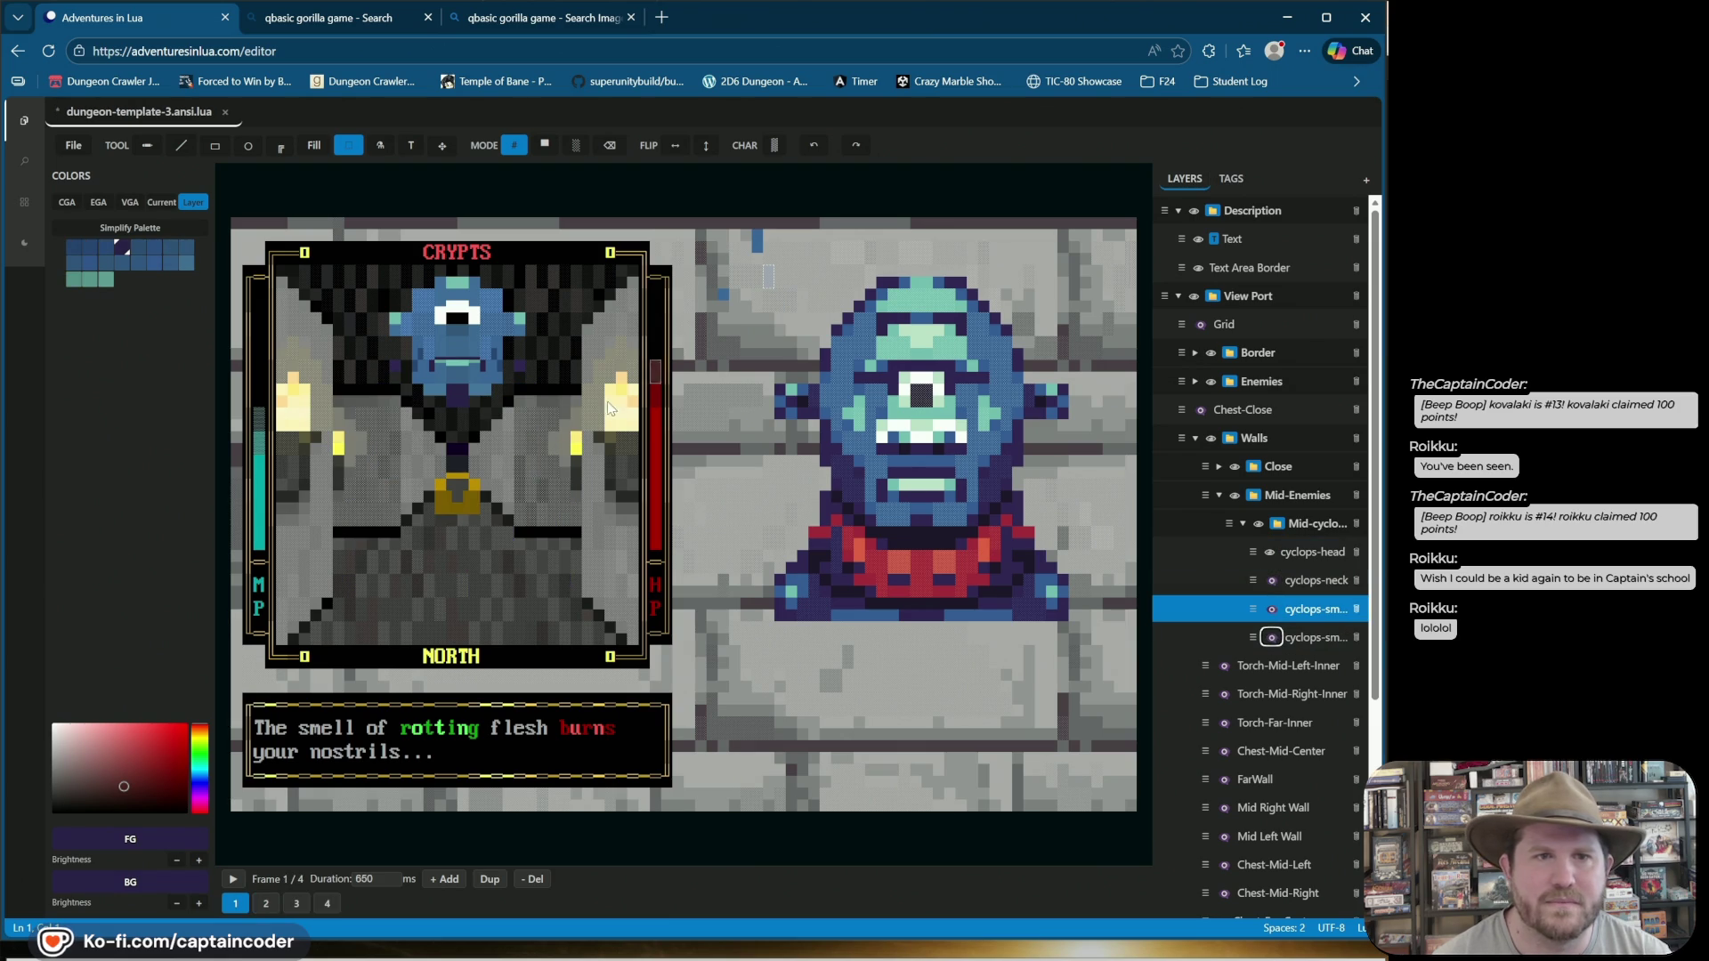
Erase stray cells beside the cyclops head on frames 1 and 2 of cyclops-head.
left_click(610, 145)
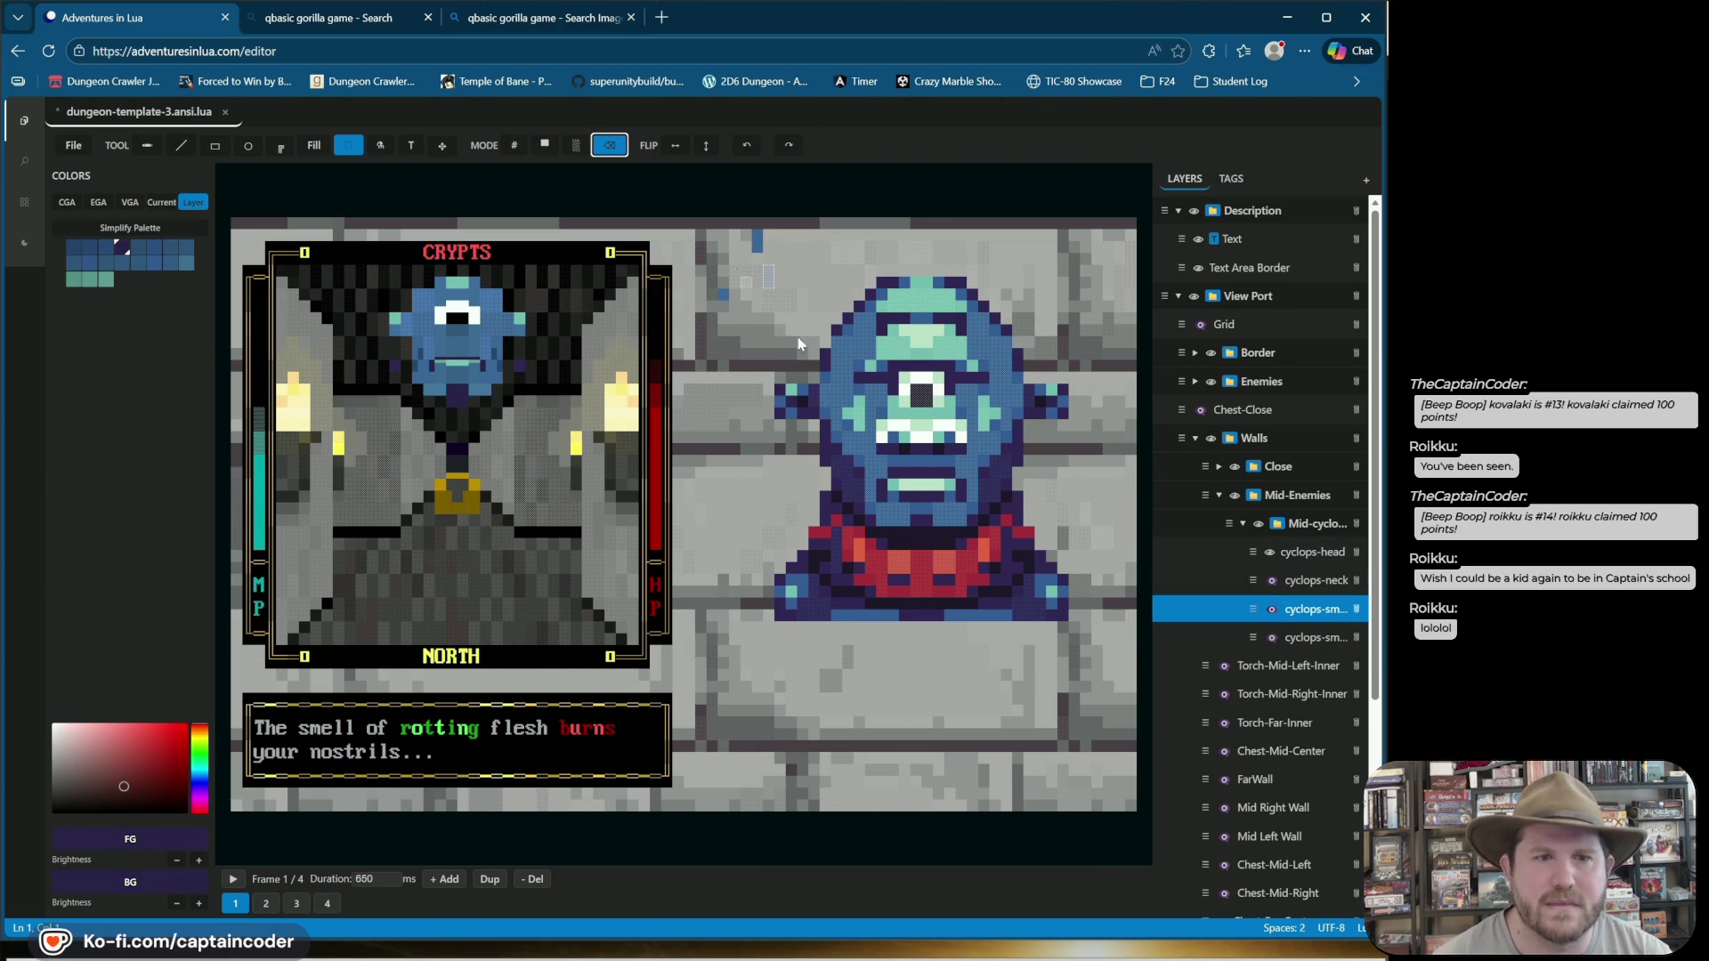
left_click(268, 908)
left_click(297, 904)
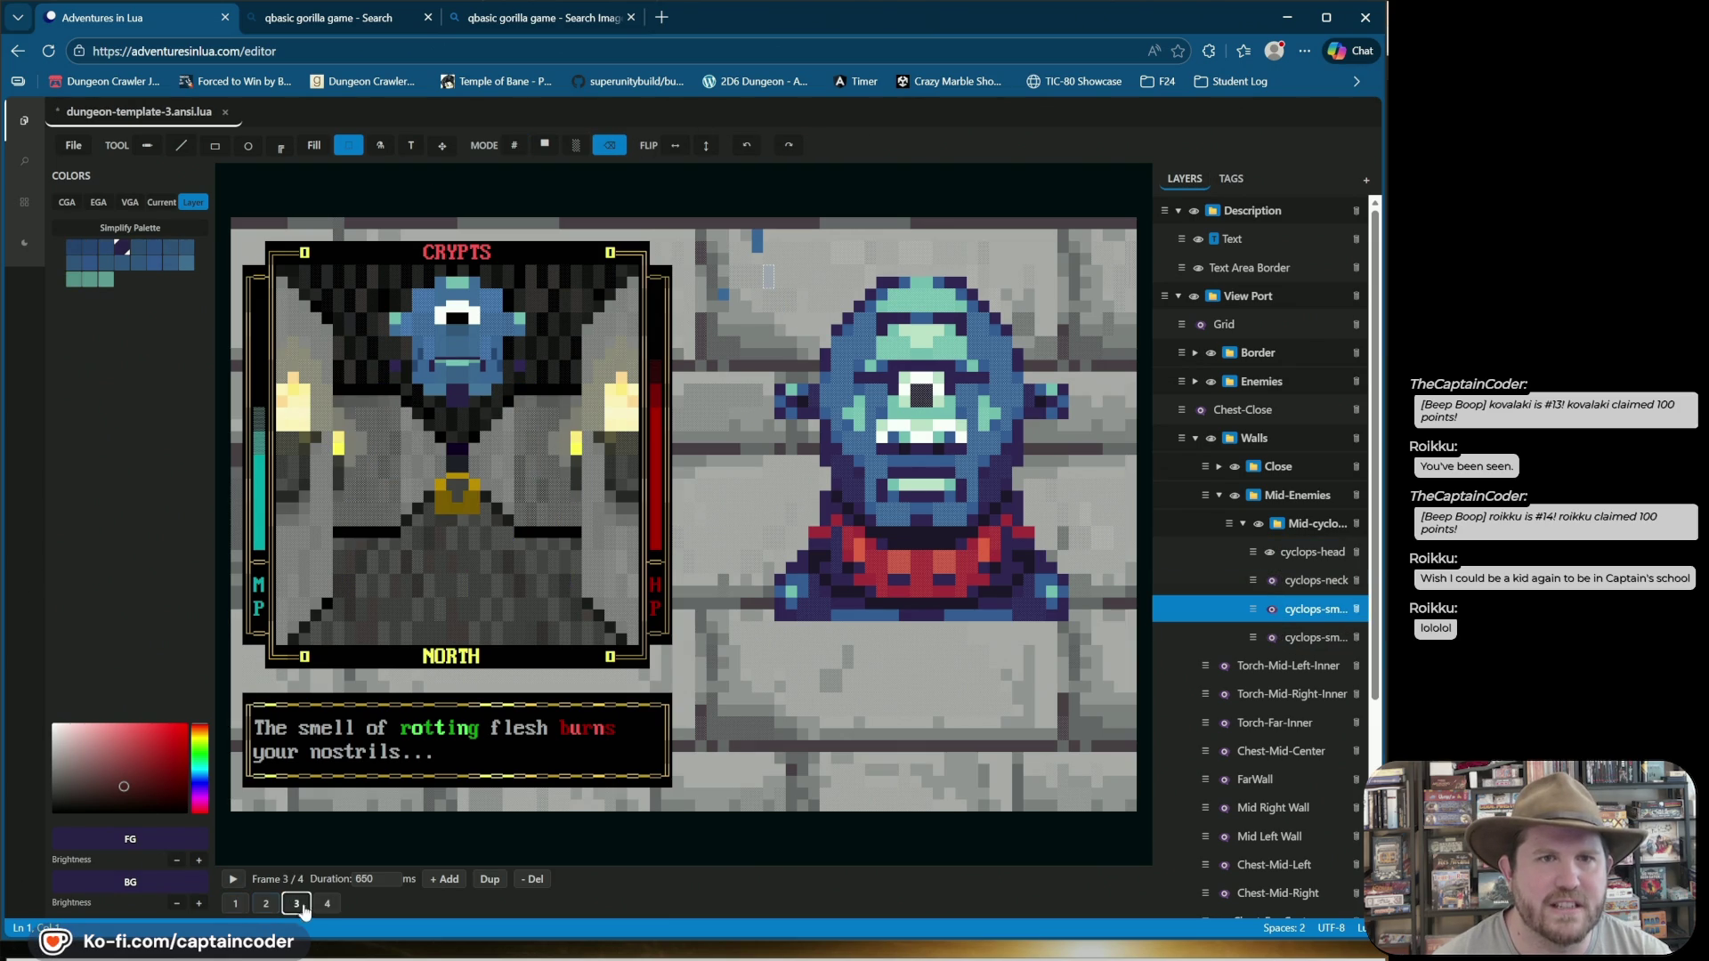
left_click(235, 905)
key("Up")
key("Up")
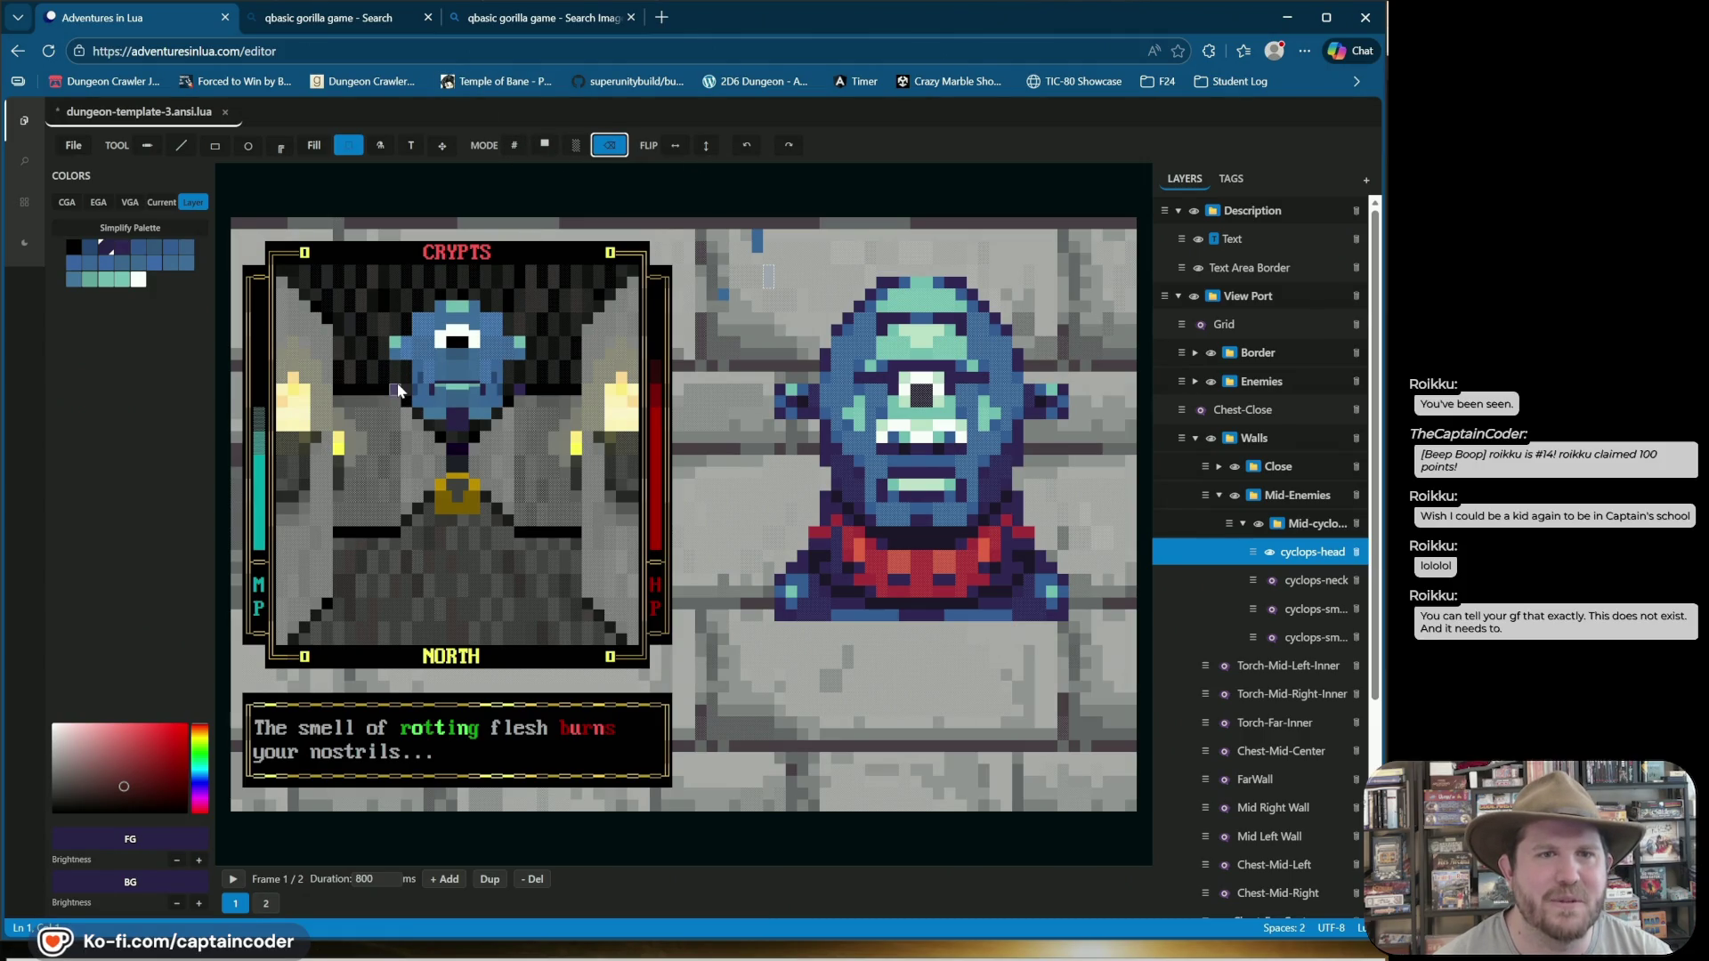
left_click(181, 145)
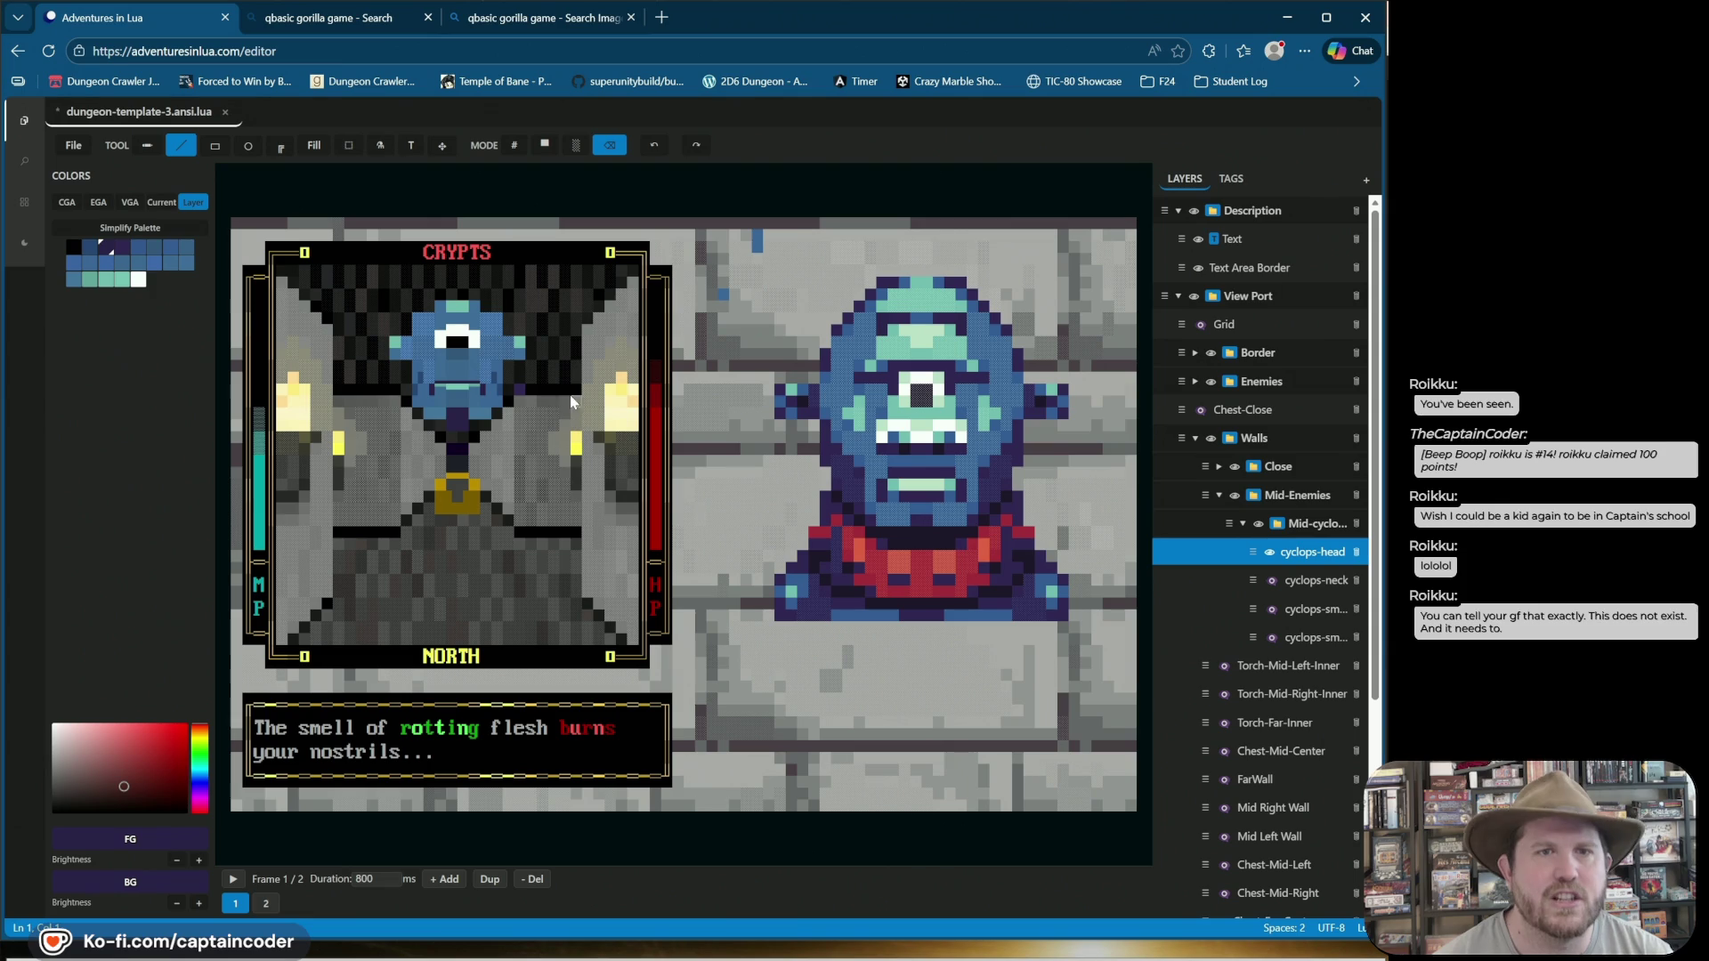
left_click(523, 395)
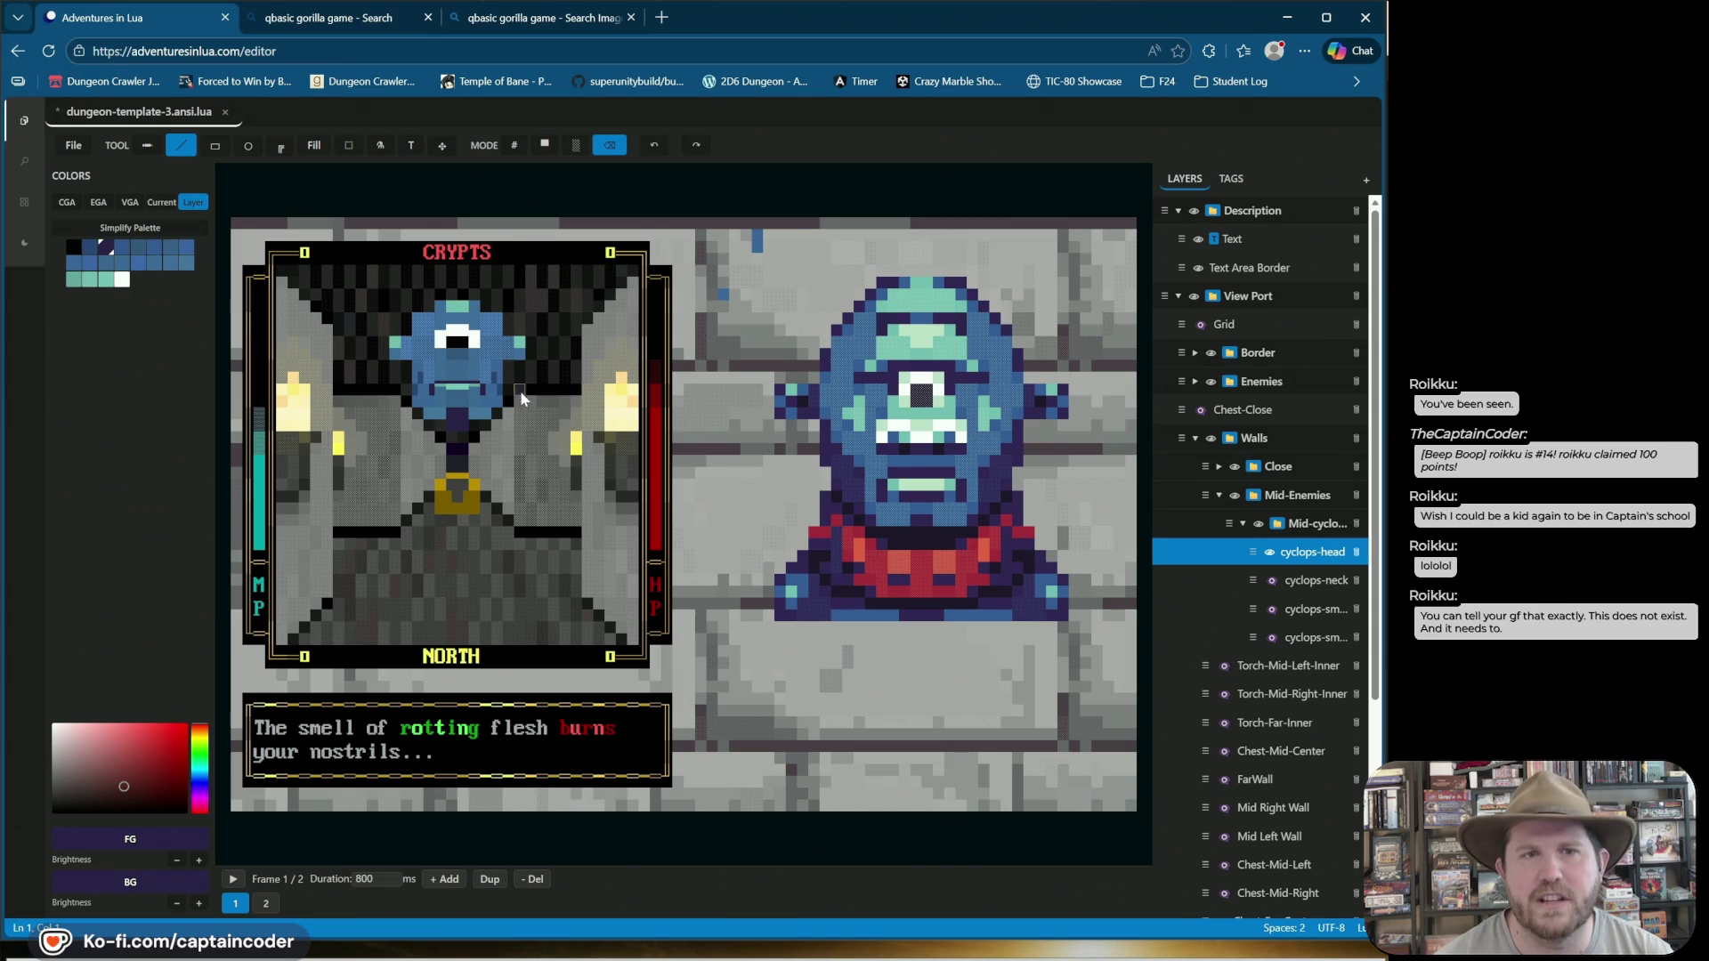
left_click(266, 904)
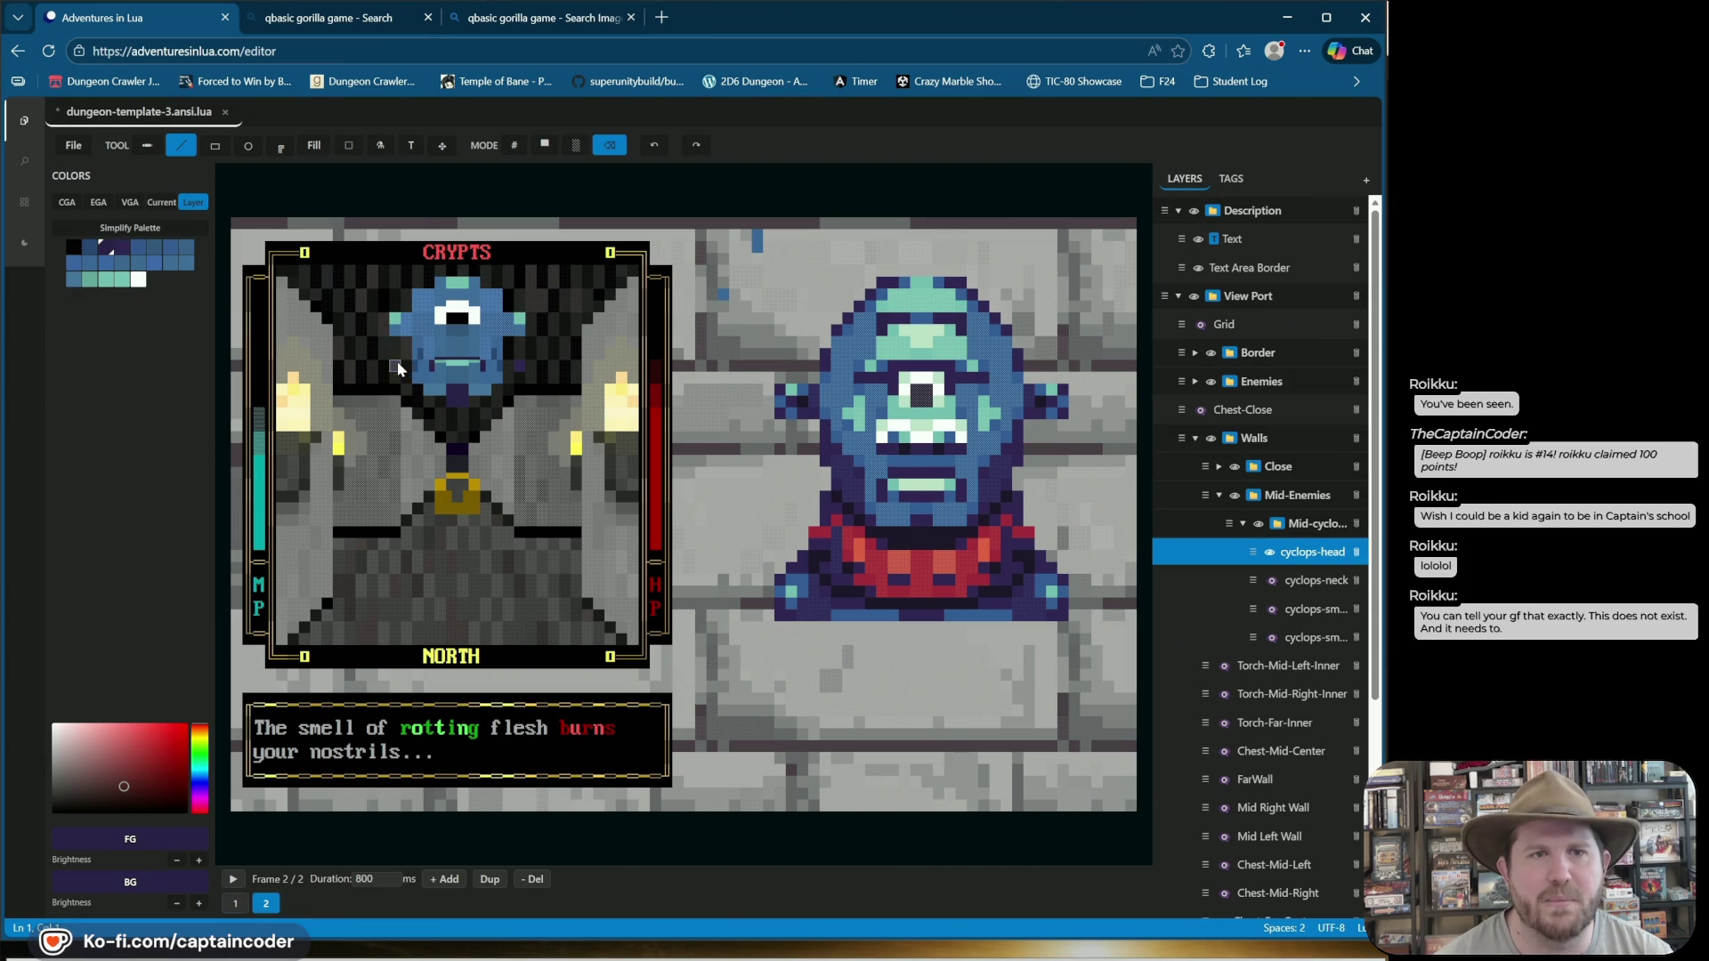
left_click(520, 361)
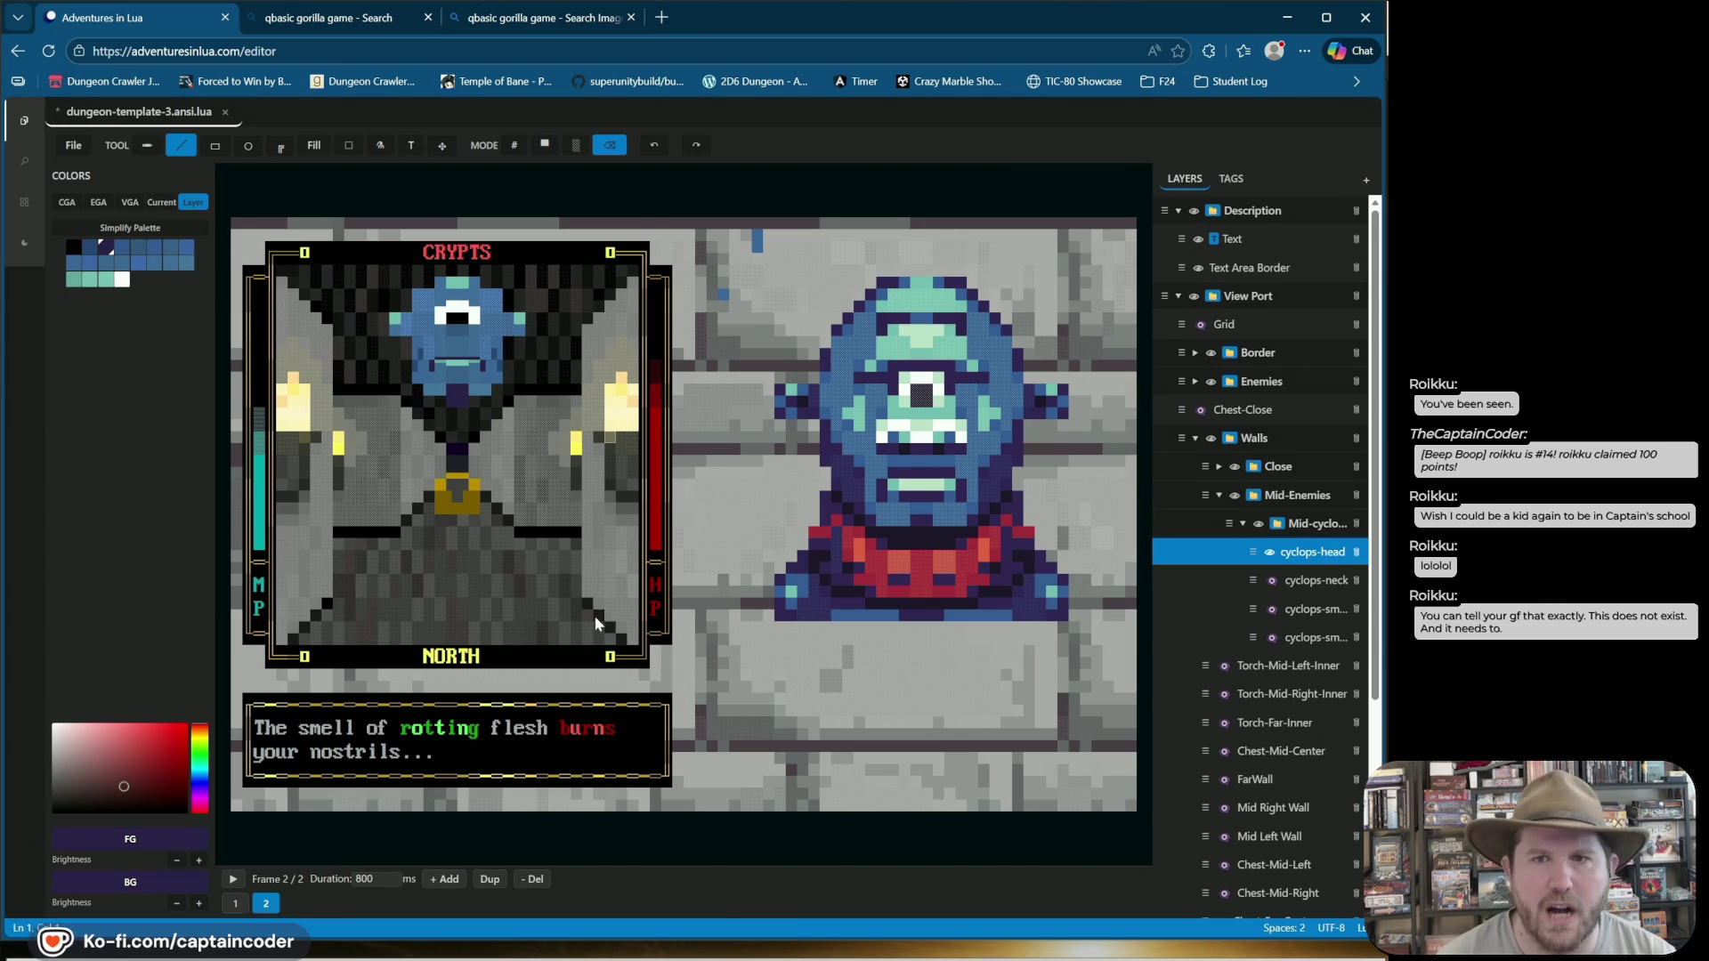
Show the cyclops-neck and both small body layers again.
left_click(1273, 582)
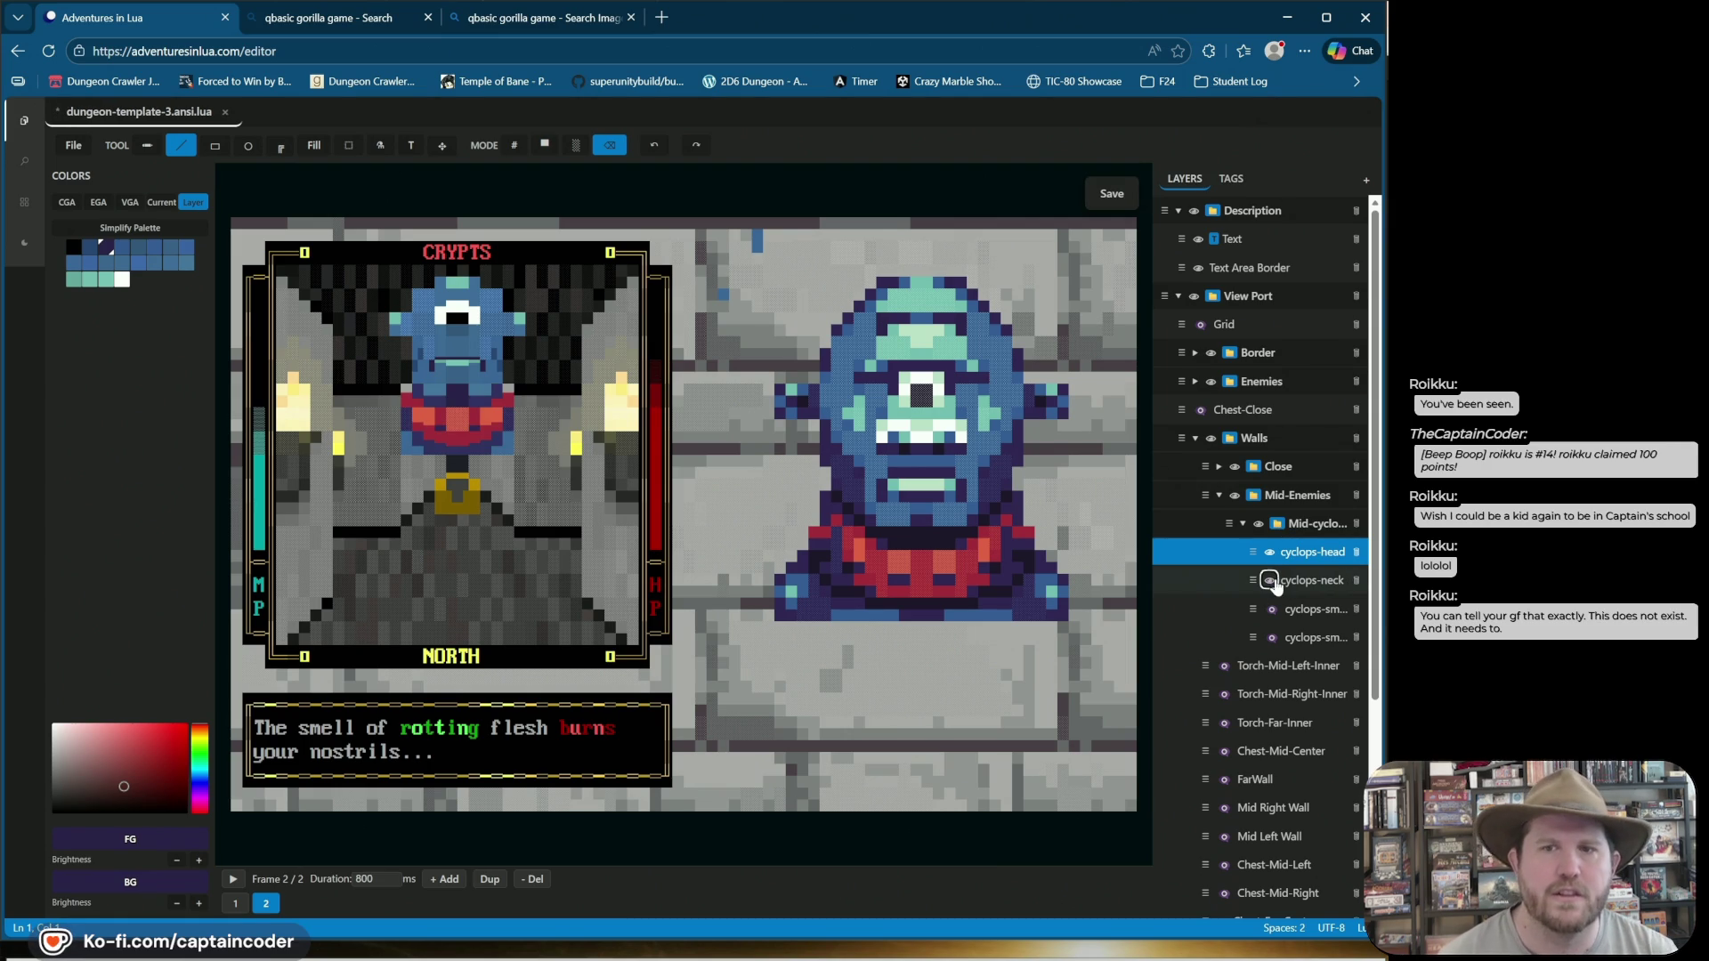
left_click(1272, 609)
left_click(1272, 637)
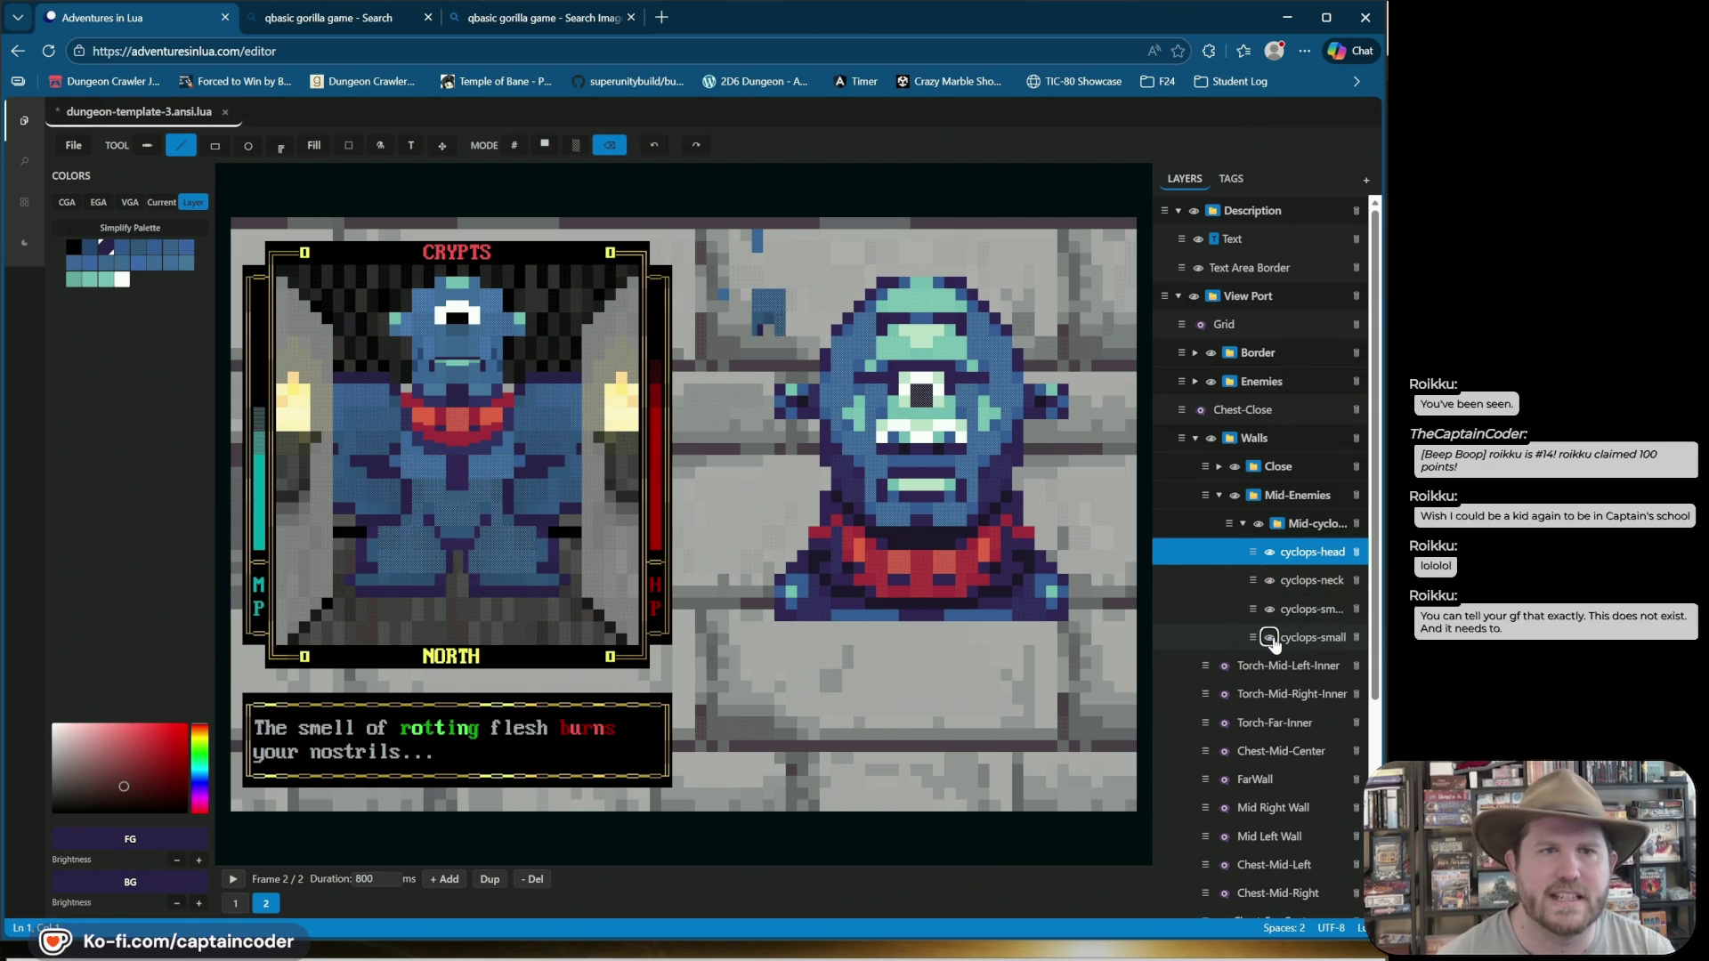
key("ctrl+t")
Search Bing for 'the draw ms dos ansi' and open the Drawing ASCII art with TheDraw video.
type("the draw ")
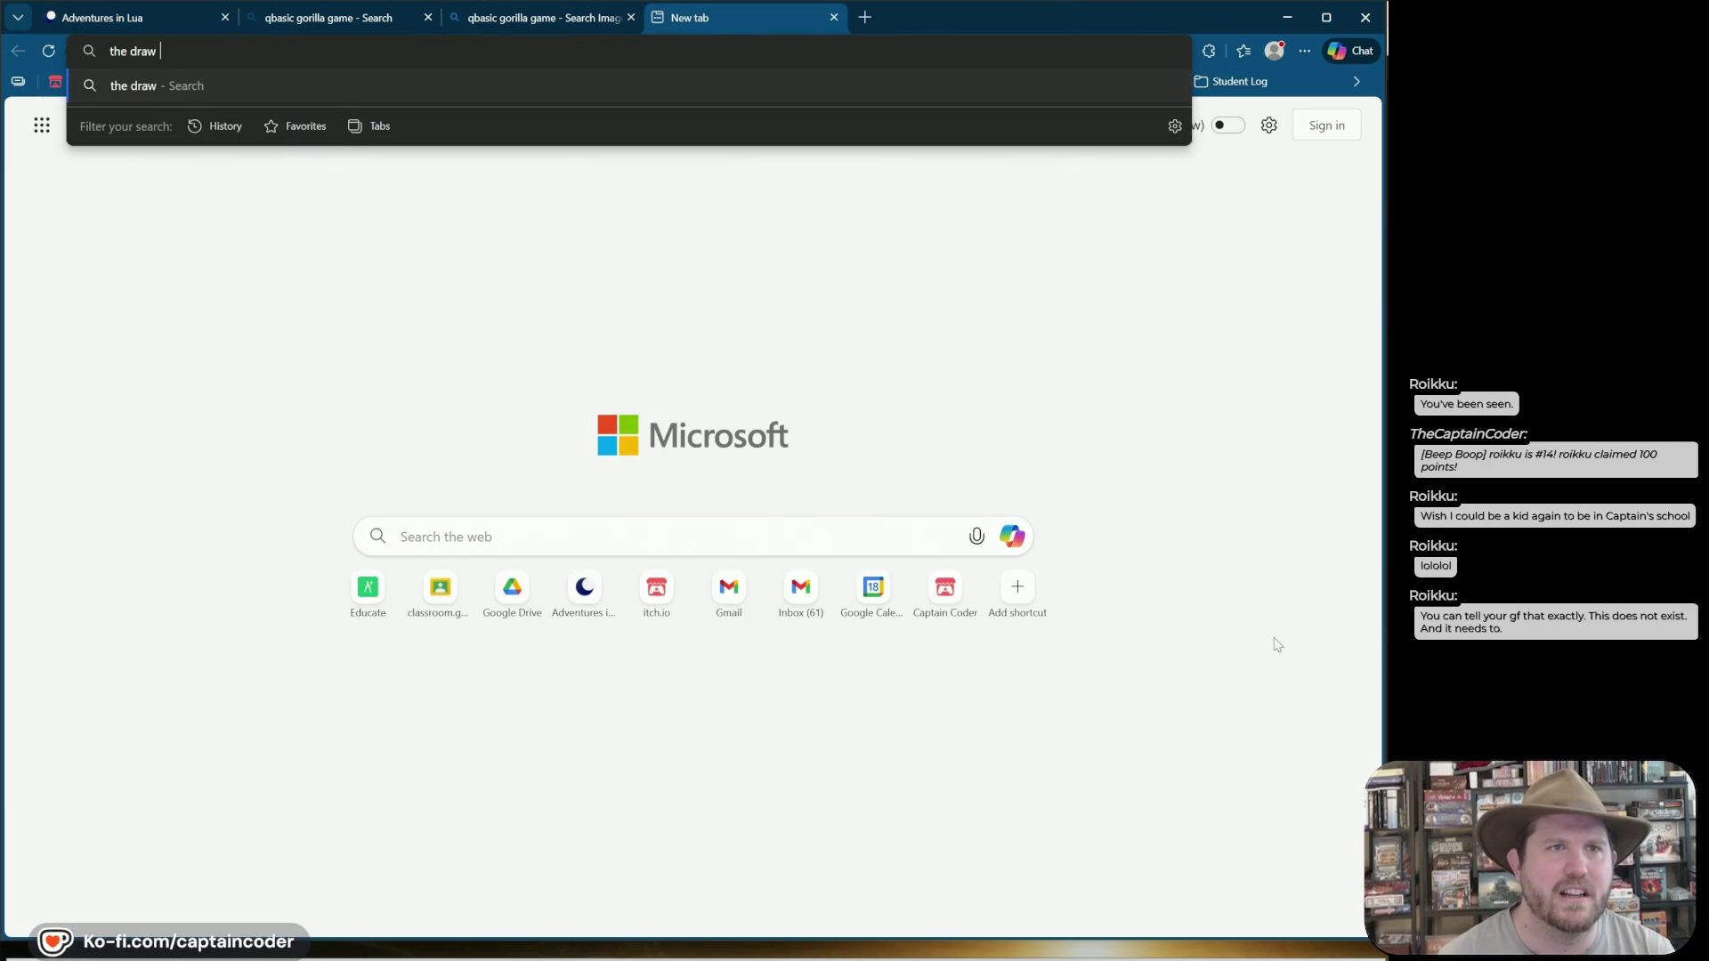
type("ms dos an")
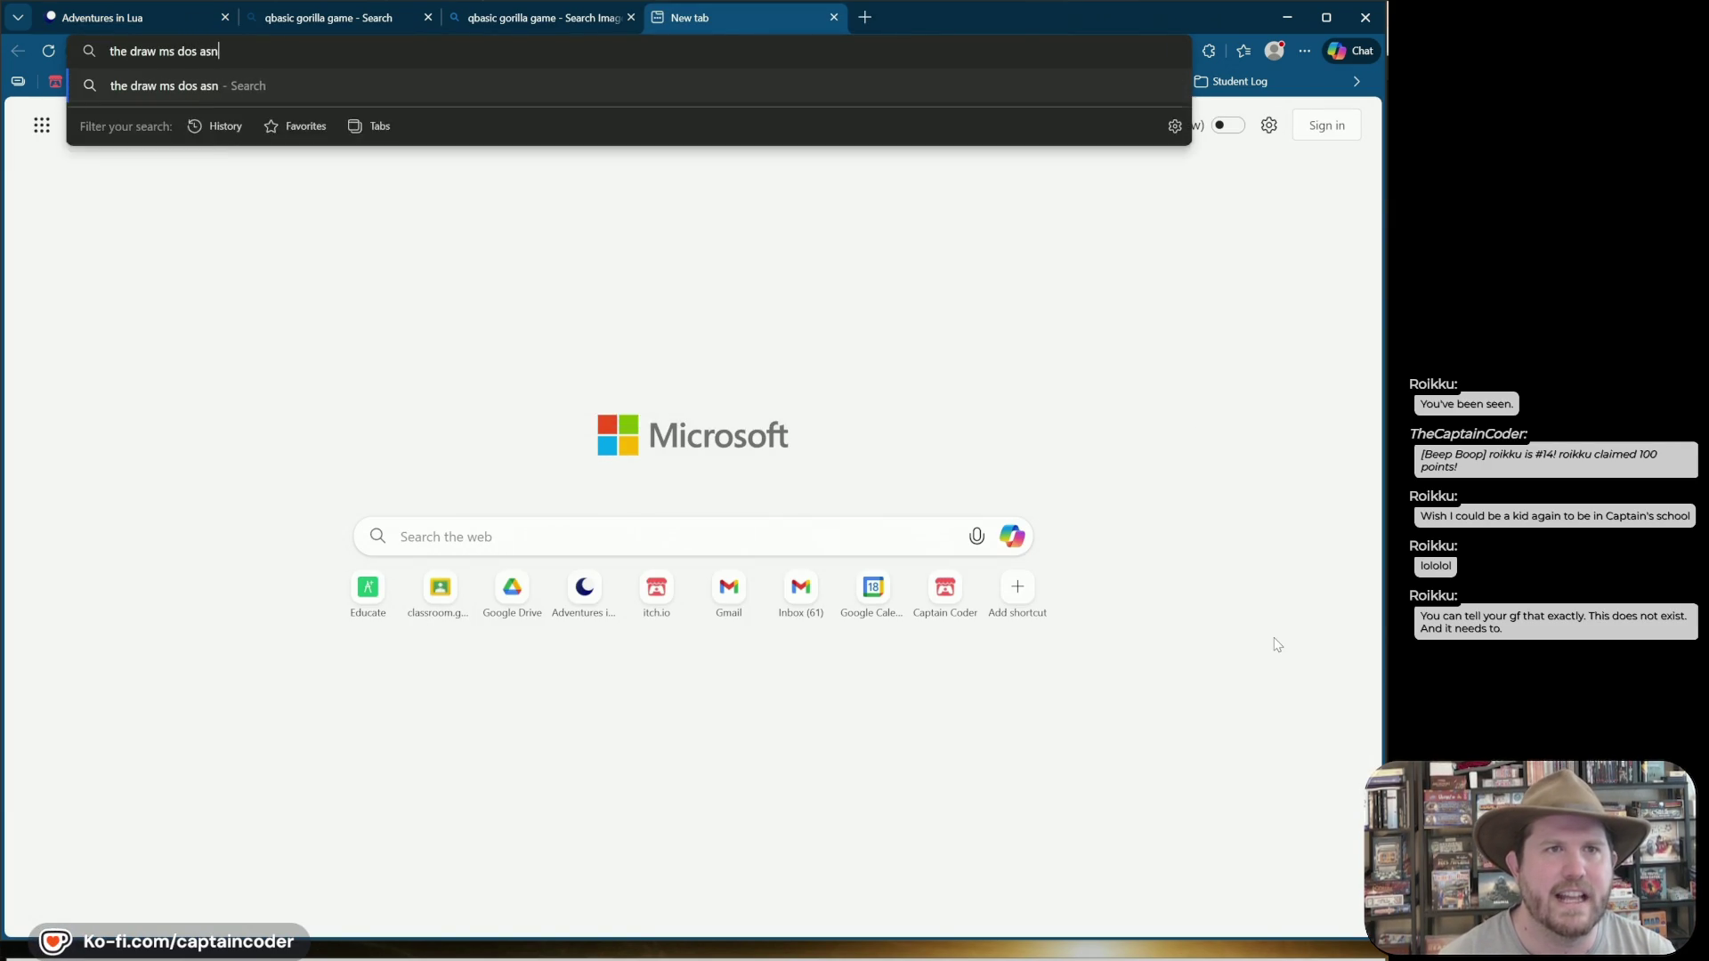
type("si")
key("Return")
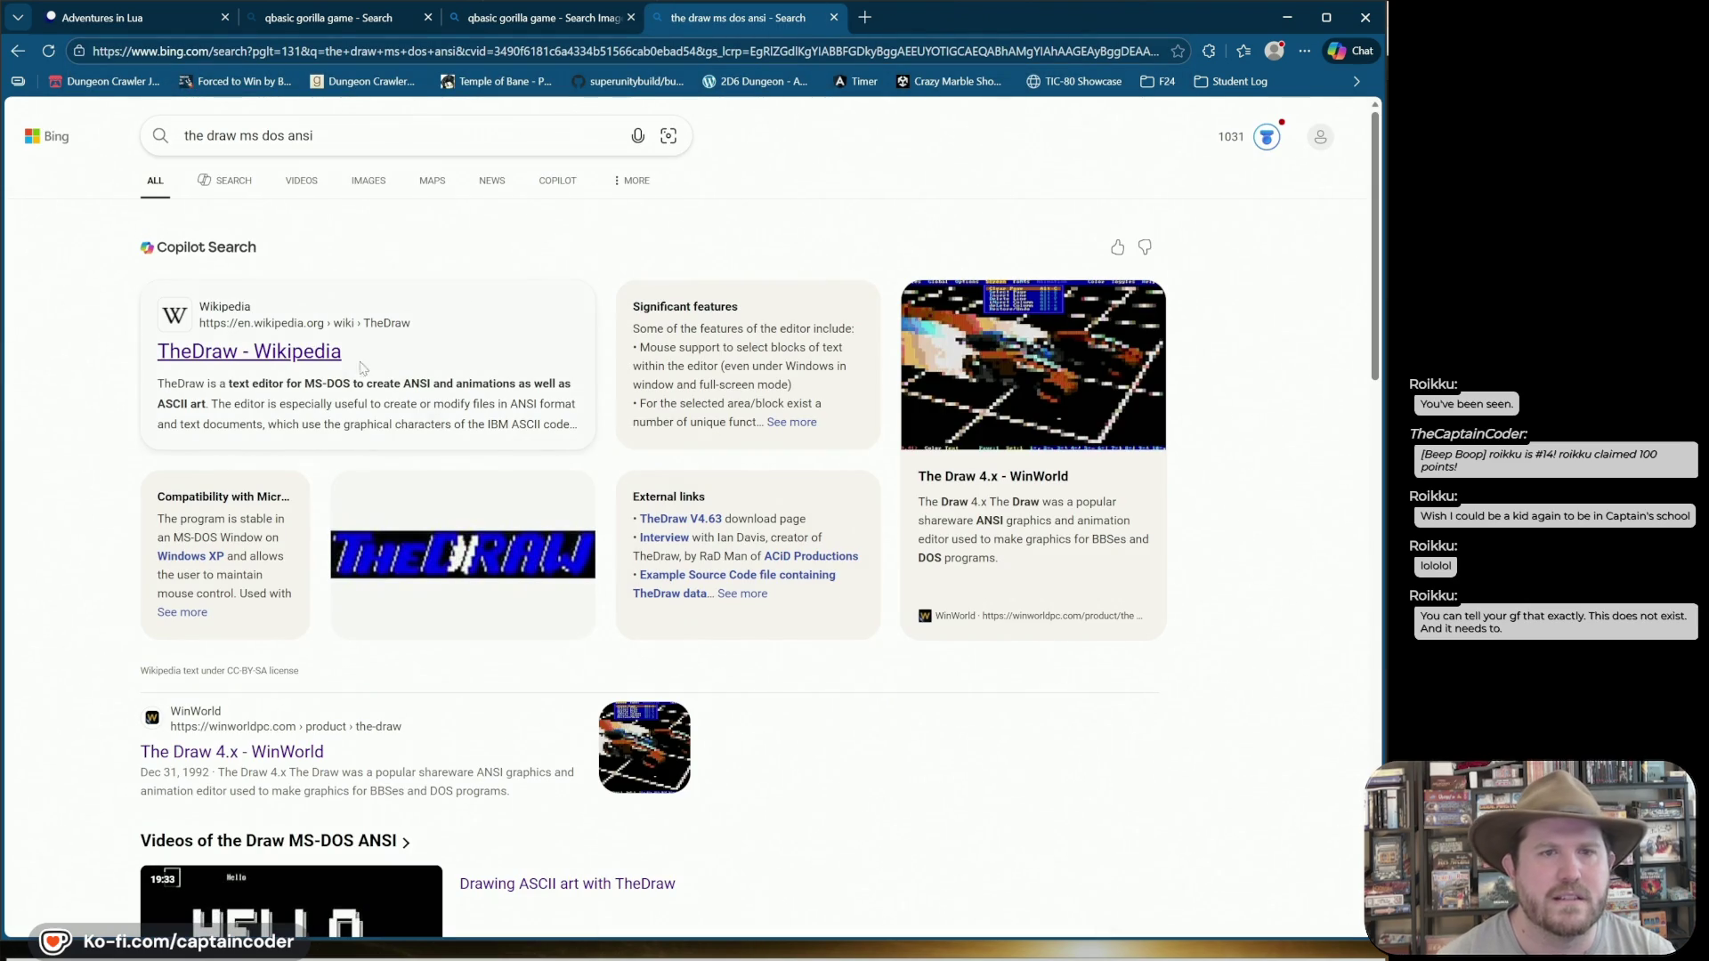
scroll(513, 554, "down", 4)
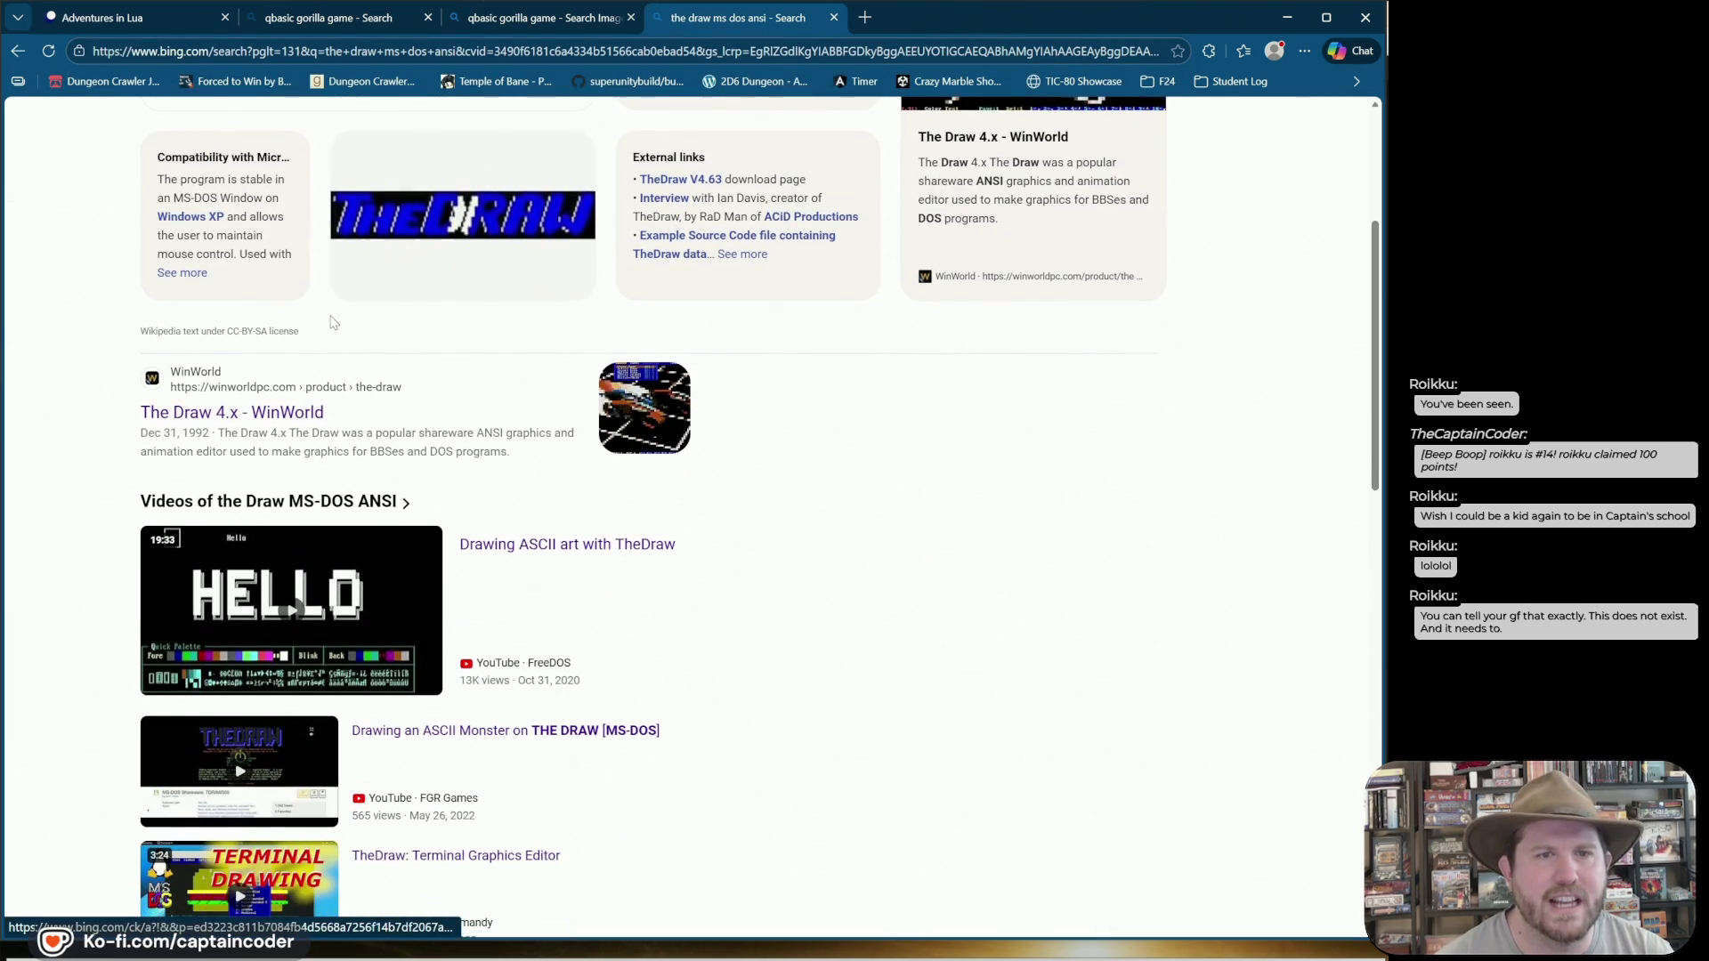
left_click(532, 548)
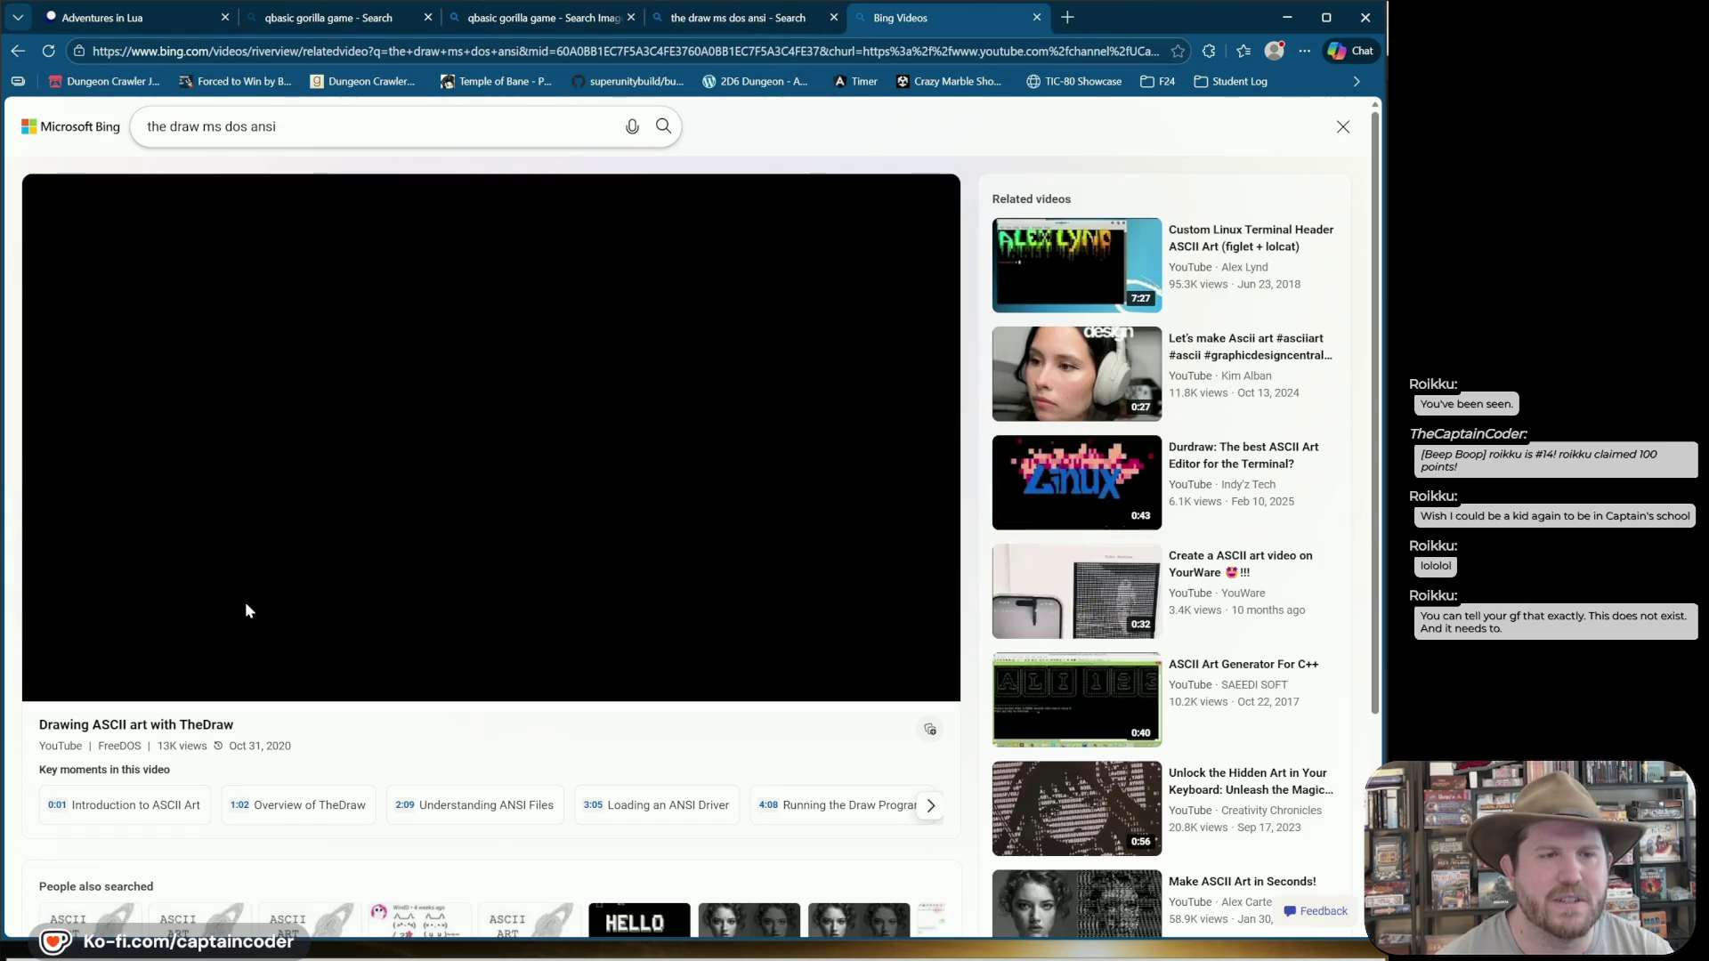
Skip through the TheDraw video to about 11:24, muting it, then pause it.
left_click(253, 669)
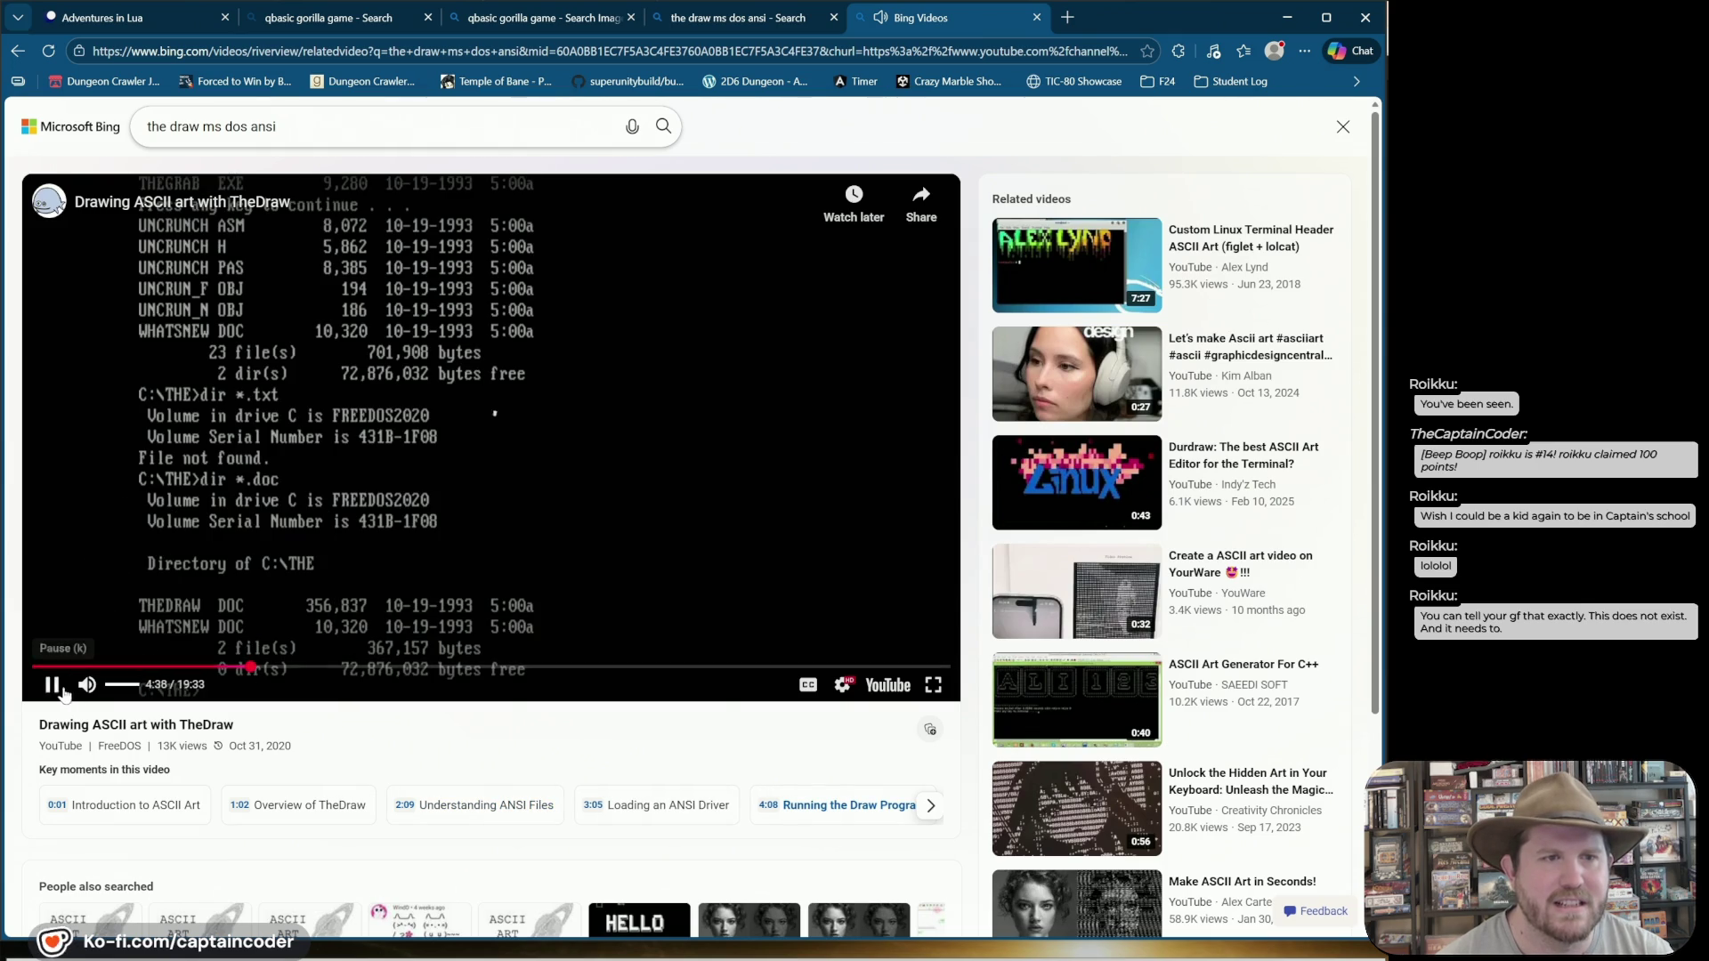
left_click(255, 669)
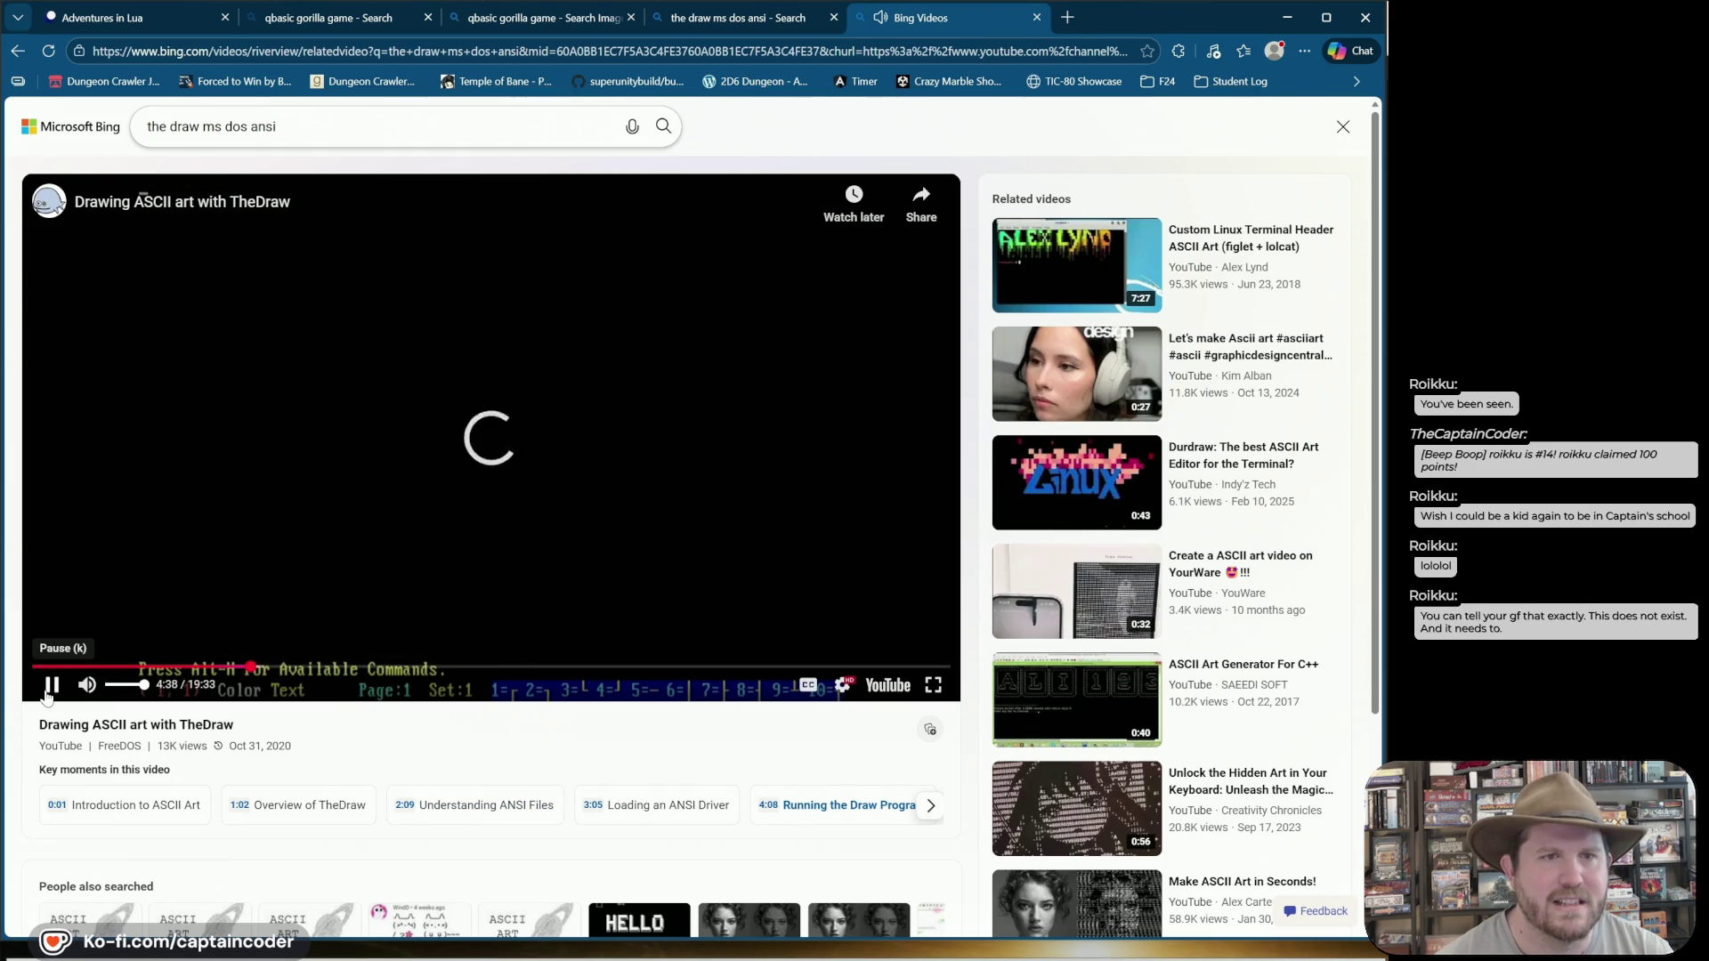
left_click(274, 668)
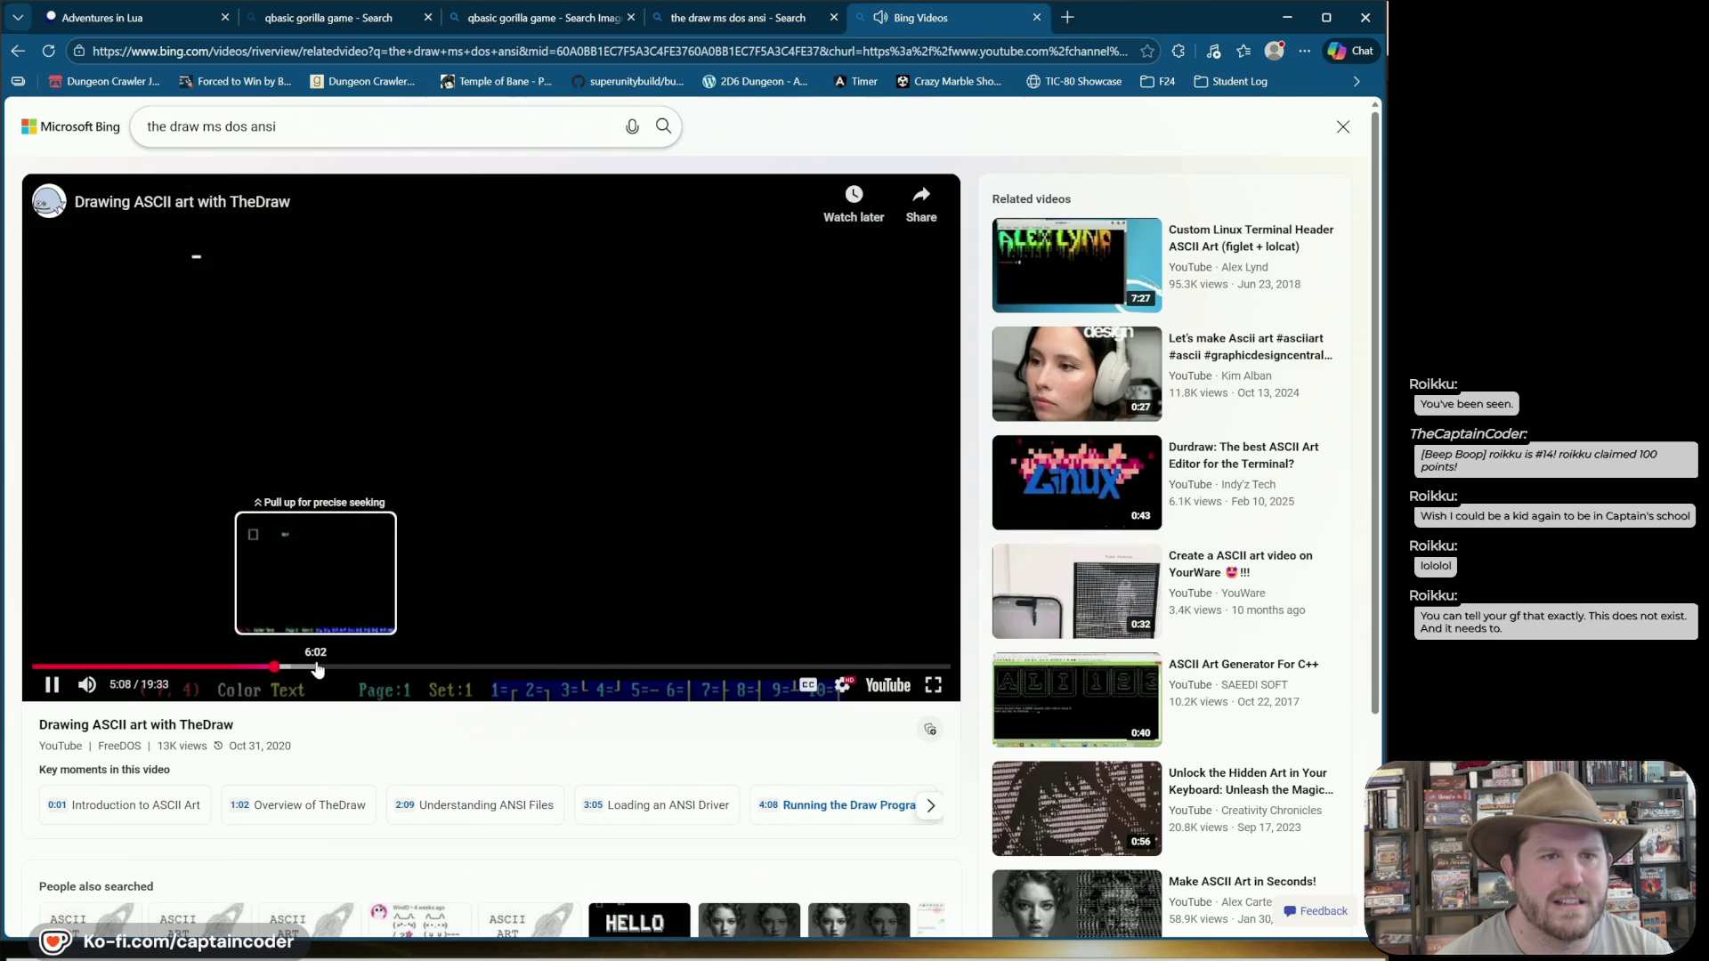
left_click(366, 668)
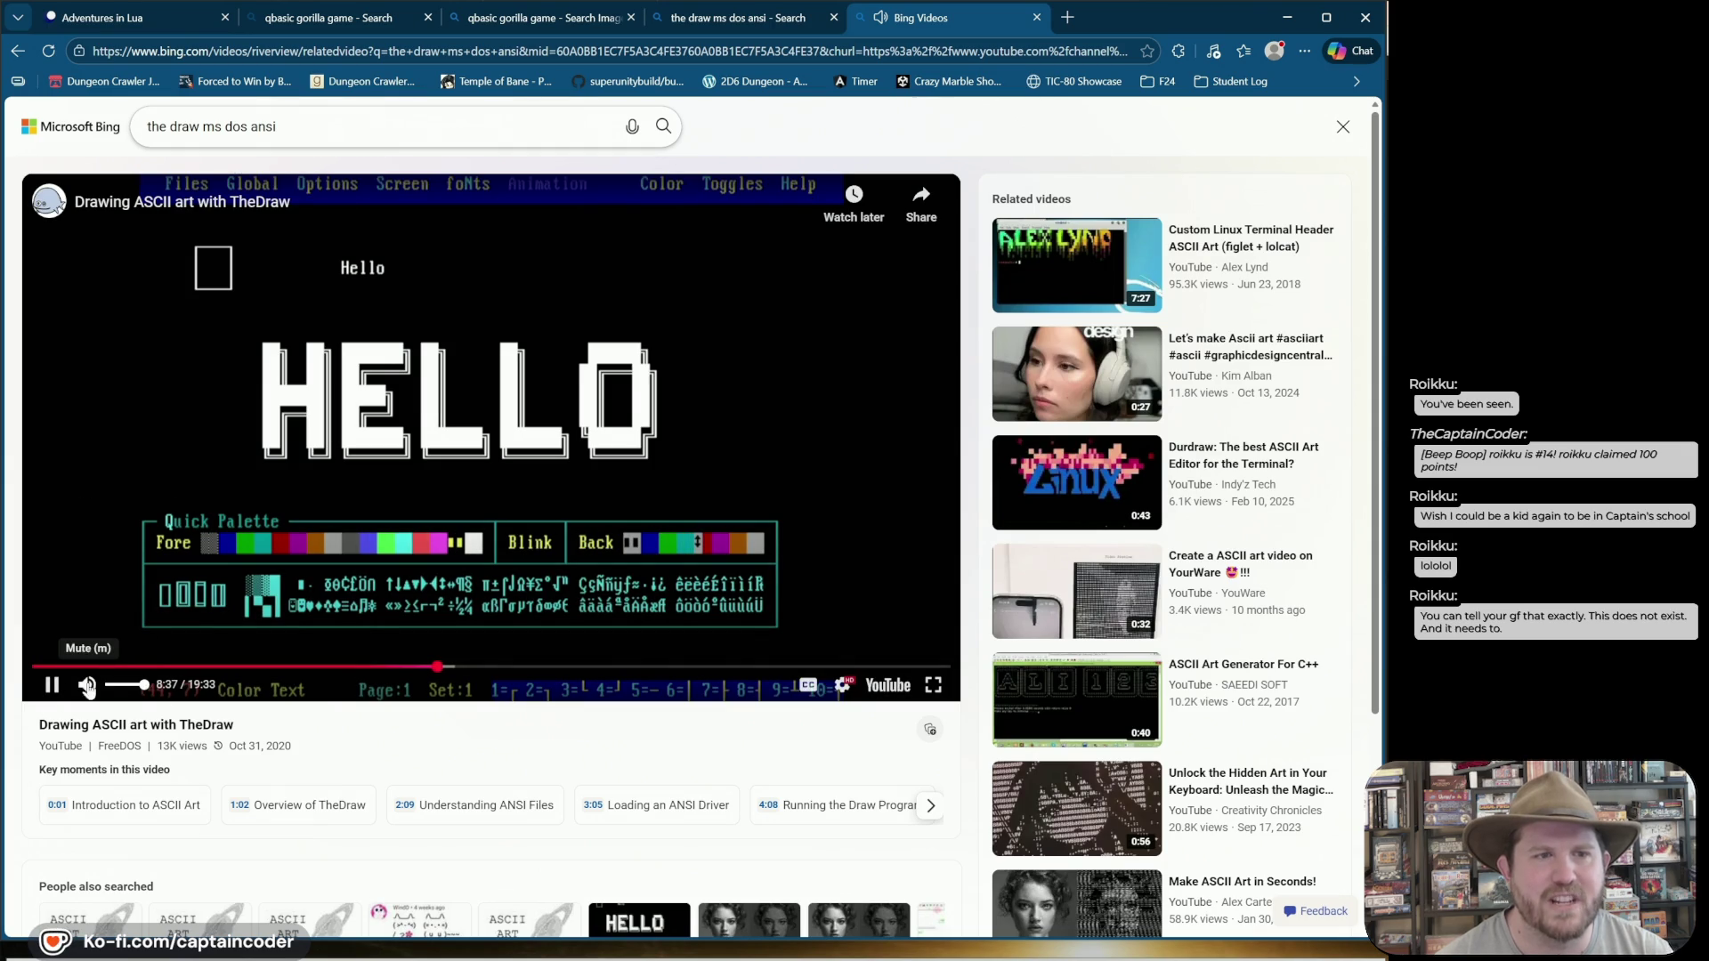
left_click(96, 686)
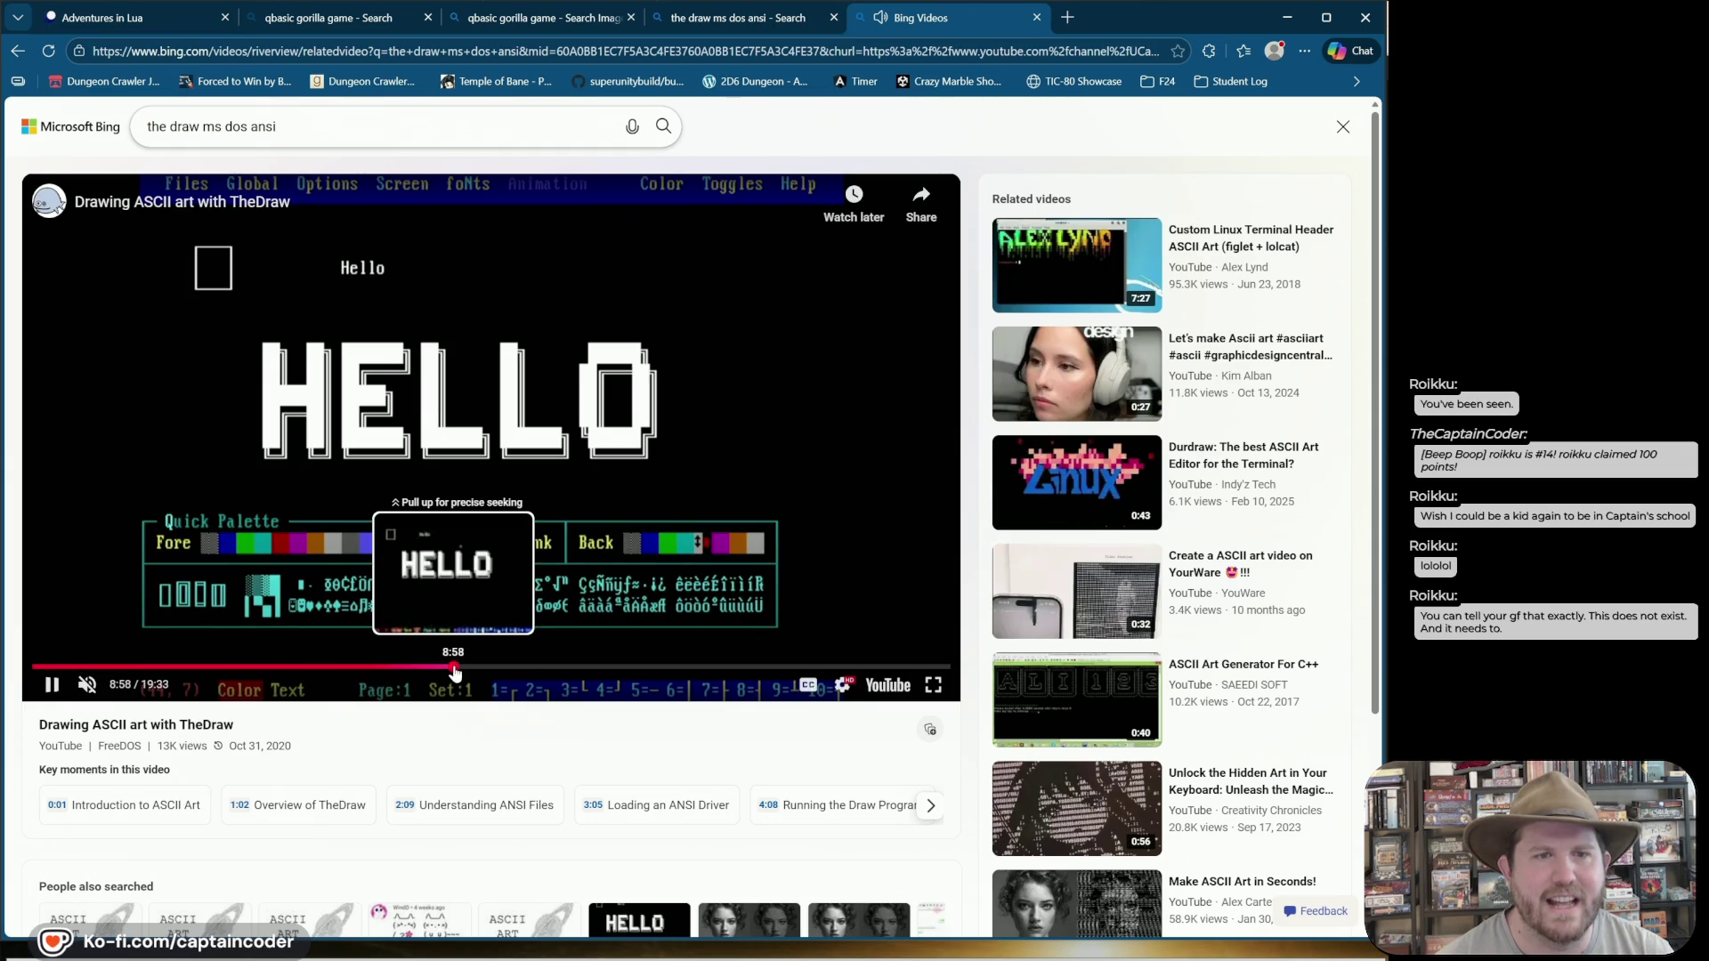
left_click(453, 668)
left_click(501, 668)
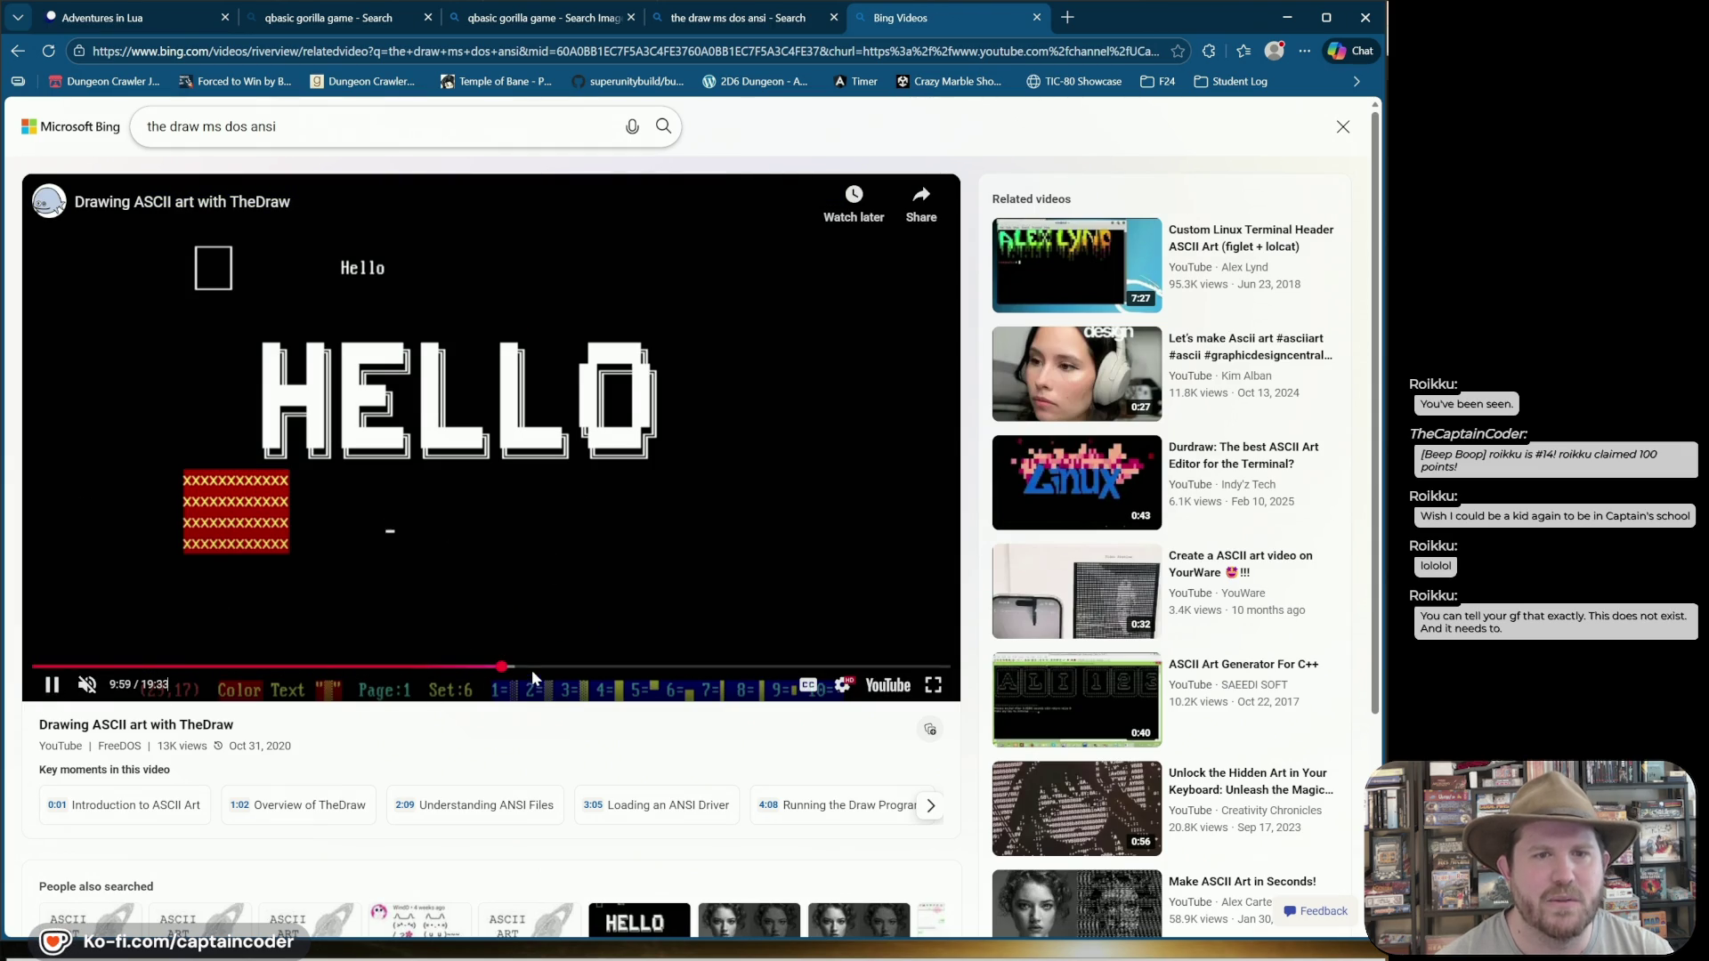
left_click_drag(531, 669, 645, 670)
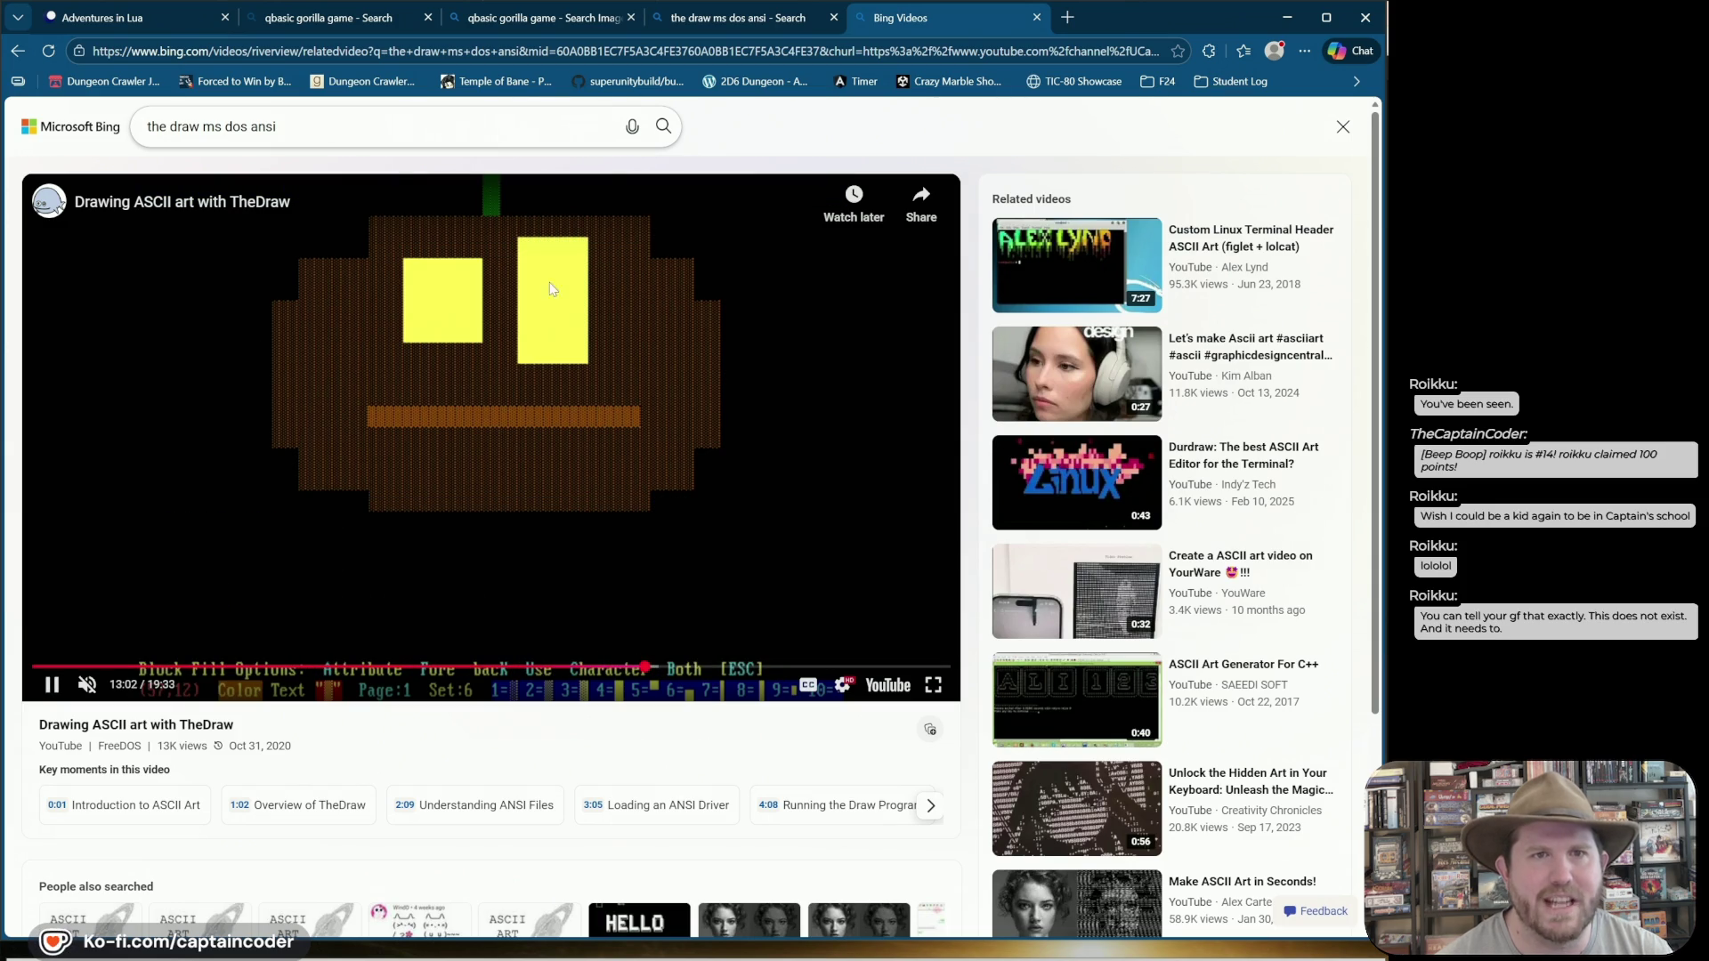
key("space")
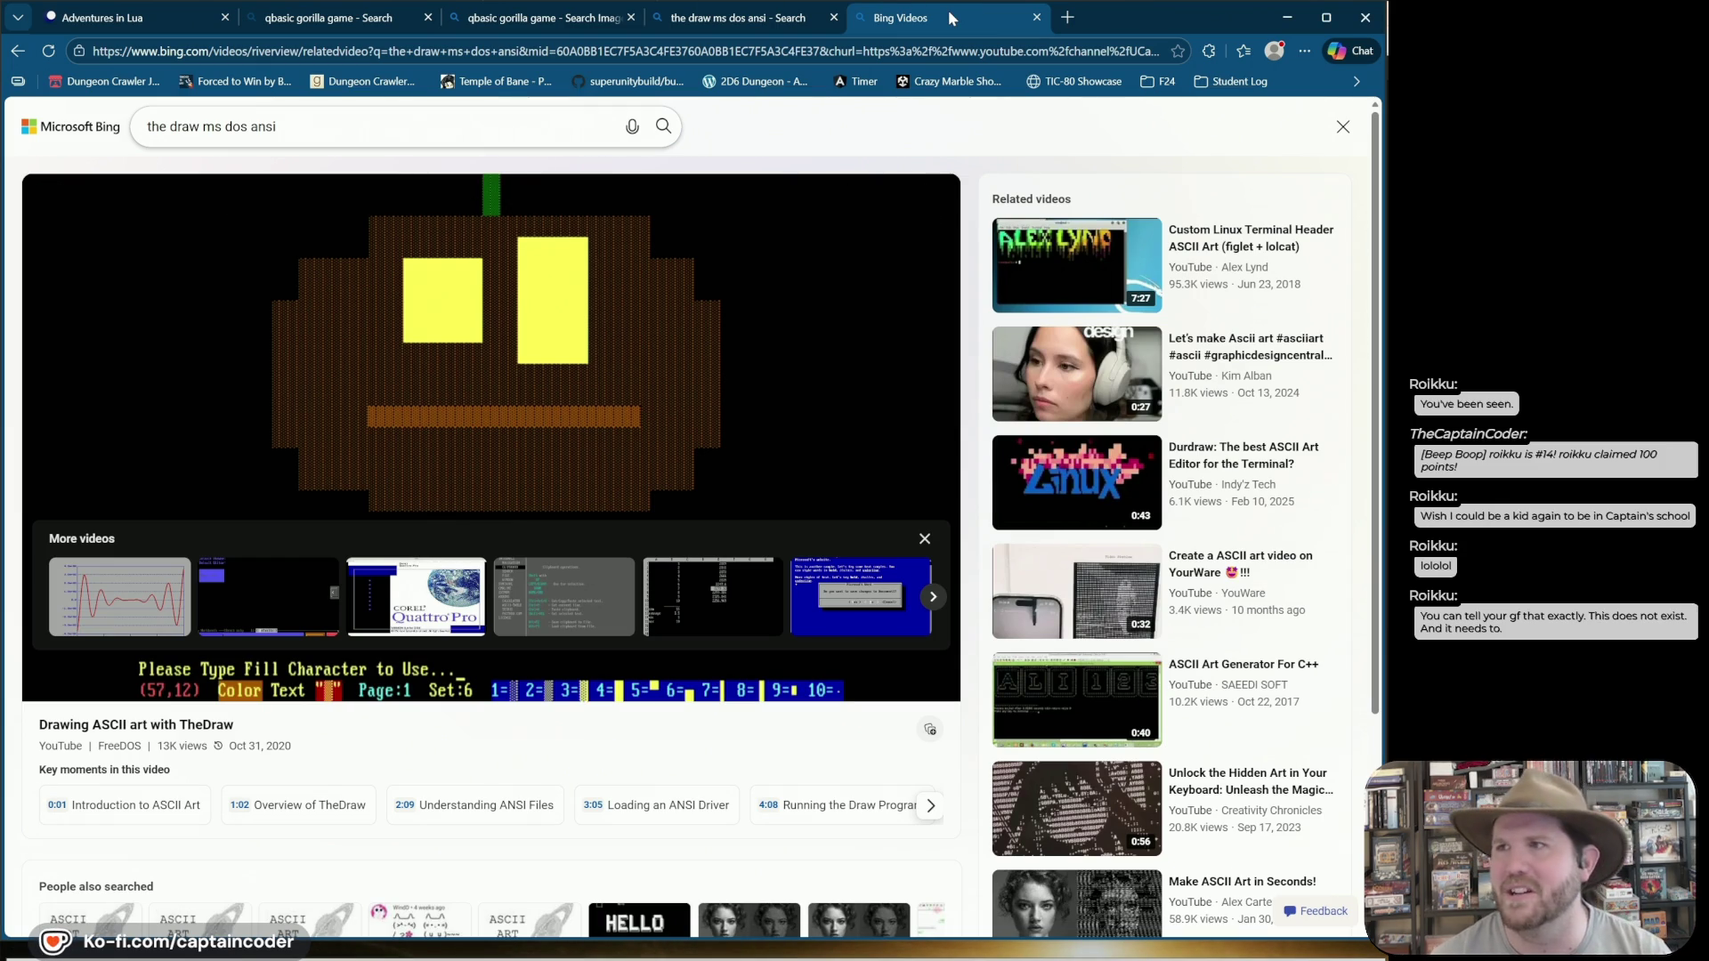
Close the TheDraw search, TheDraw video and gorilla image result tabs.
left_click(817, 18)
left_click(834, 17)
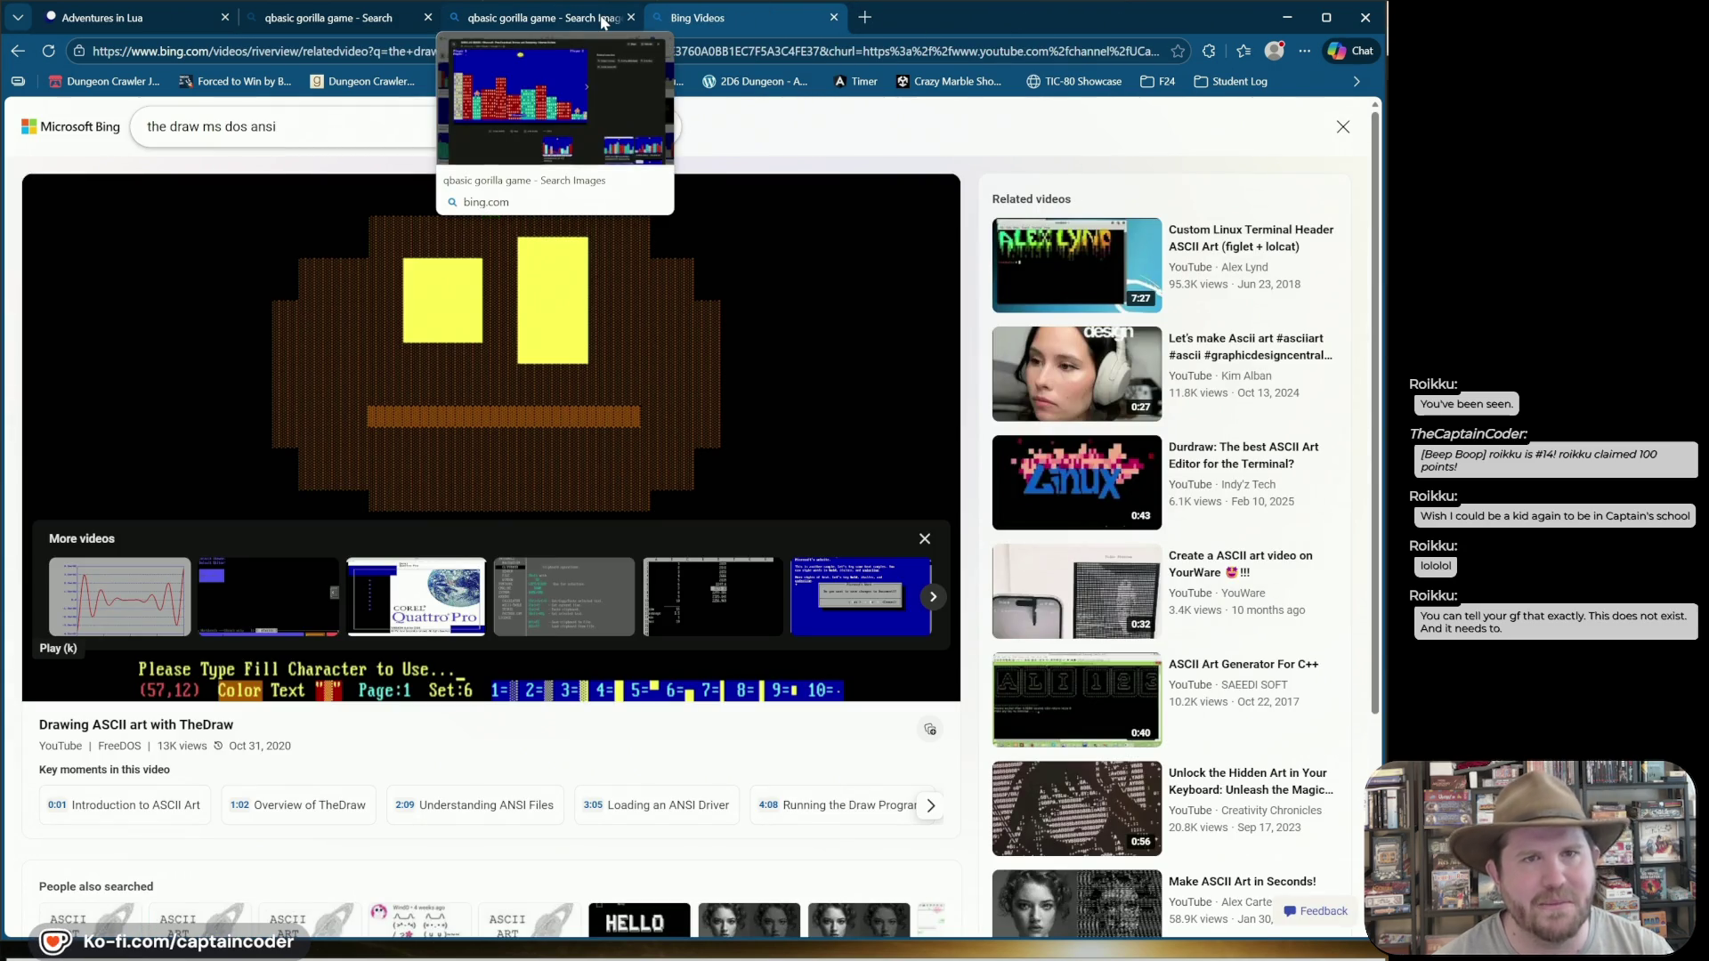
left_click(833, 17)
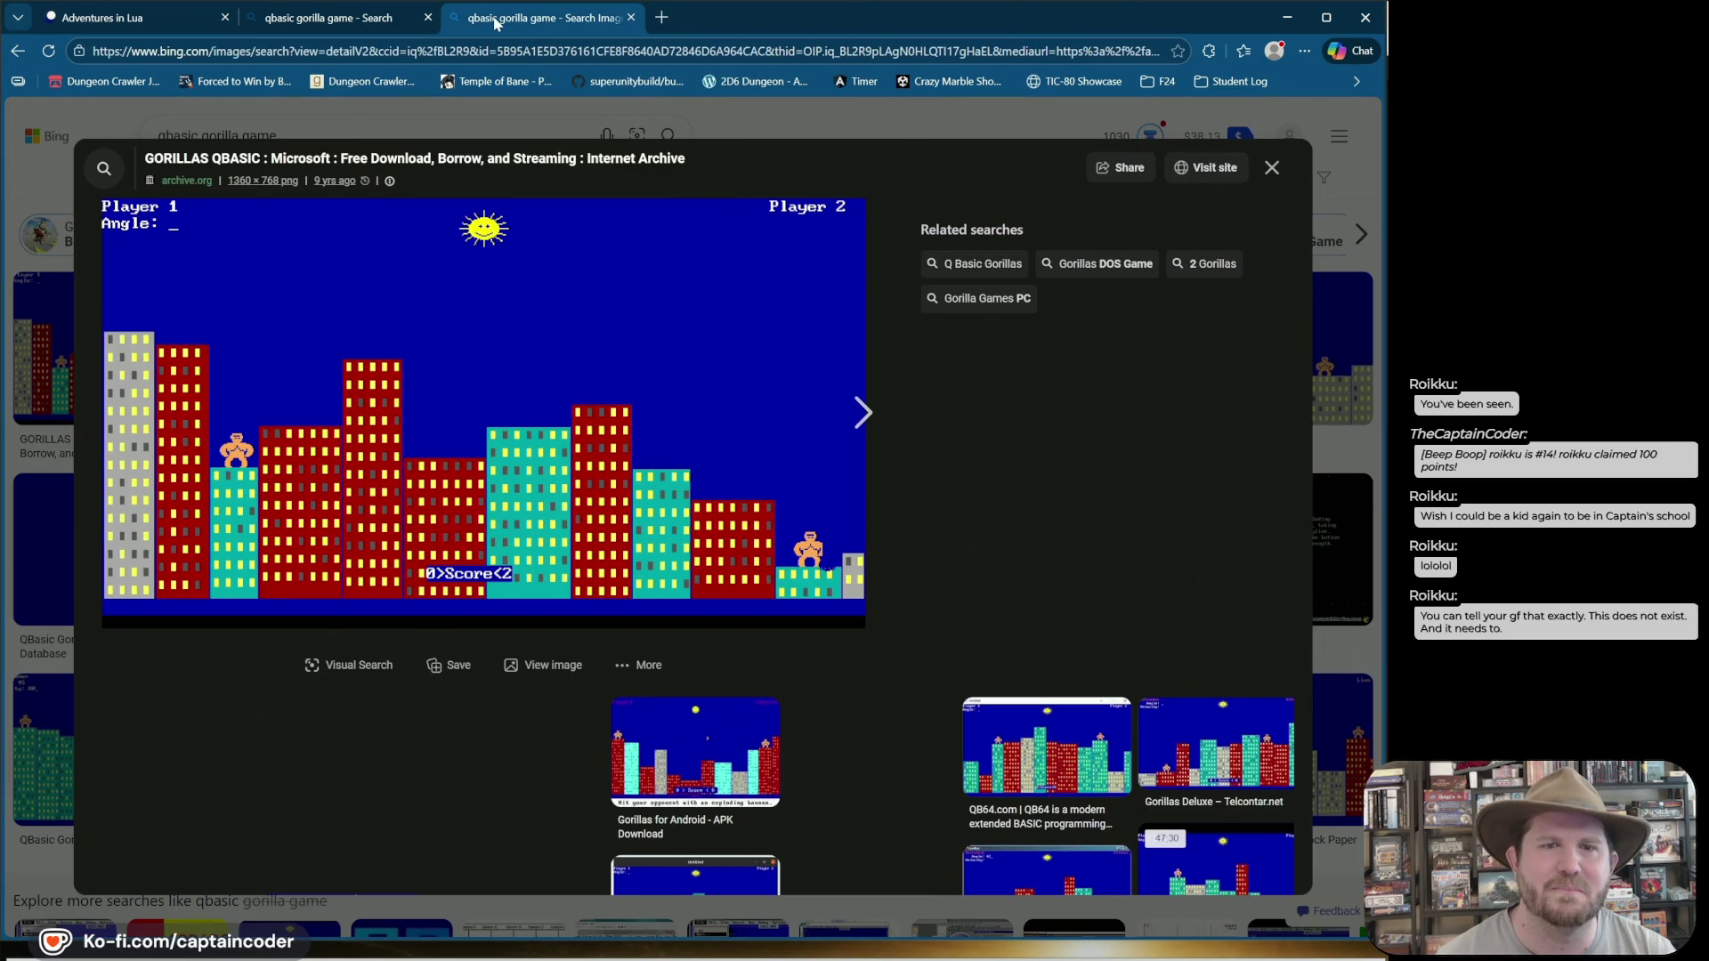
middle_click(496, 24)
left_click(125, 18)
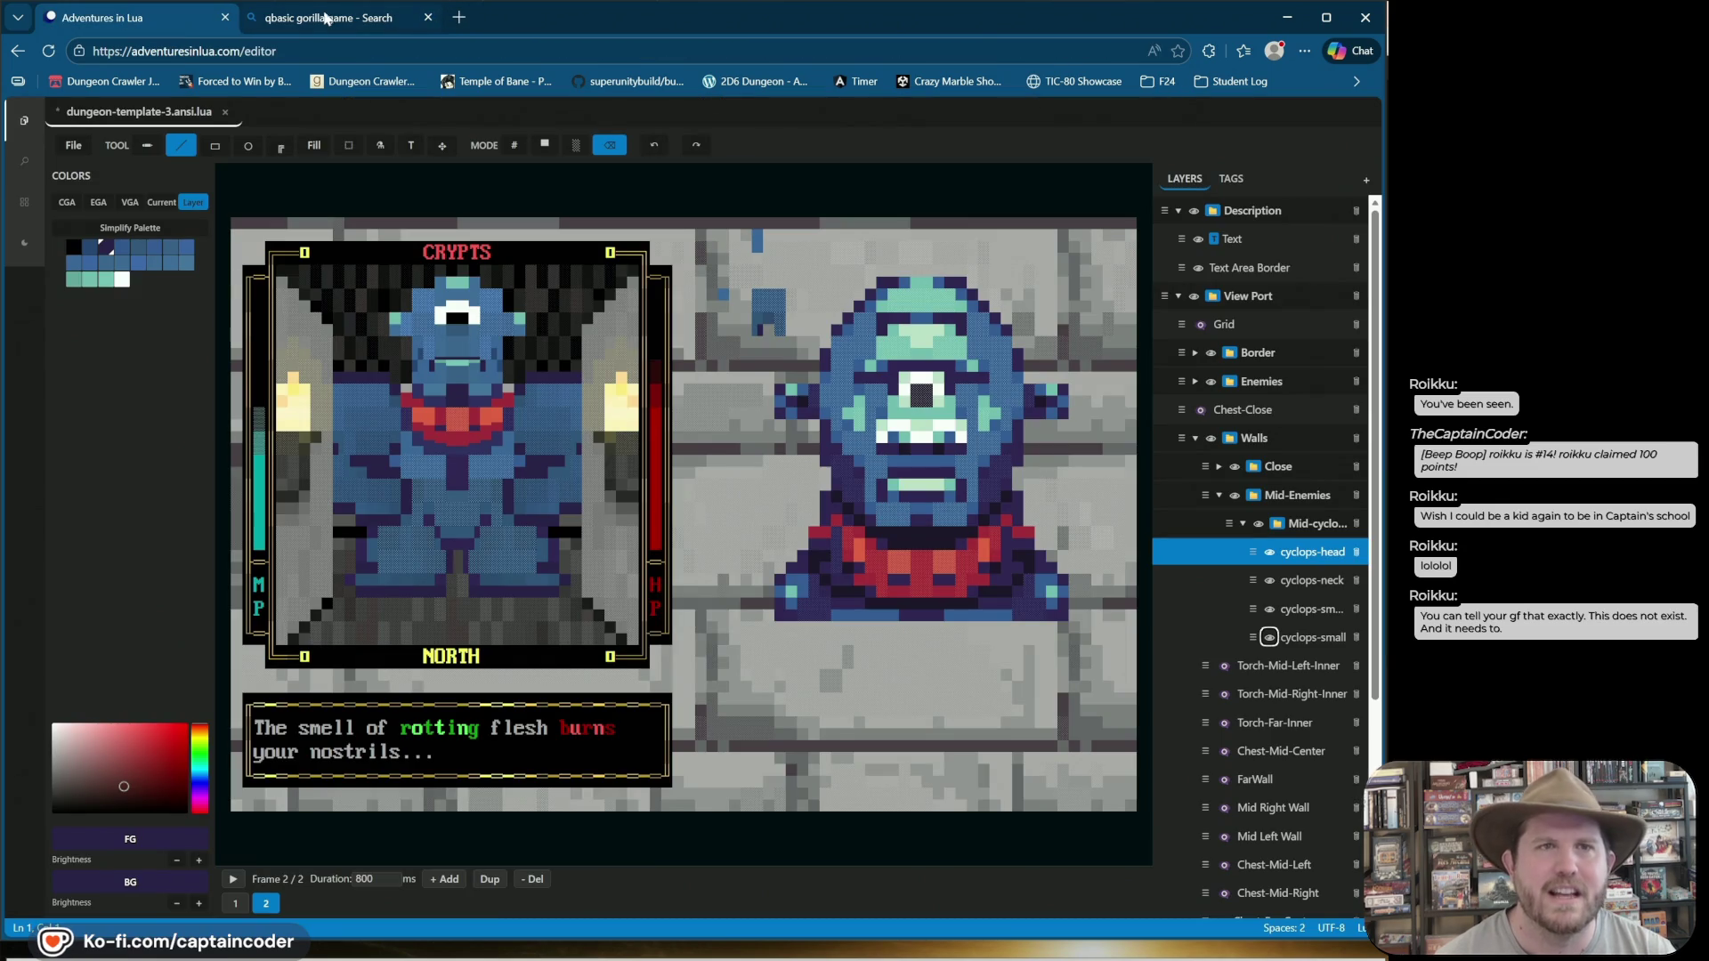
mouse_move(327, 18)
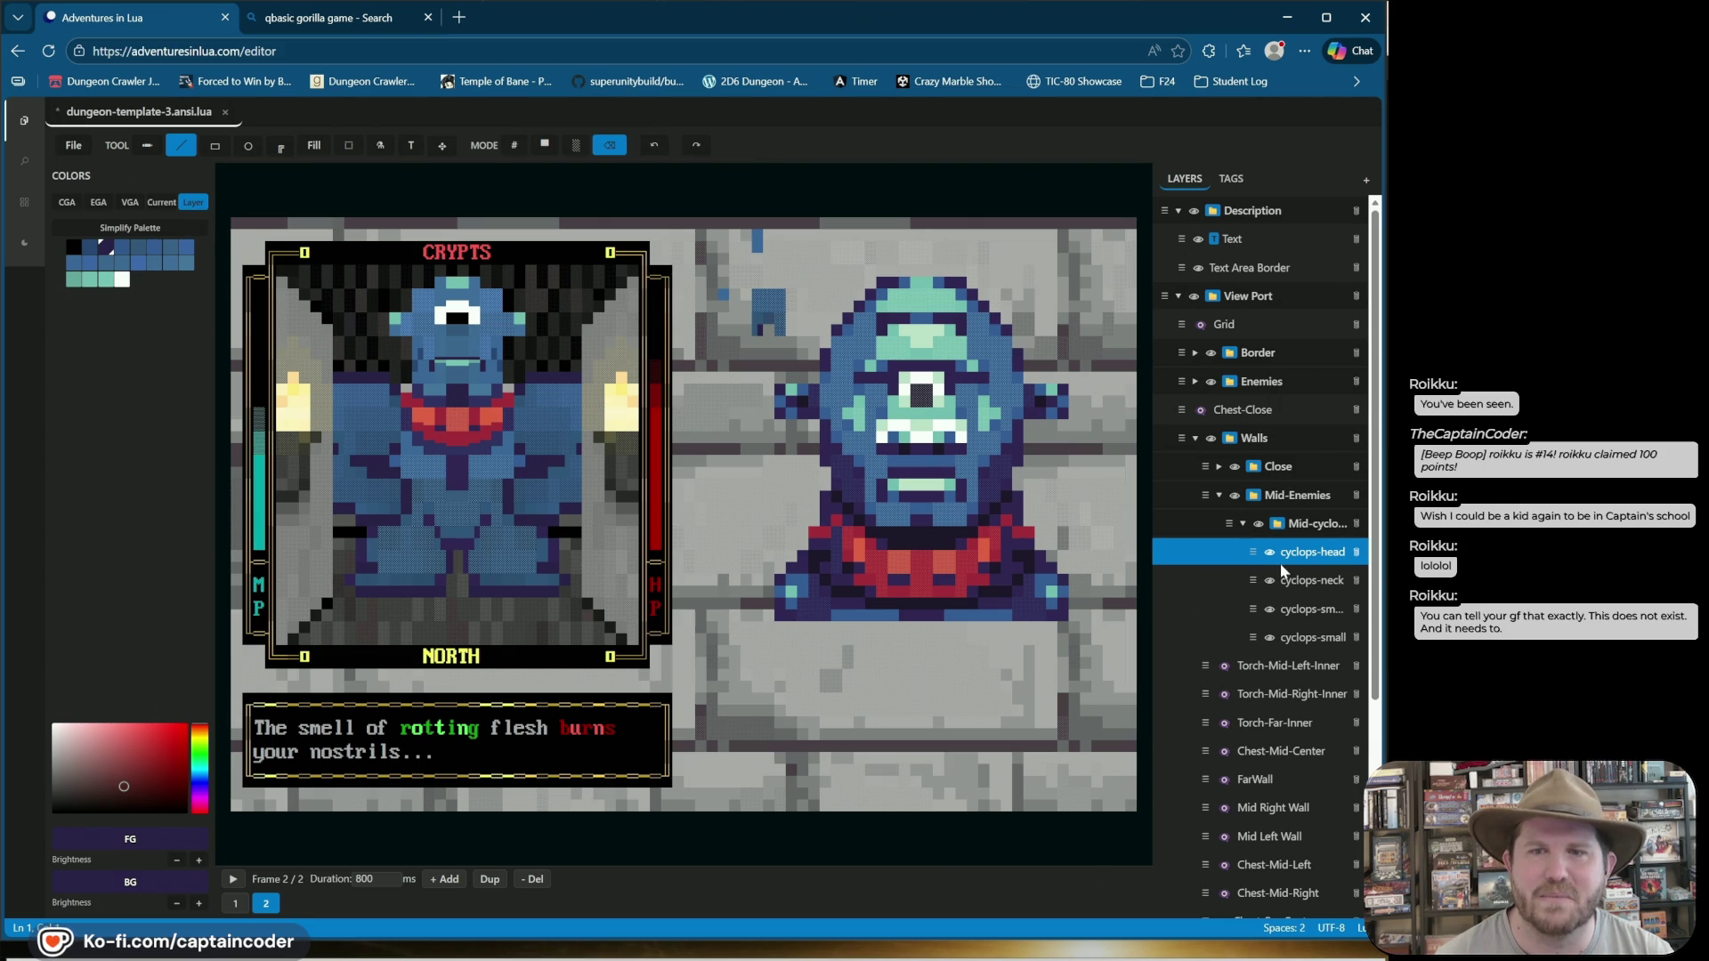
left_click(1230, 176)
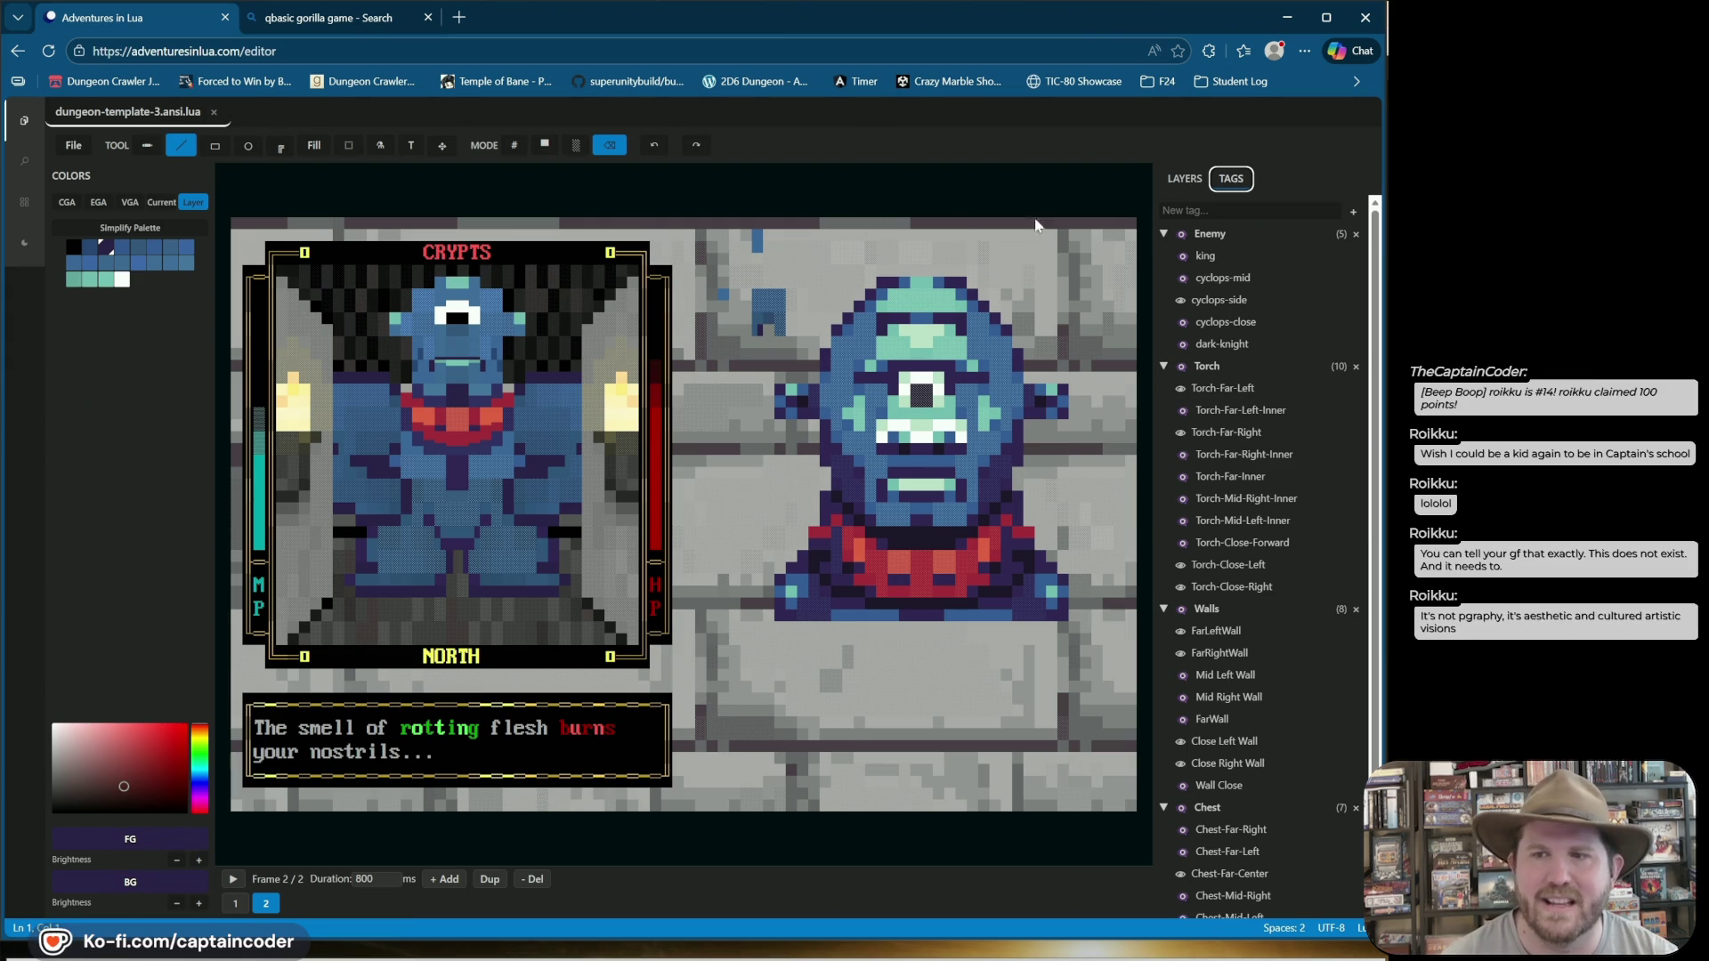
left_click(1185, 178)
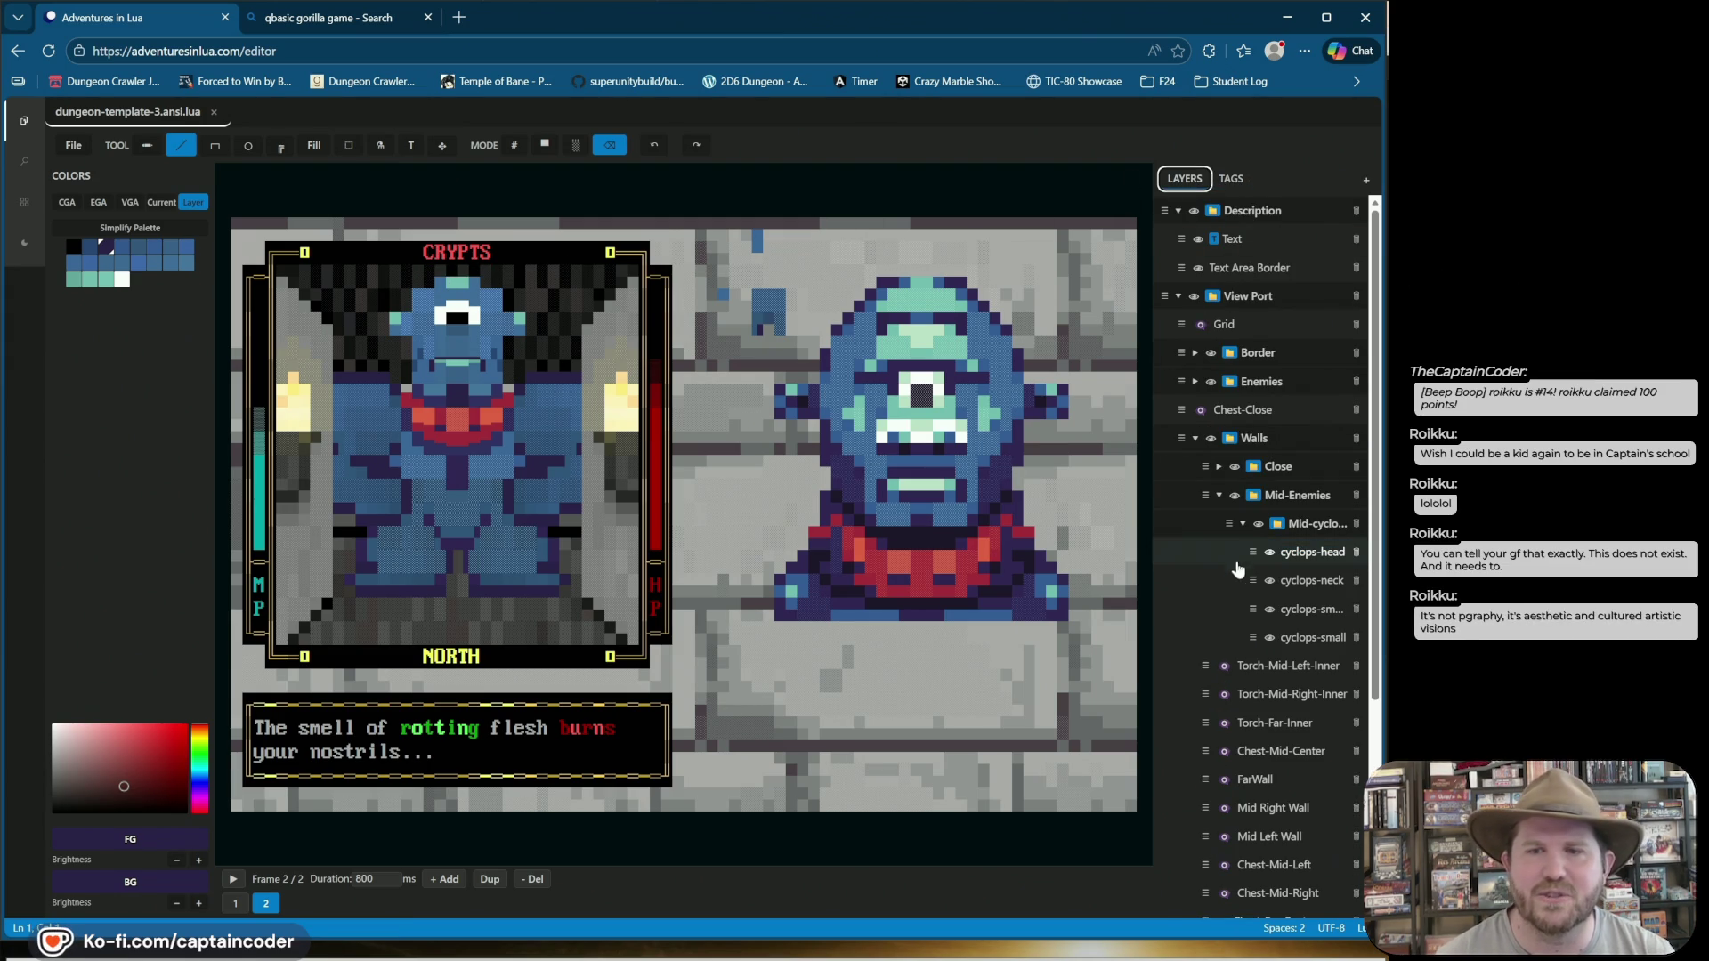
scroll(1259, 579, "down", 2)
scroll(1259, 579, "down", 3)
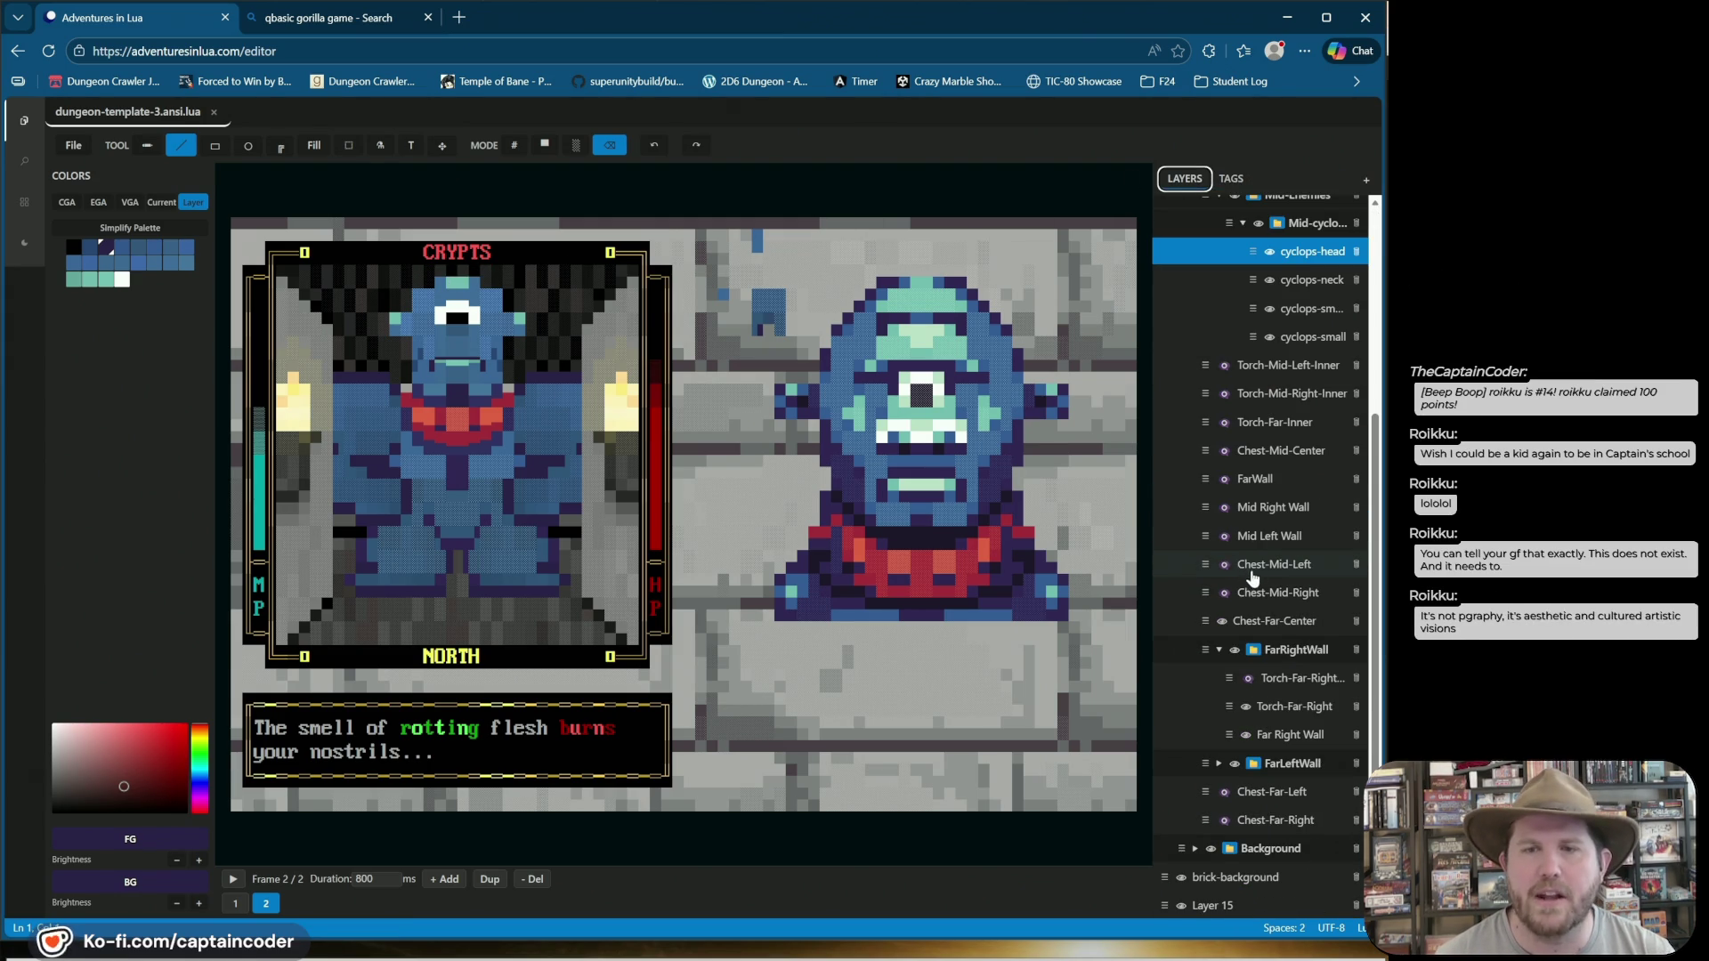
left_click(1237, 651)
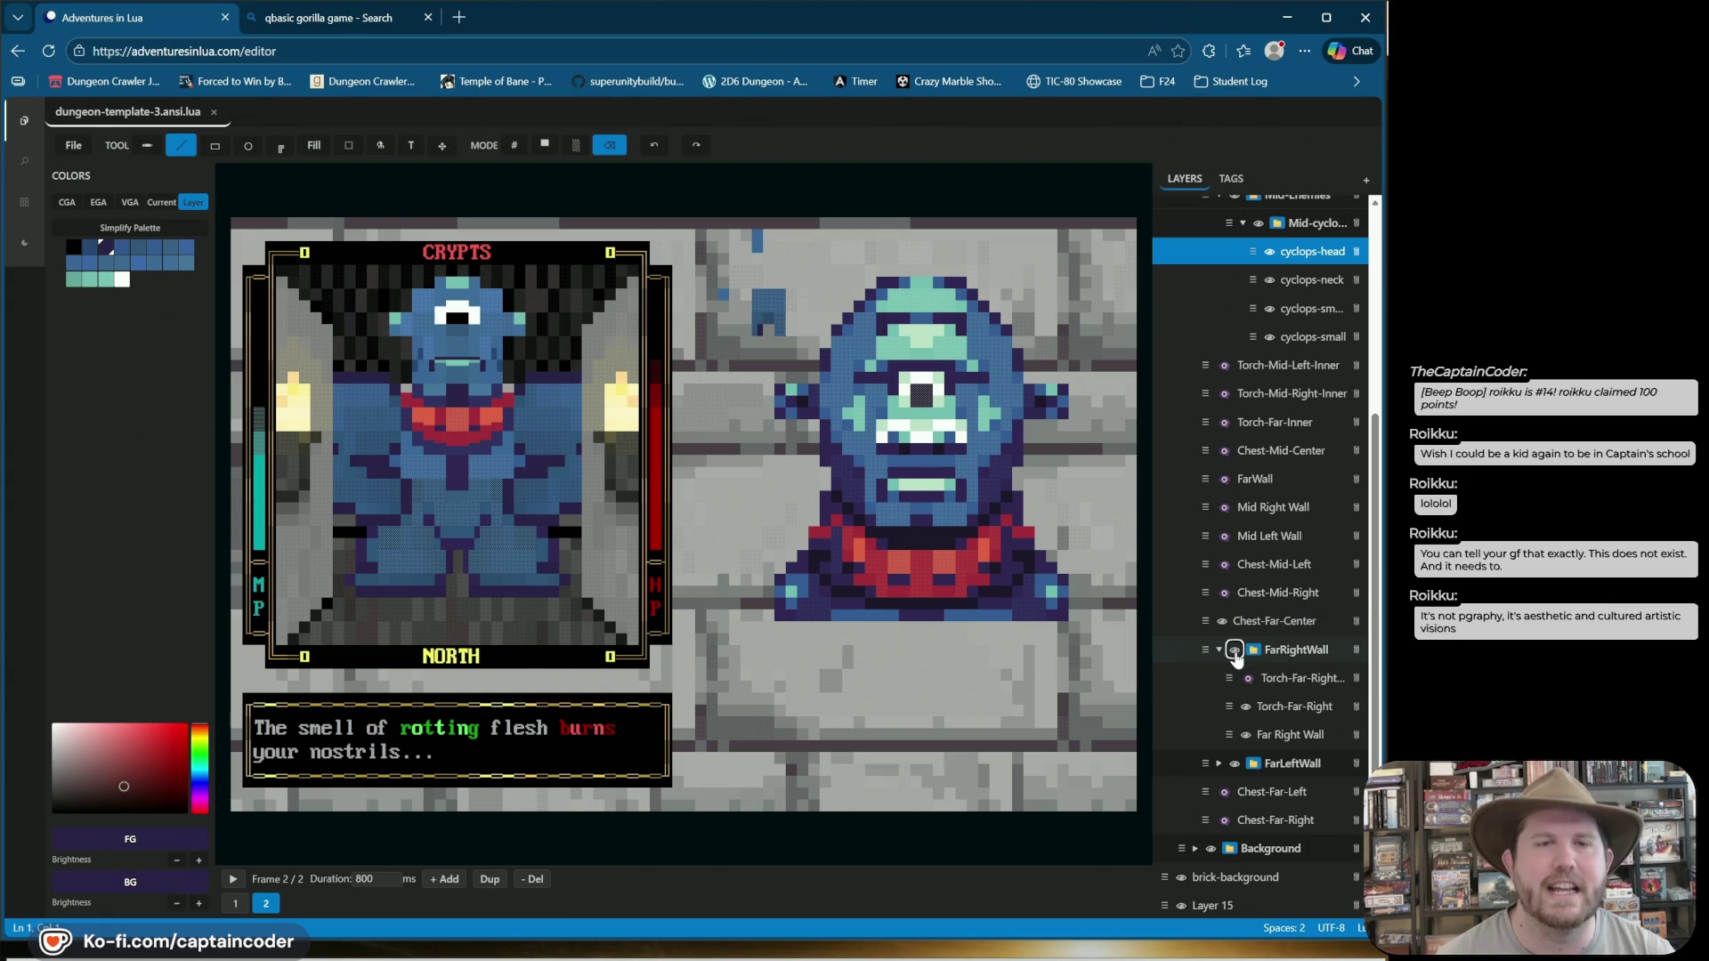
left_click(1236, 651)
left_click(1237, 650)
left_click(1236, 651)
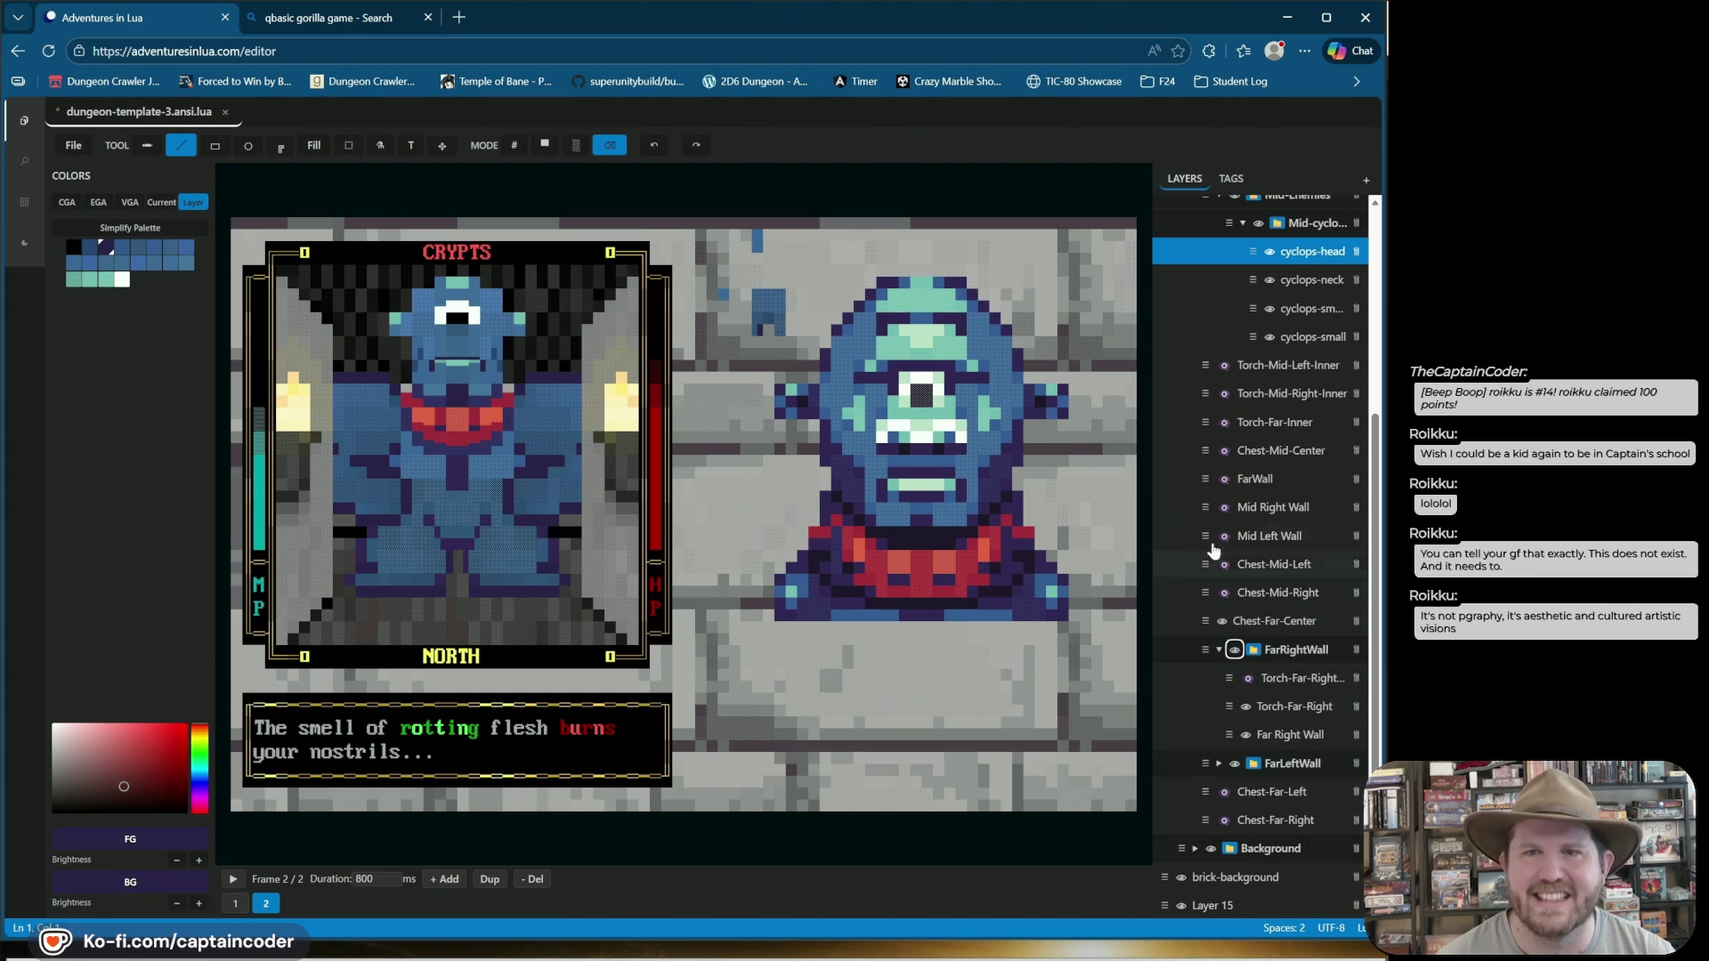
scroll(1220, 516, "up", 3)
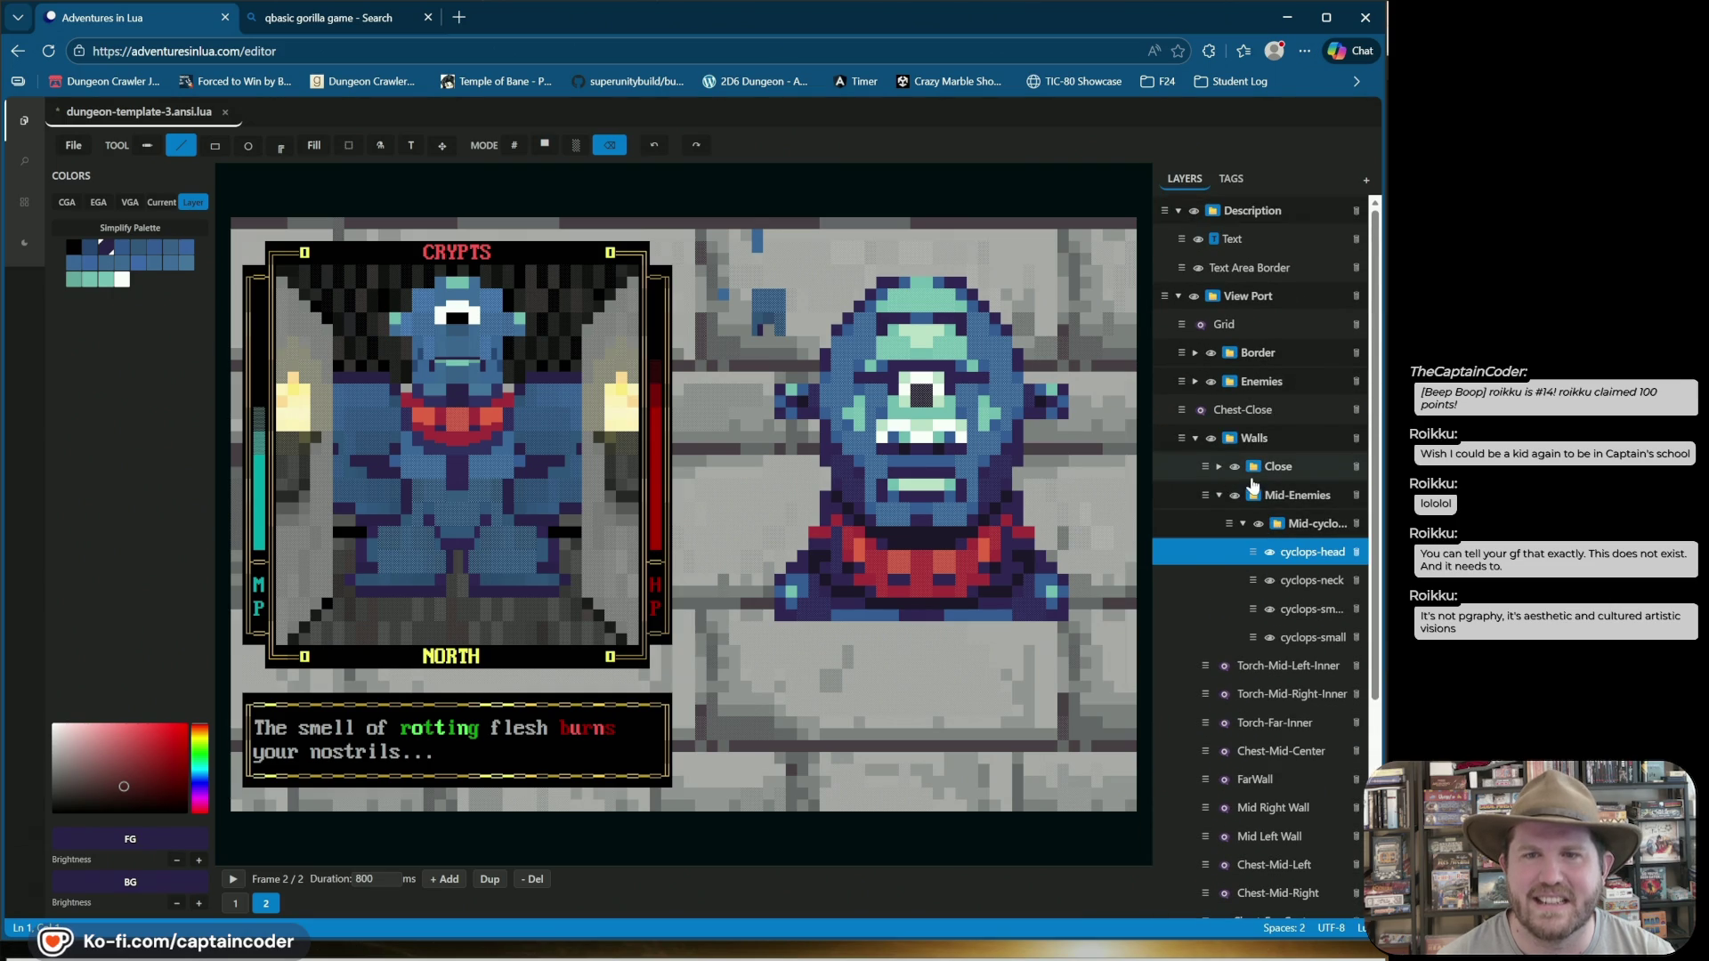
Hide the Close side-wall layer and collapse then re-expand the cyclops layer group.
left_click(1236, 467)
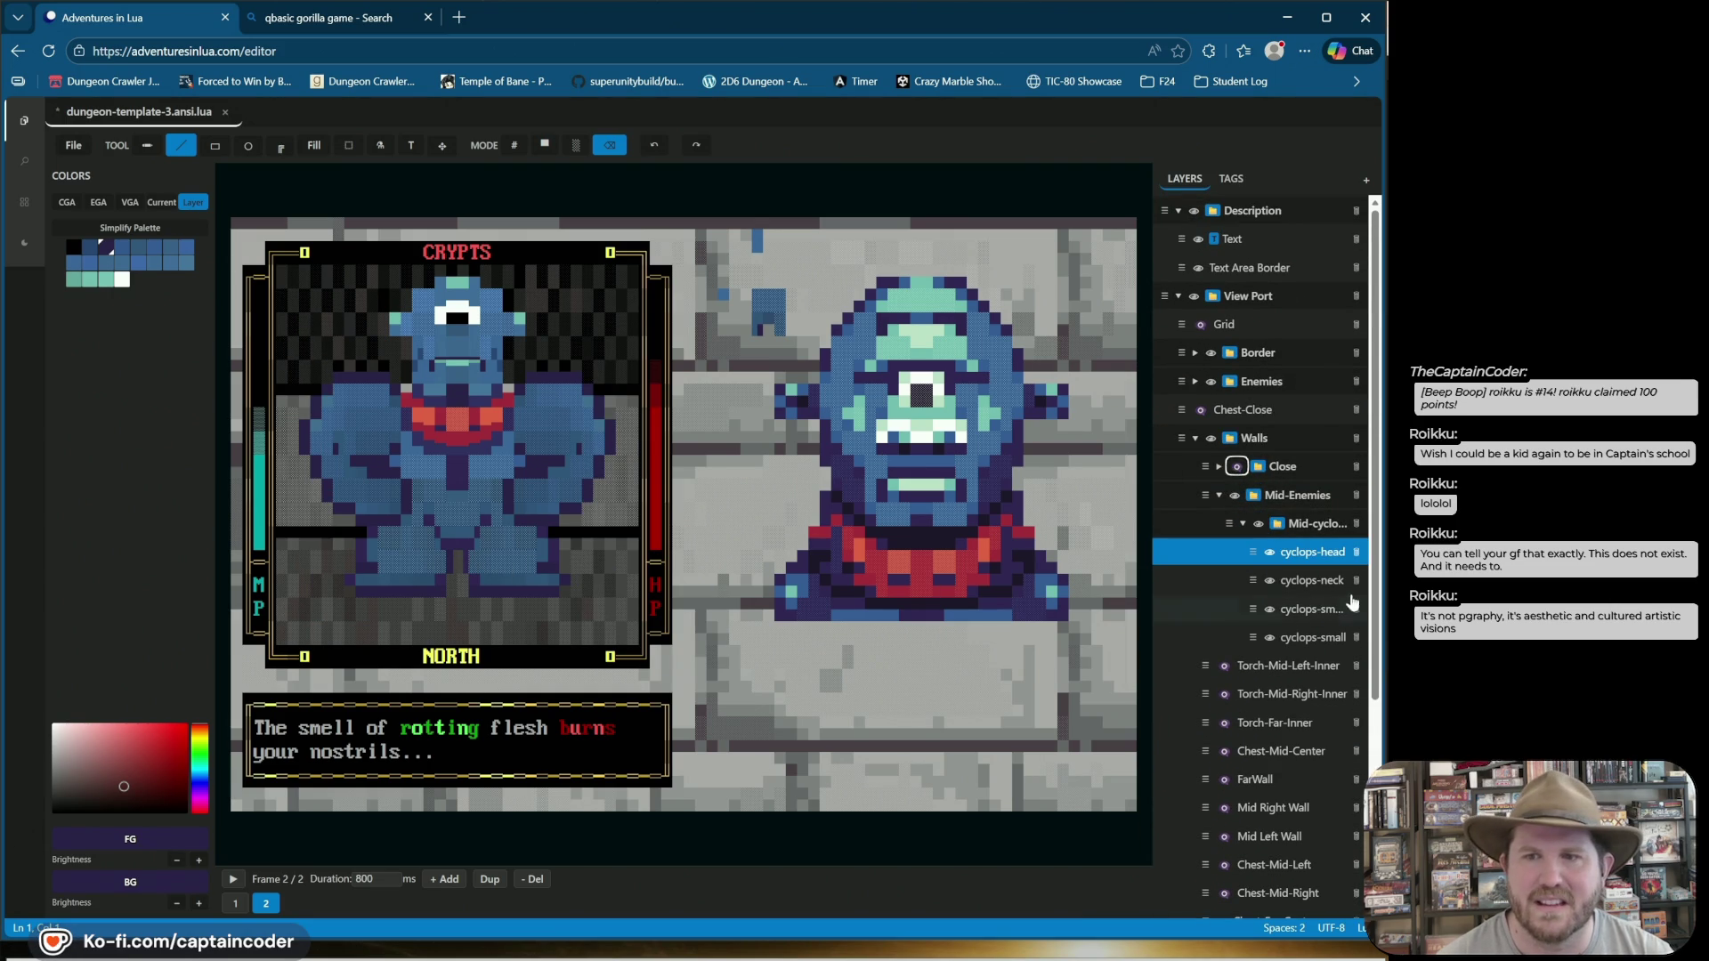
left_click(1244, 526)
left_click(1244, 525)
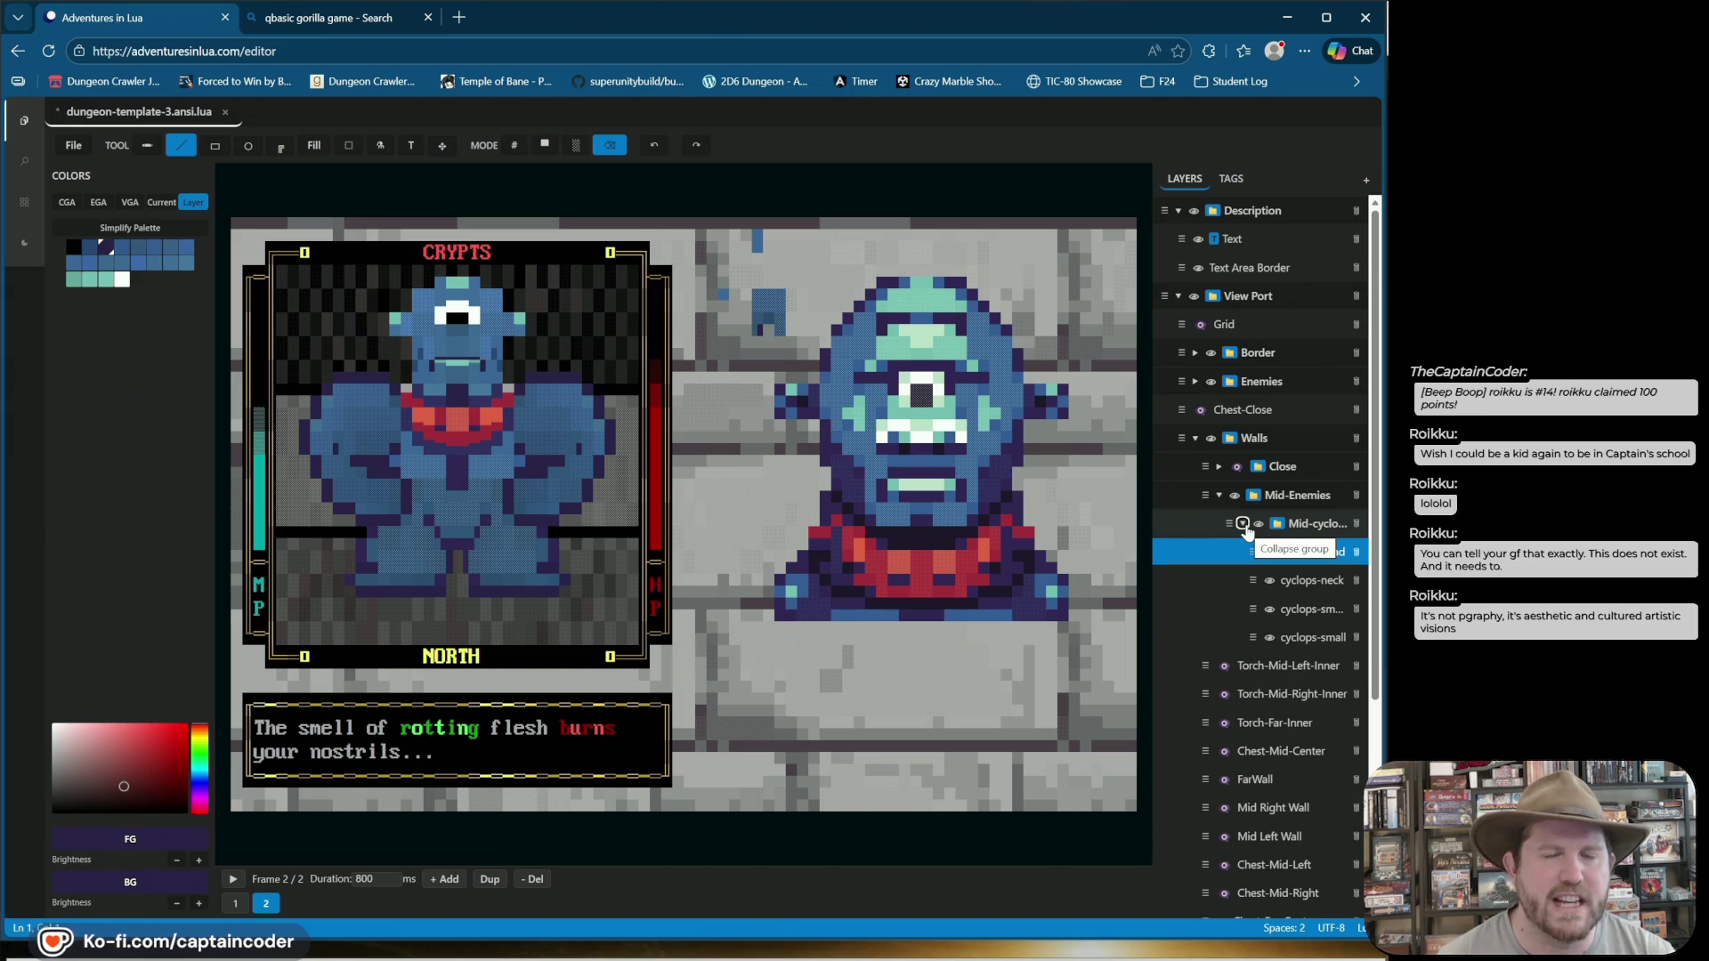
Preview the cyclops animation twice, starting and stopping playback each time.
key("space")
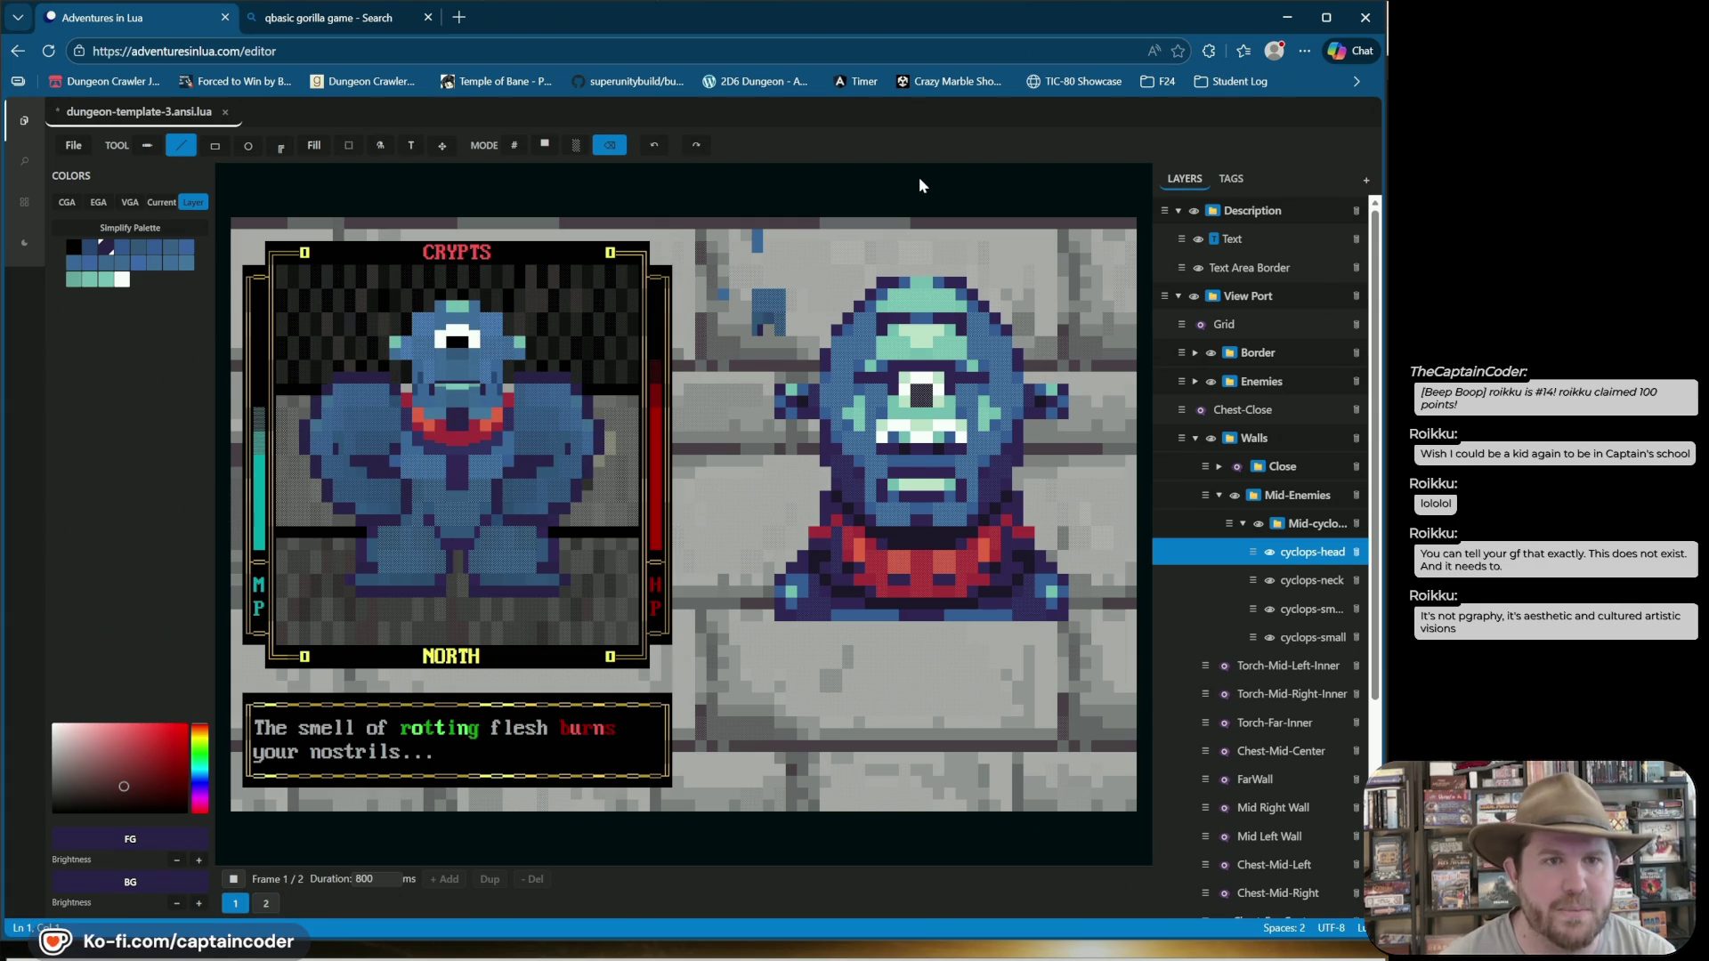
key("space")
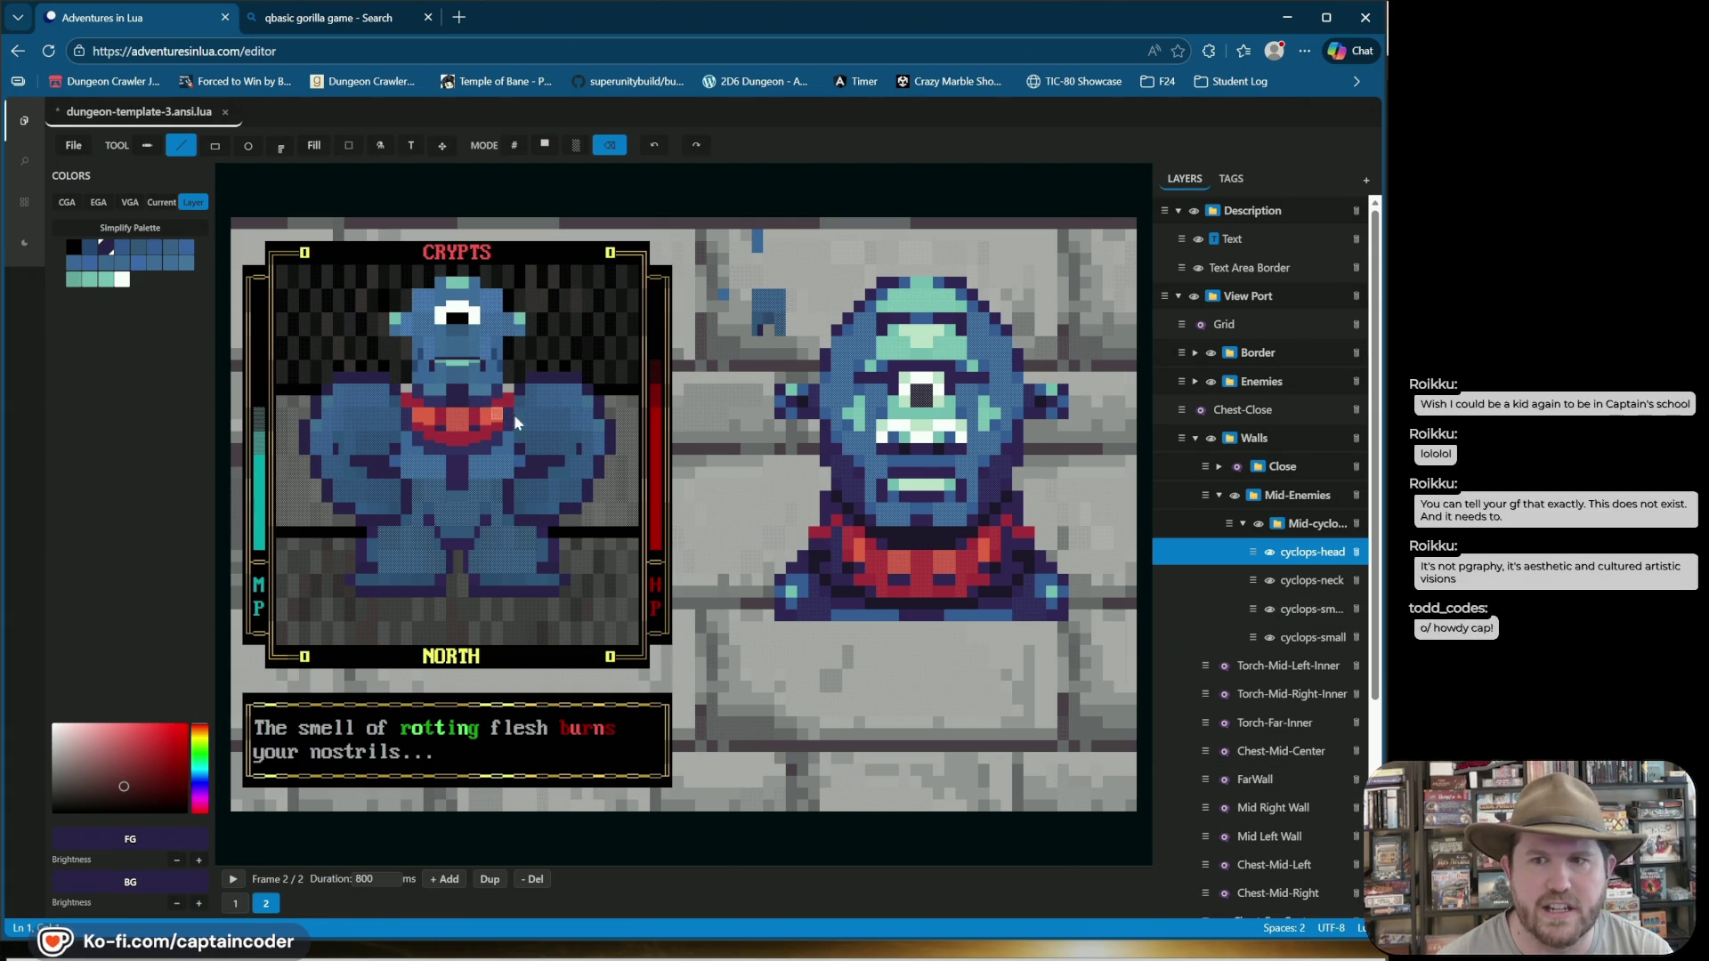
key("space")
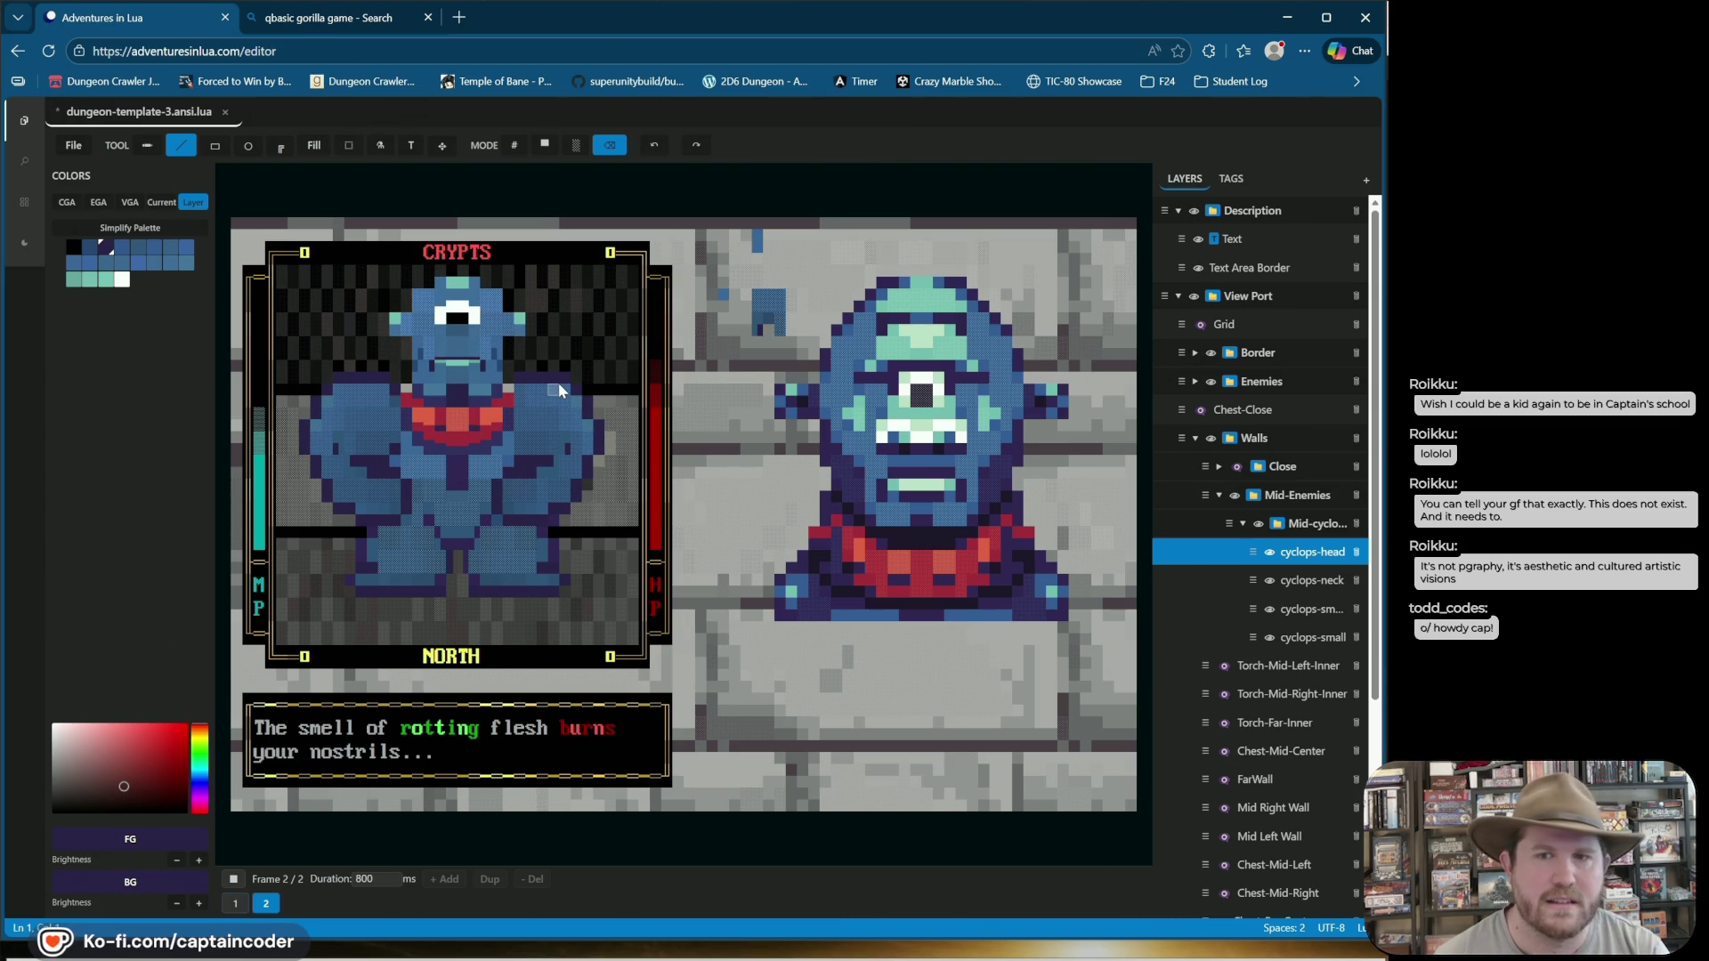
key("space")
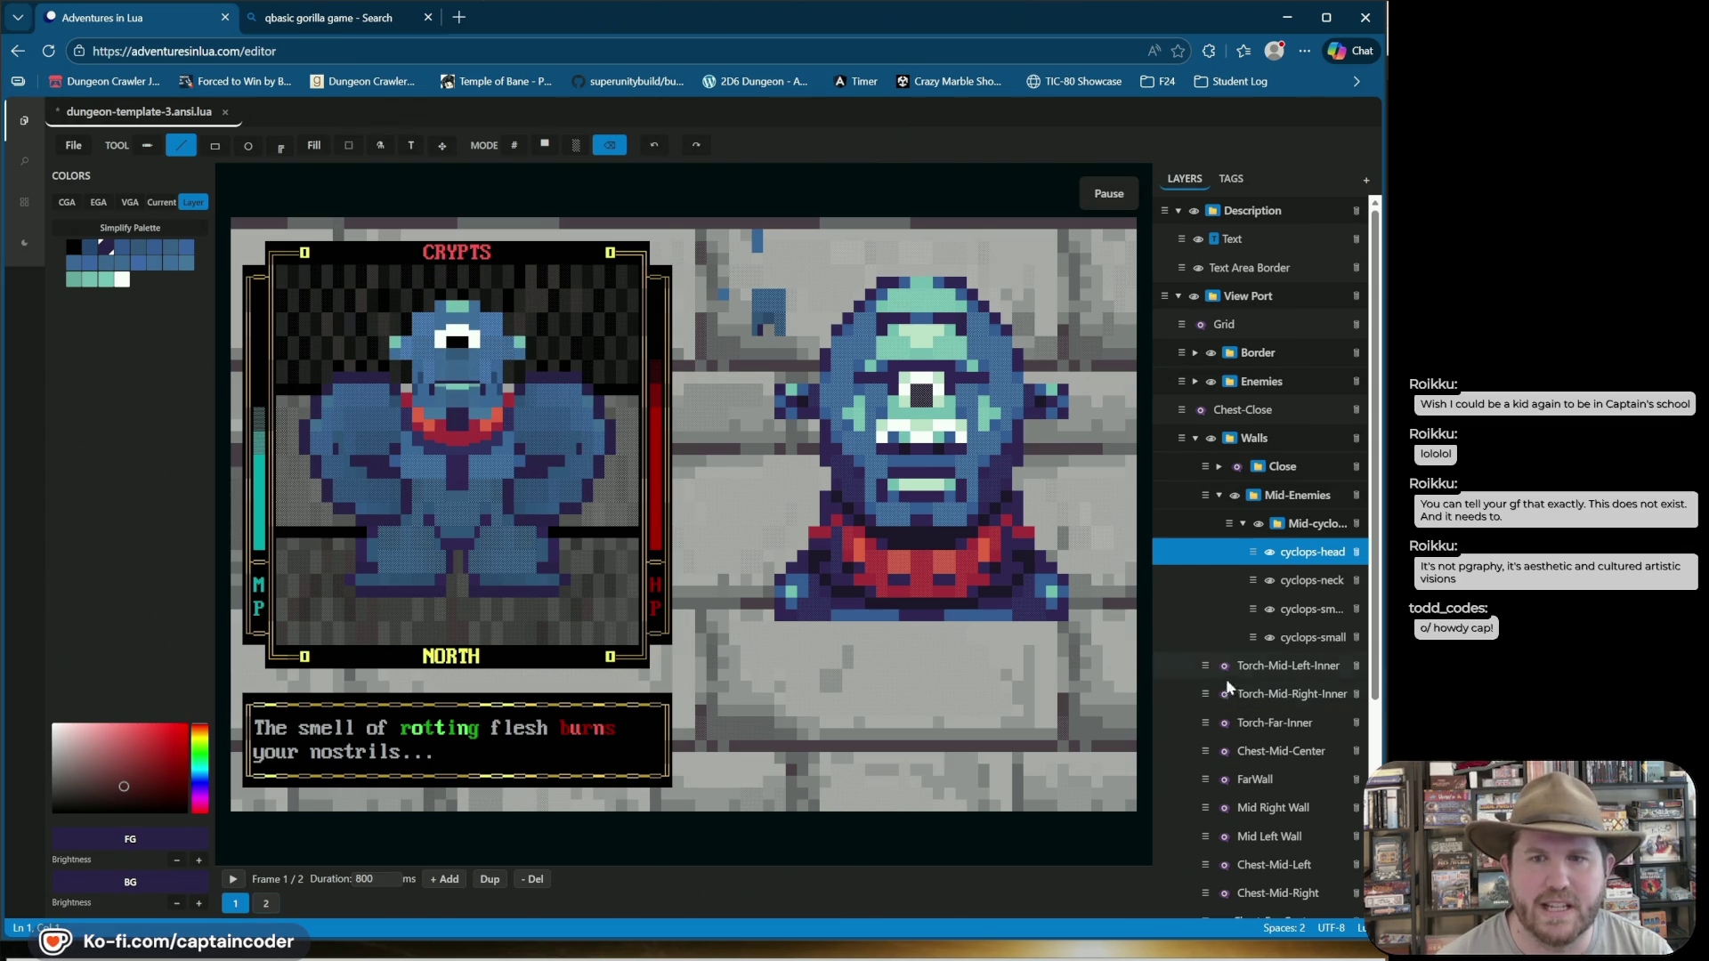
left_click(1283, 588)
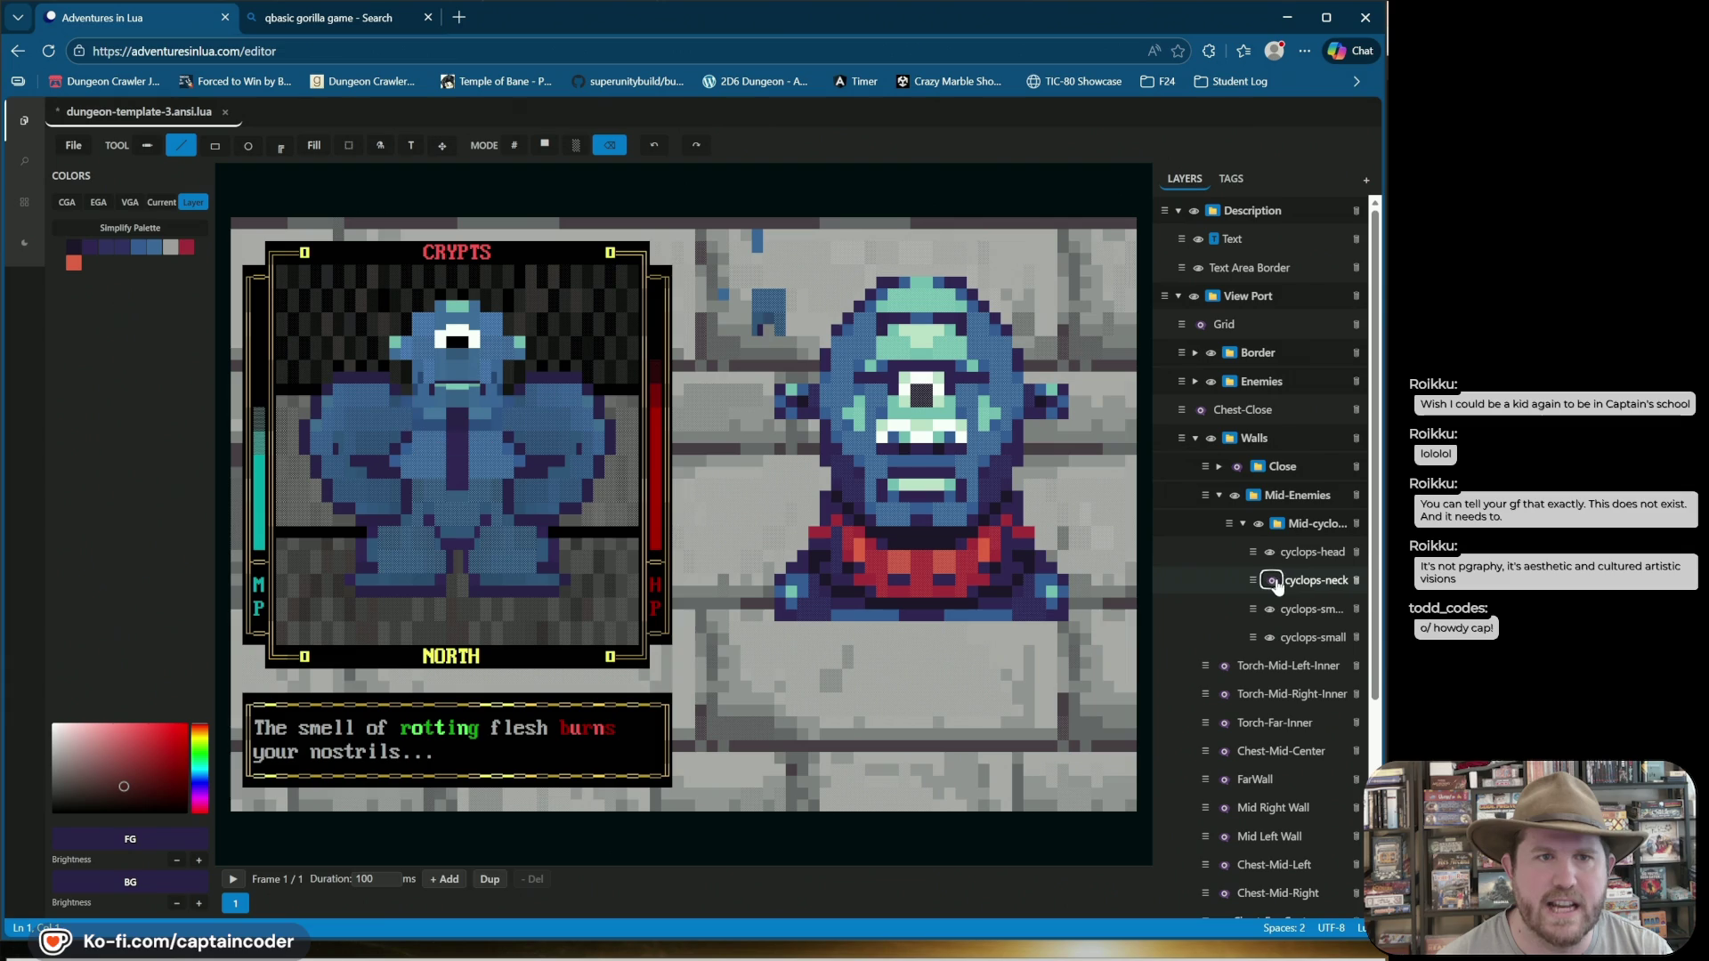
left_click(1270, 580)
key("space")
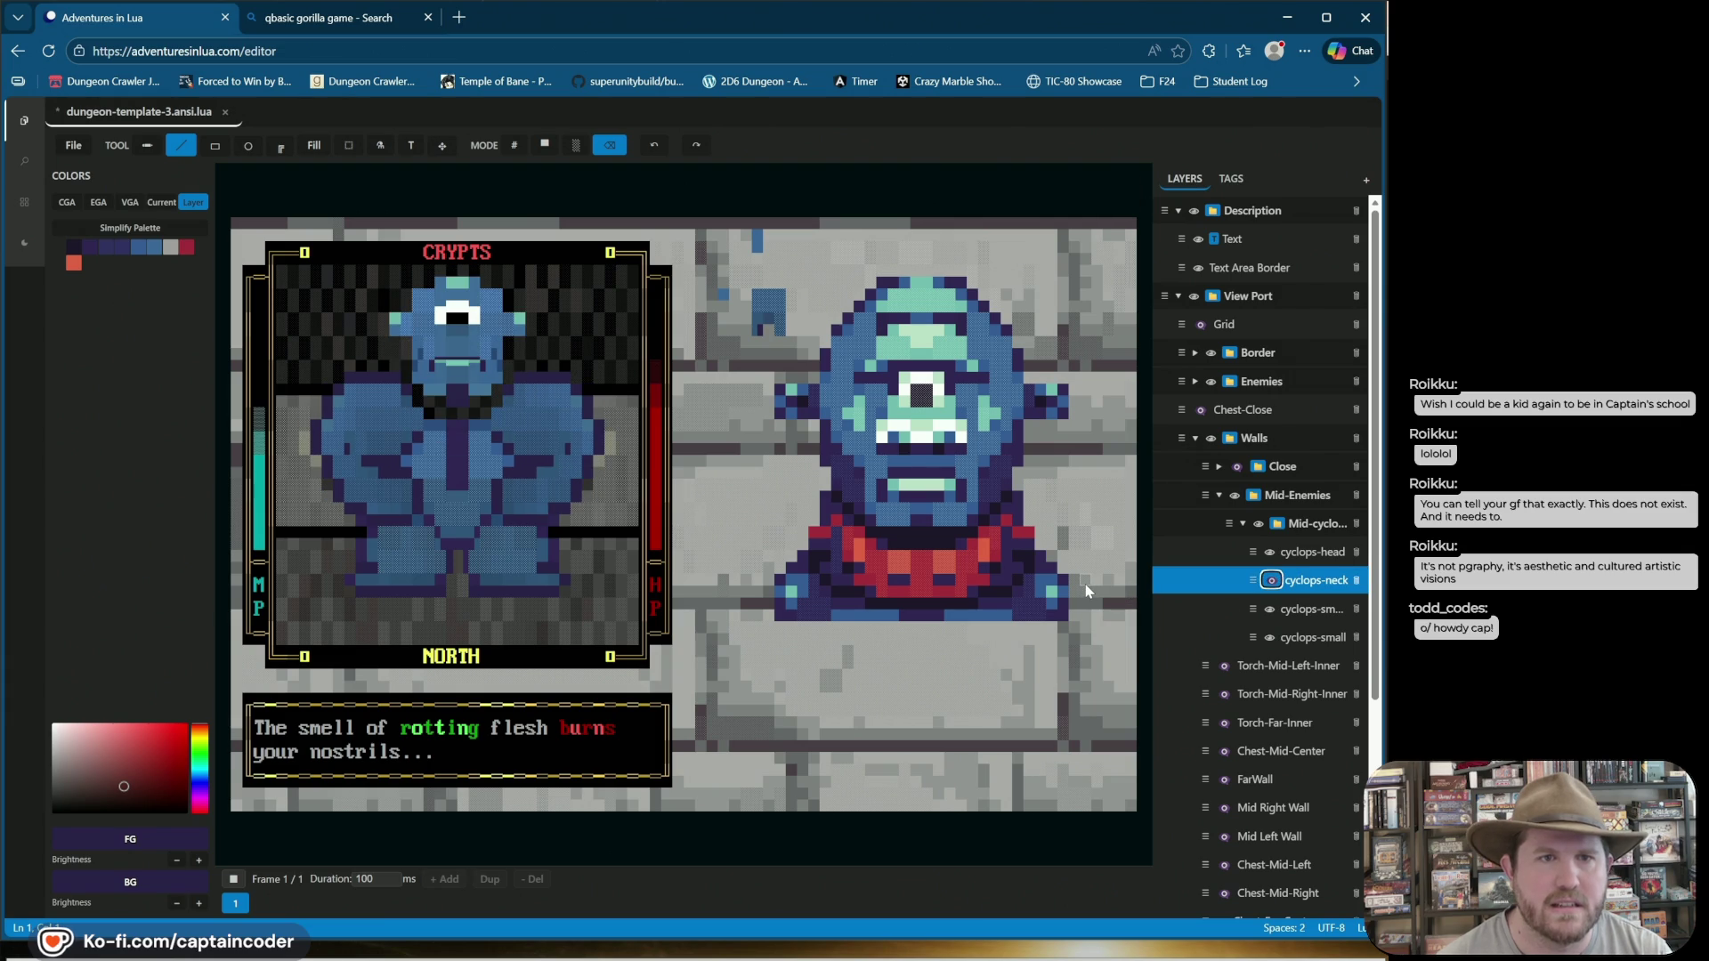
left_click(1270, 580)
left_click(1270, 552)
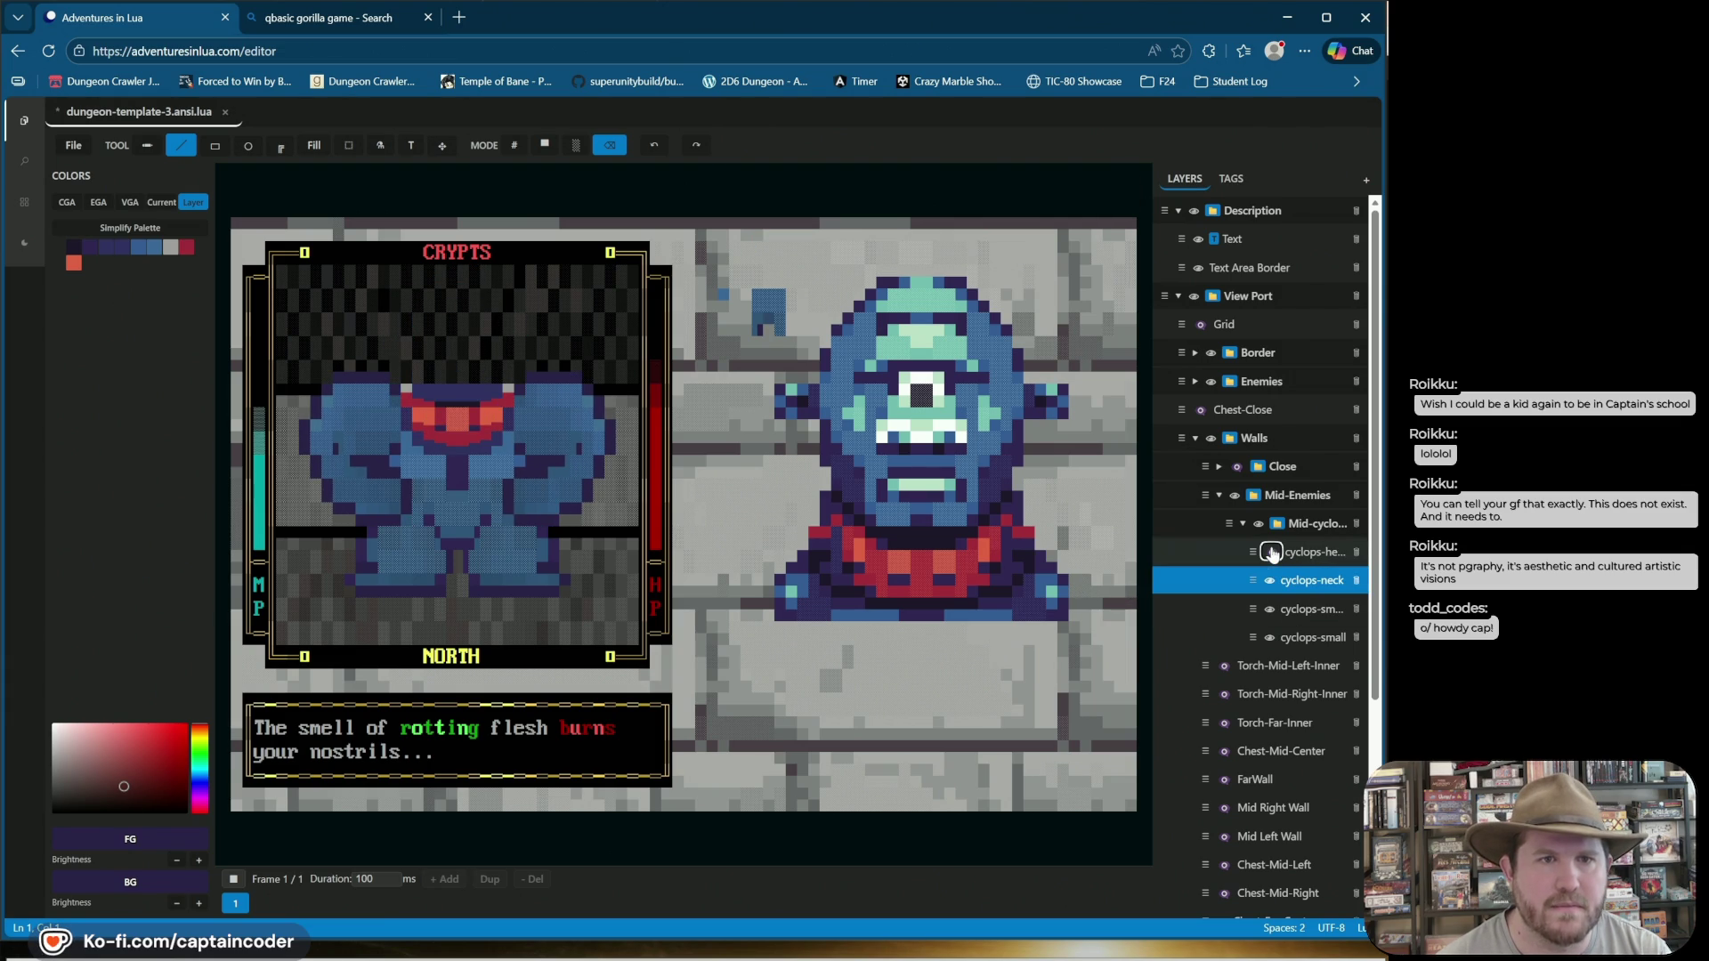
key("space")
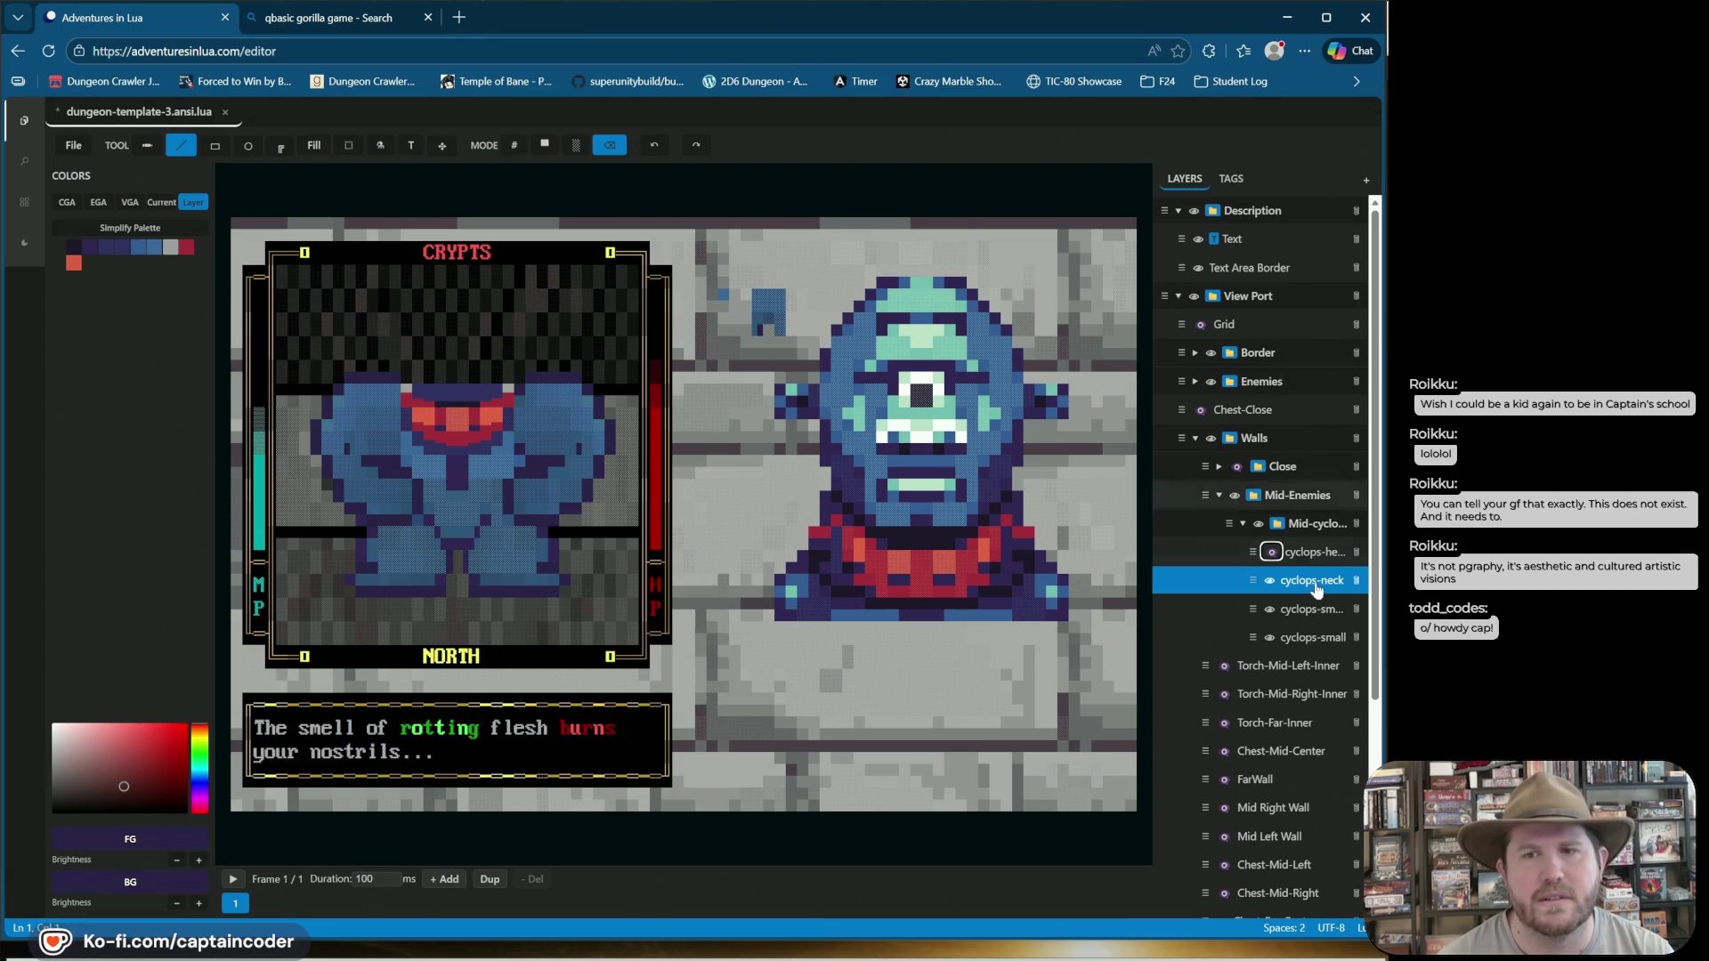
left_click(1270, 552)
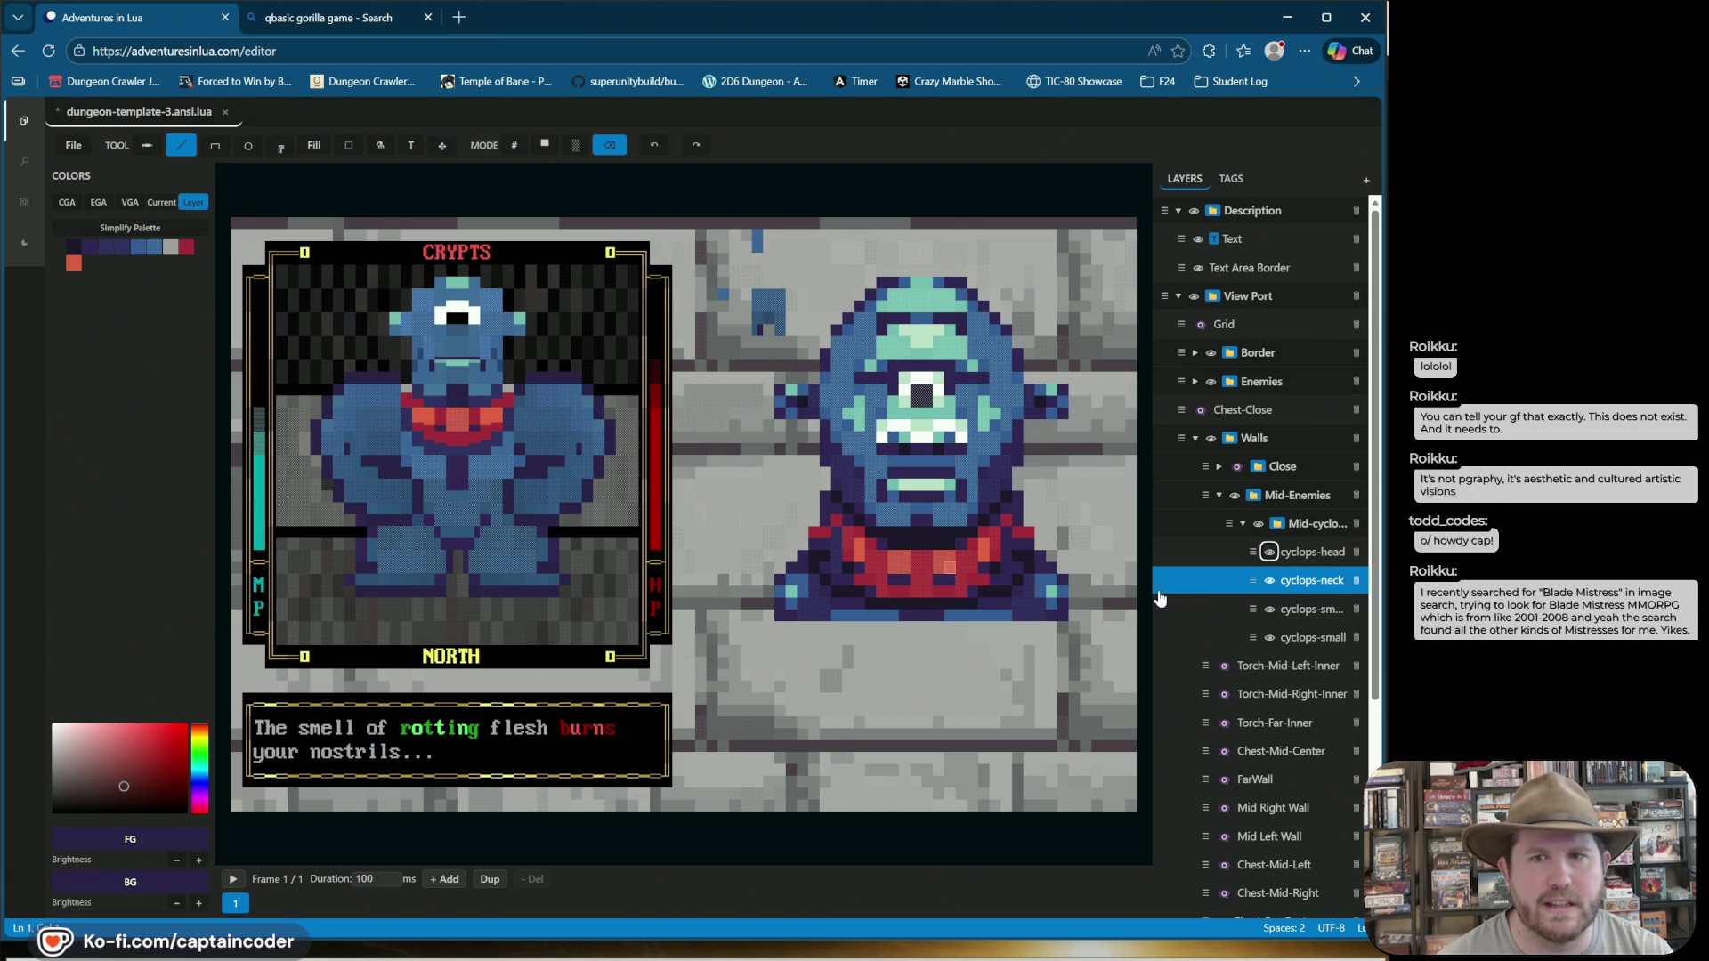
left_click(1292, 614)
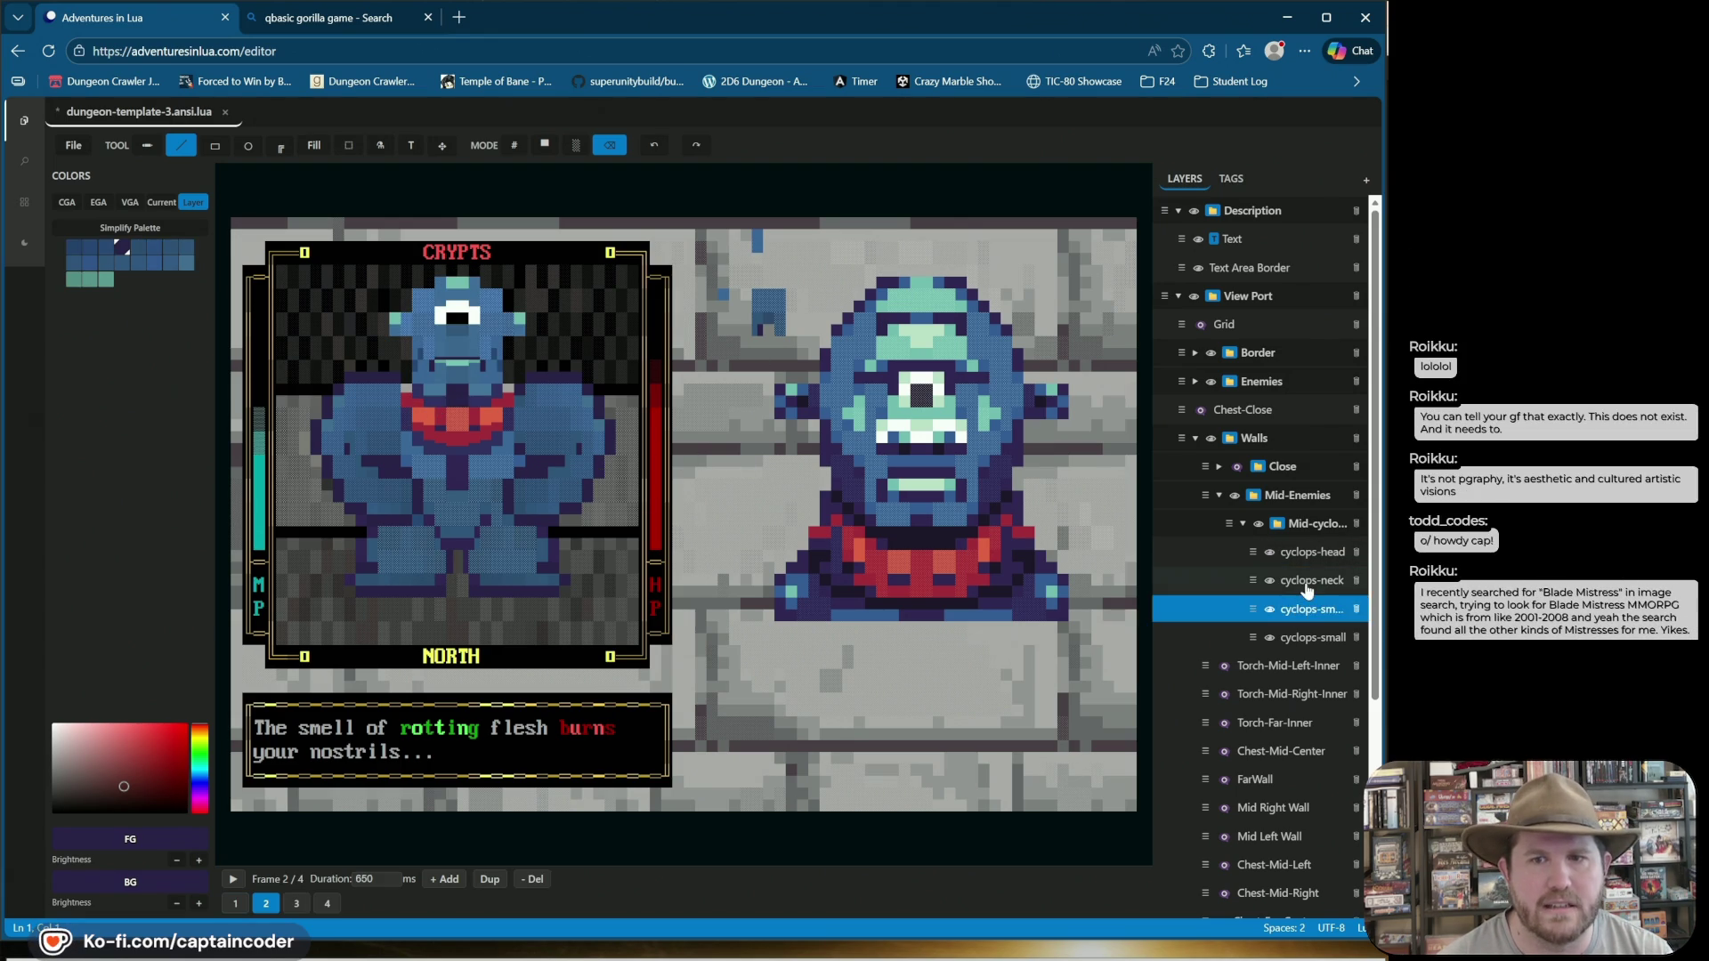
left_click(1298, 584)
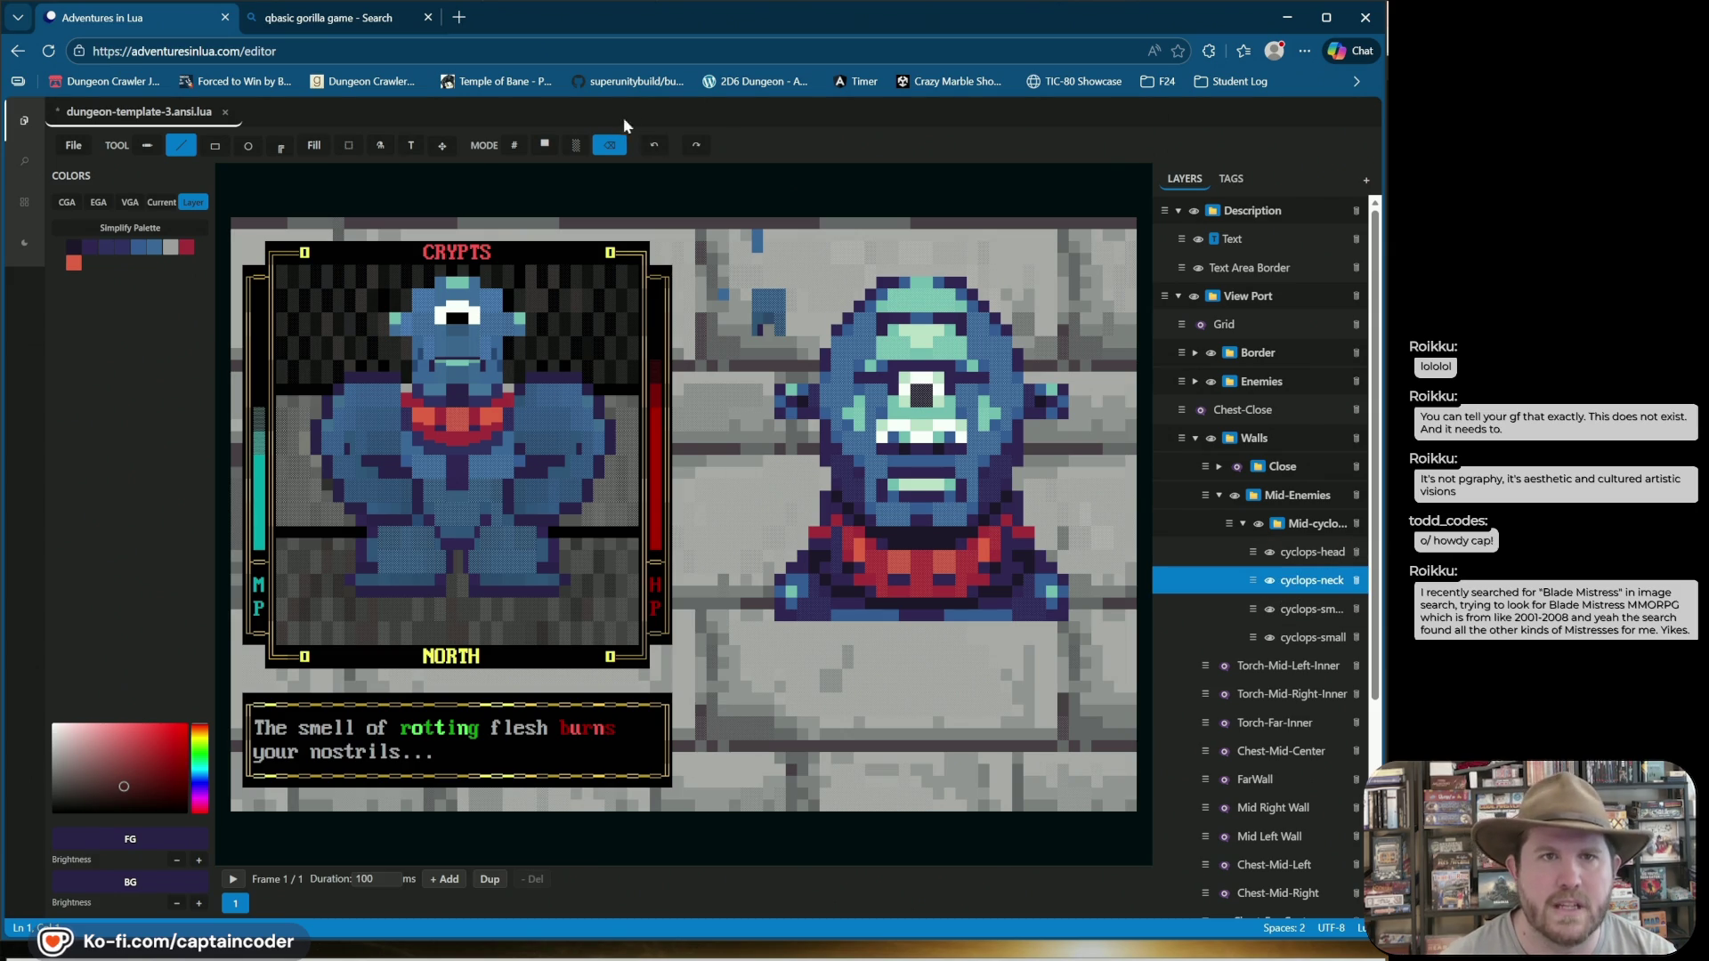
Set MODE to # character drawing and take the collar's red as the drawing colour.
mouse_move(452, 153)
left_click(514, 145)
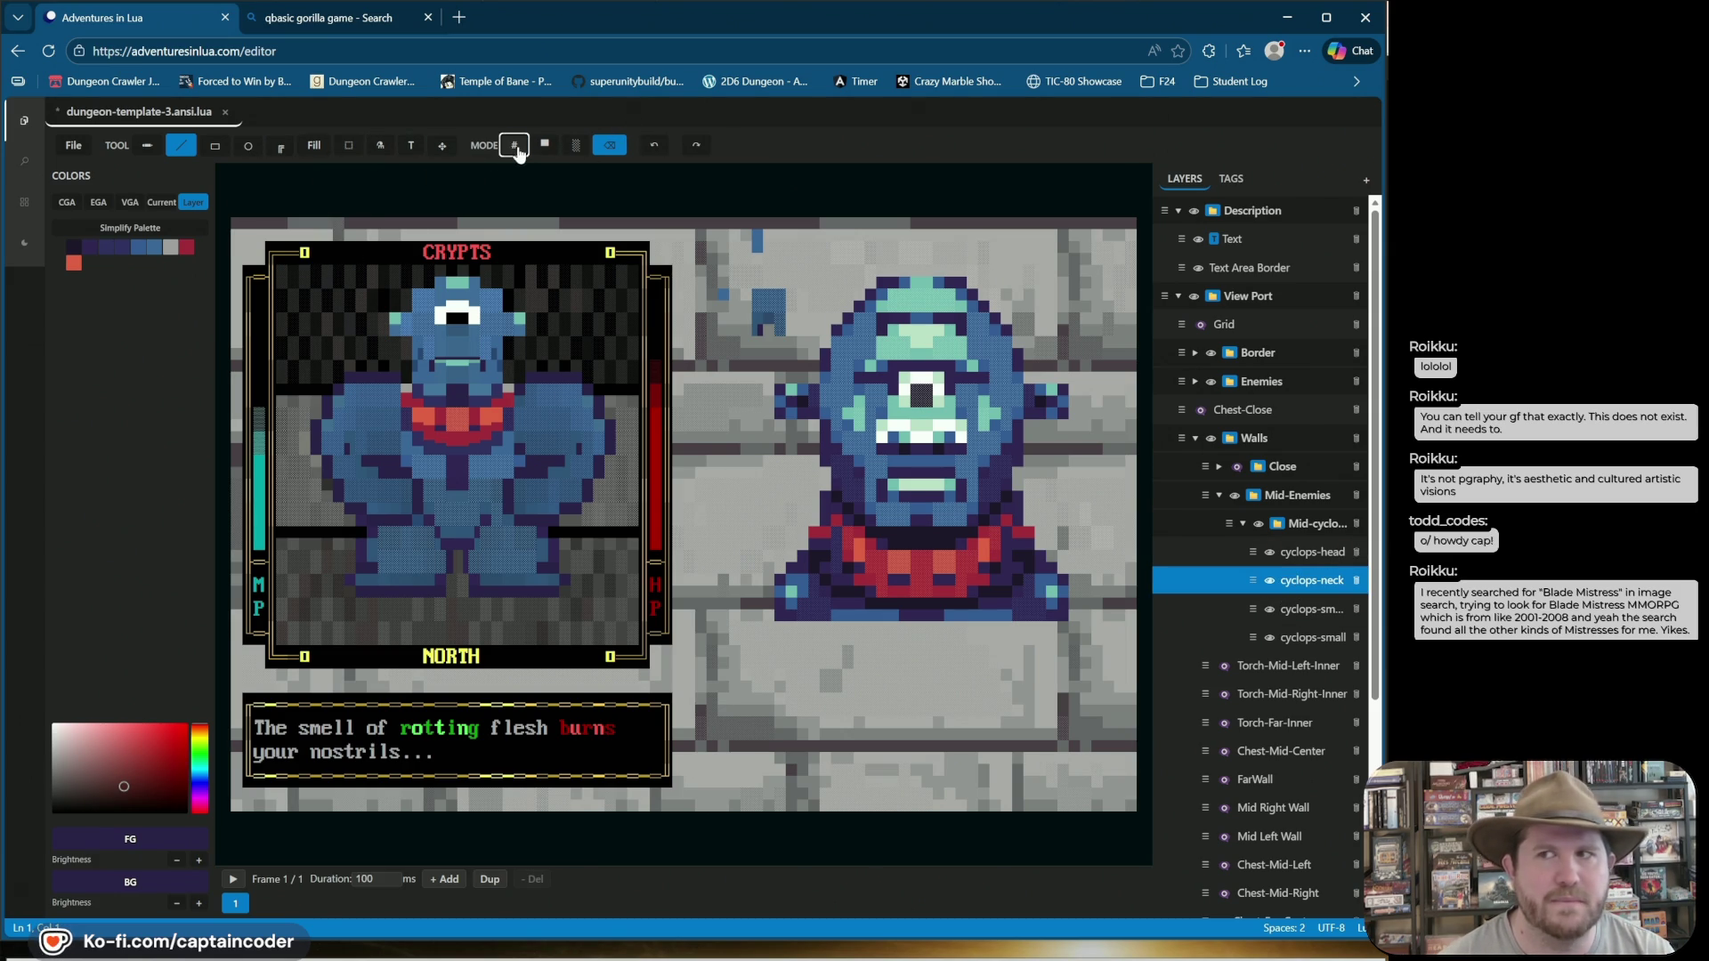
left_click(422, 400, "alt")
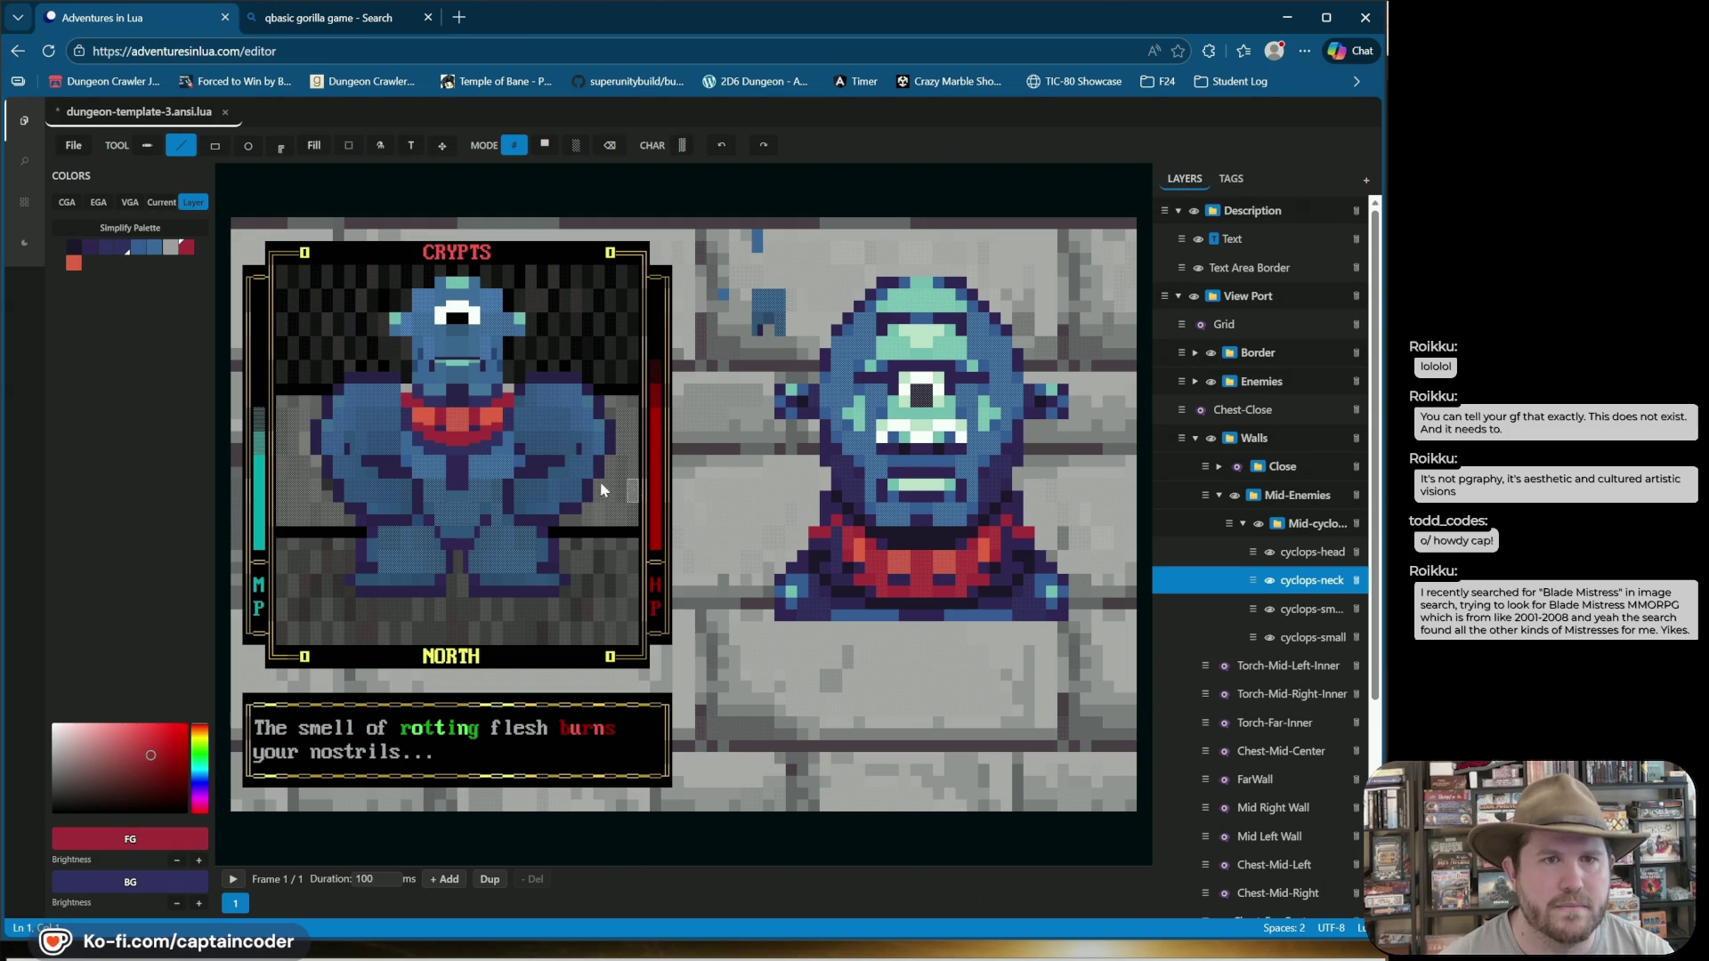
left_click(1298, 583)
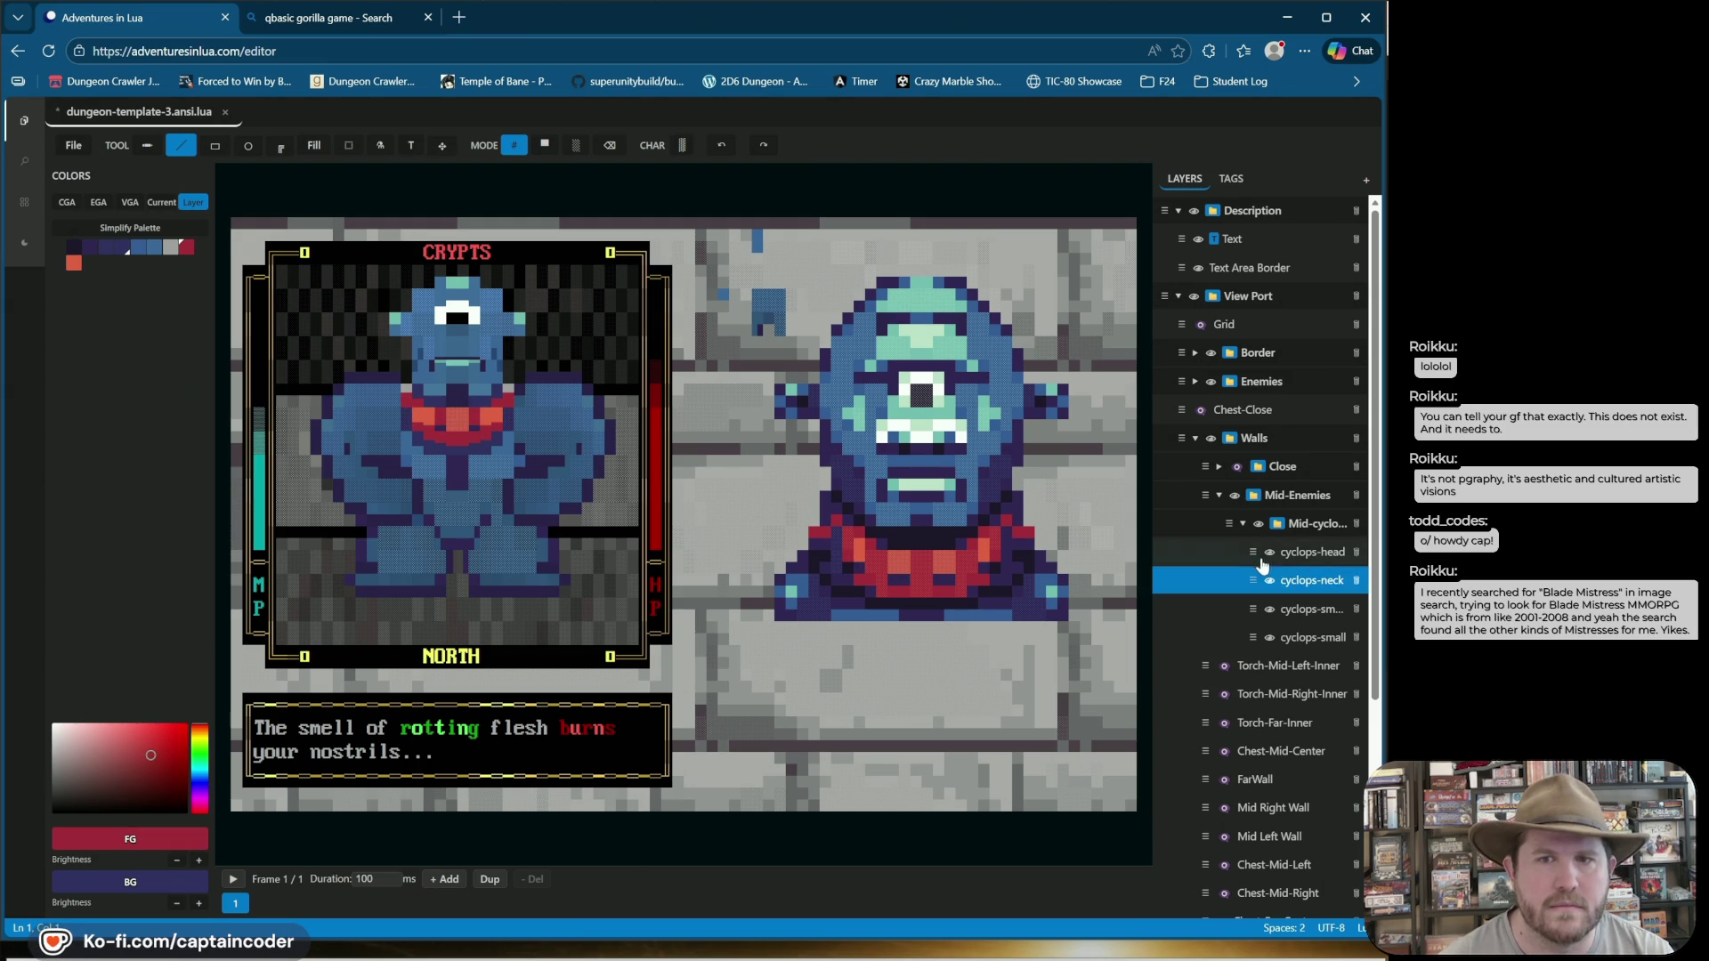
Compare cyclops-head frames 1 and 2, then reselect the cyclops-neck layer.
left_click(1309, 553)
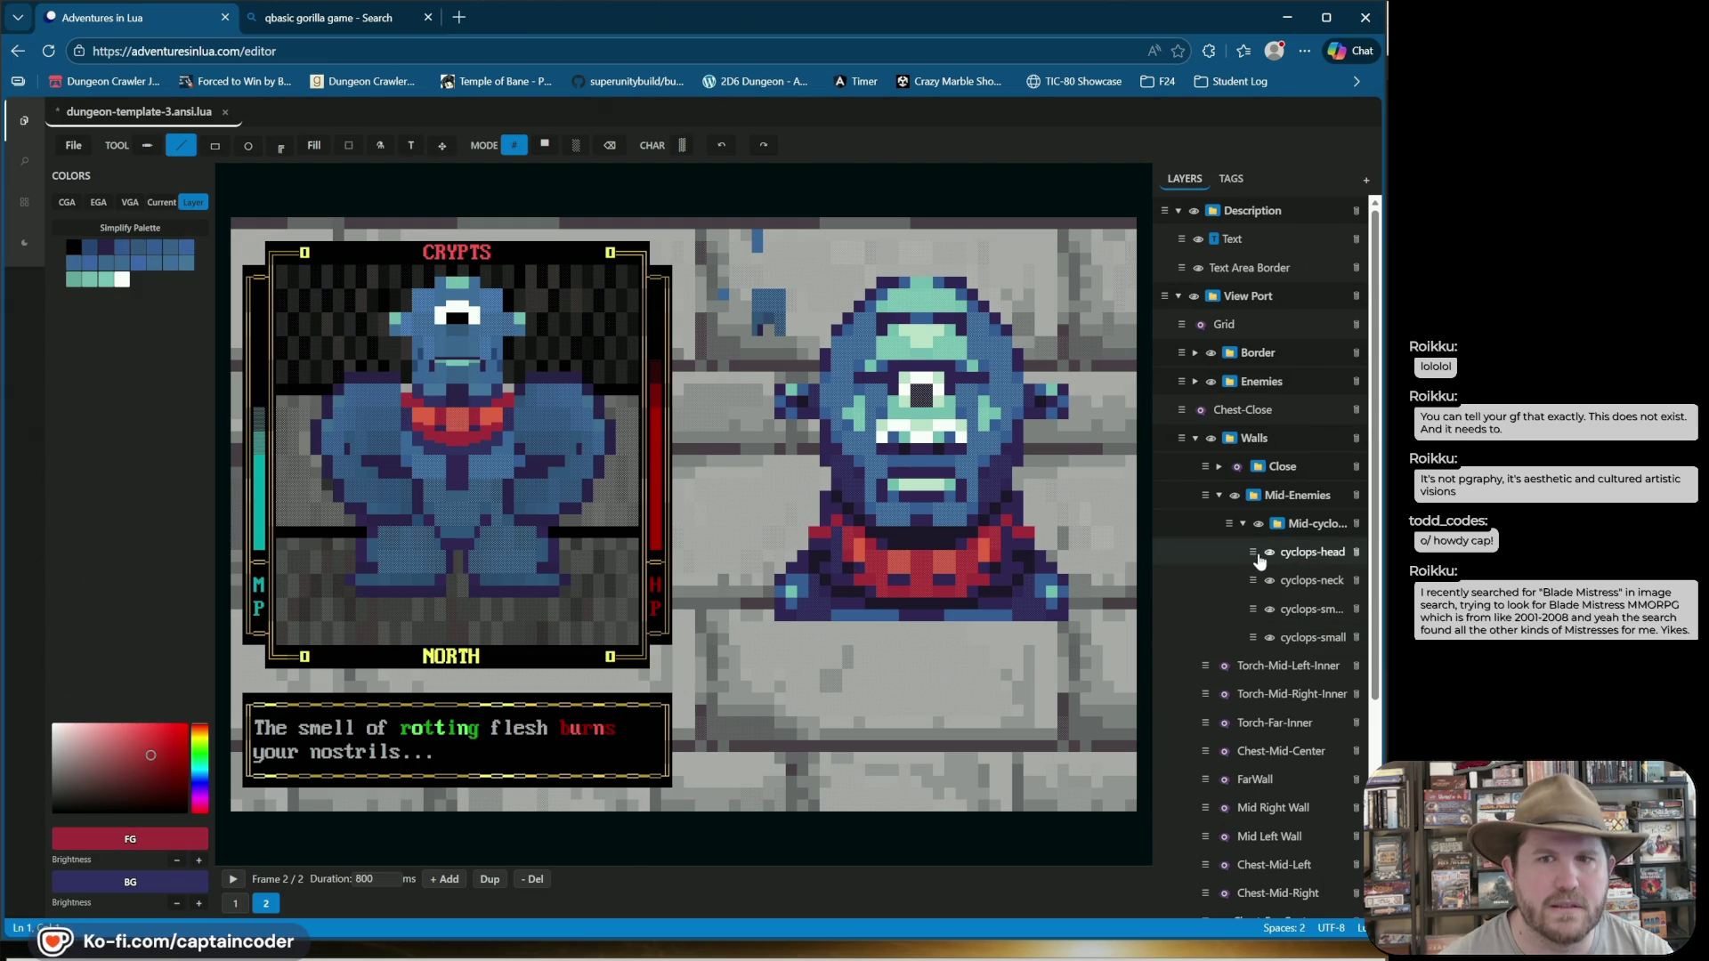
left_click(235, 904)
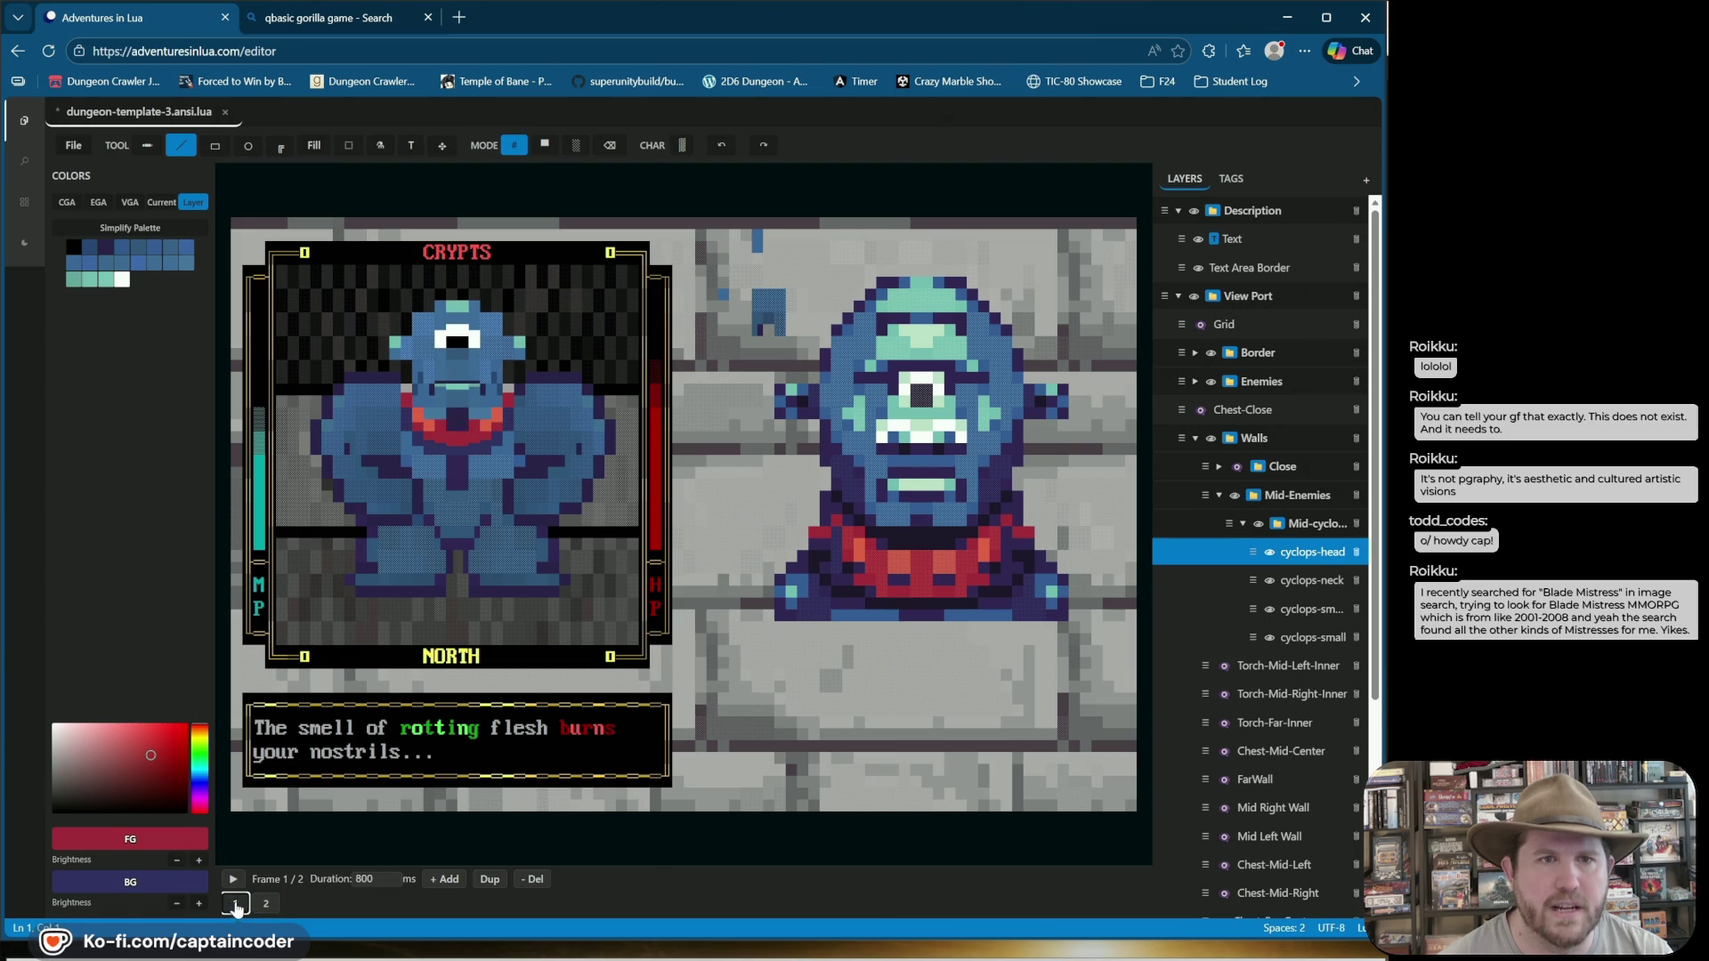
left_click(268, 904)
left_click(237, 905)
left_click(267, 904)
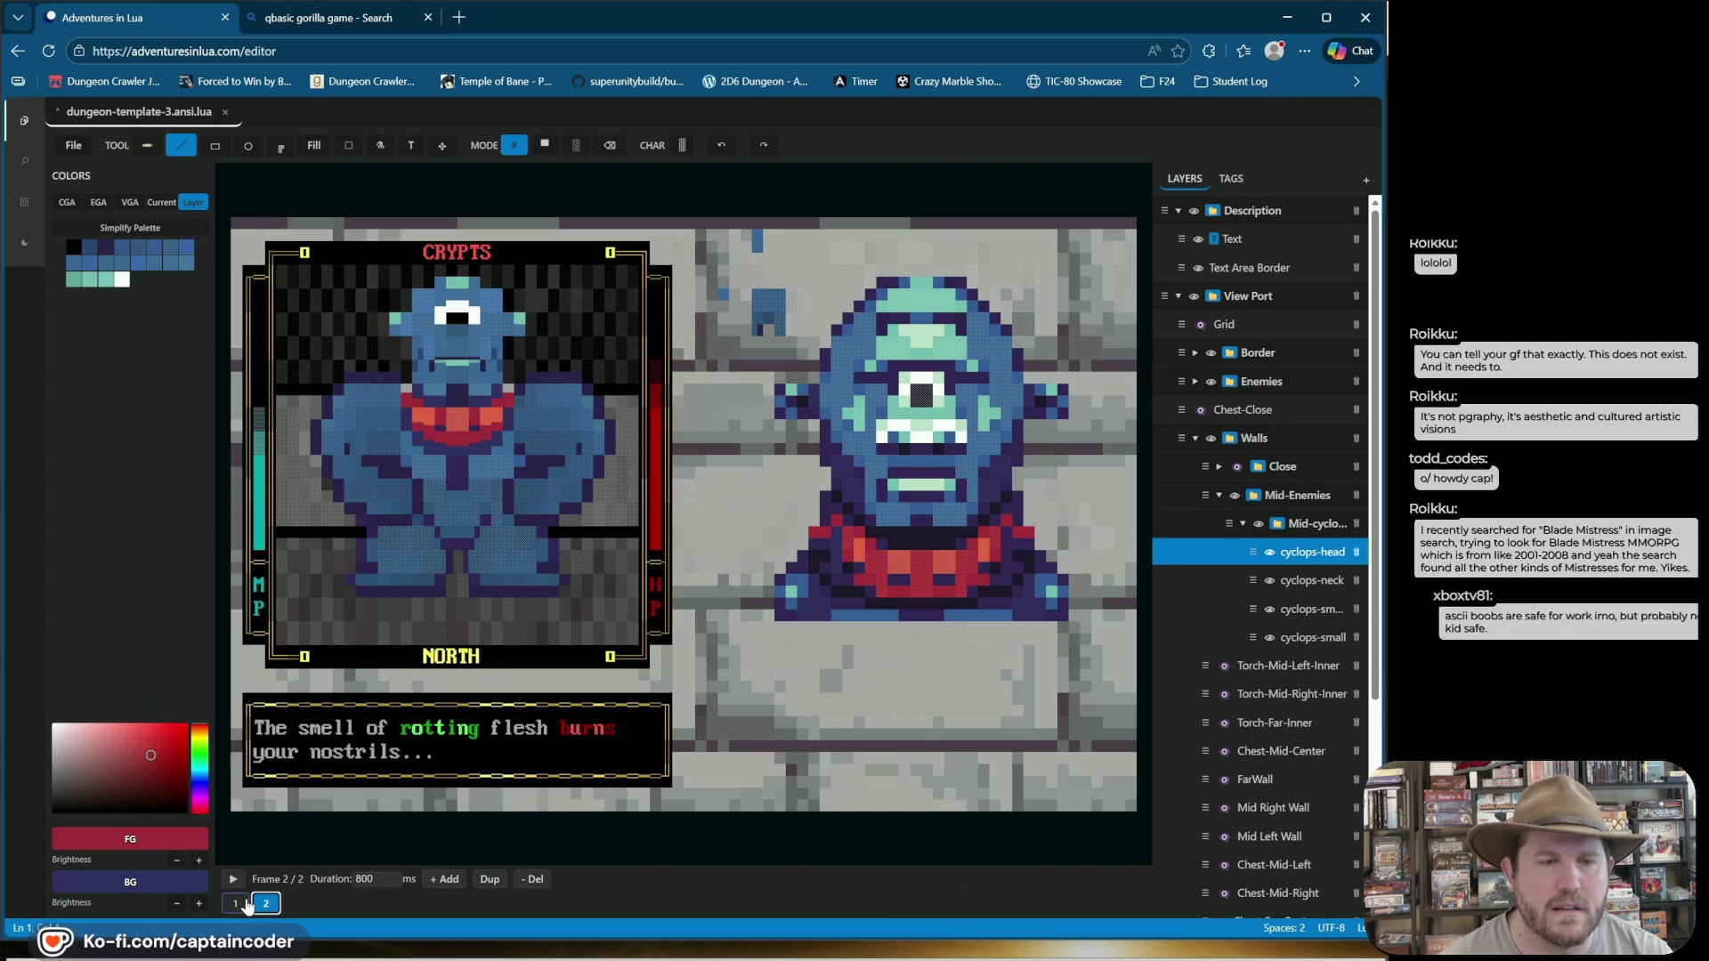
left_click(235, 905)
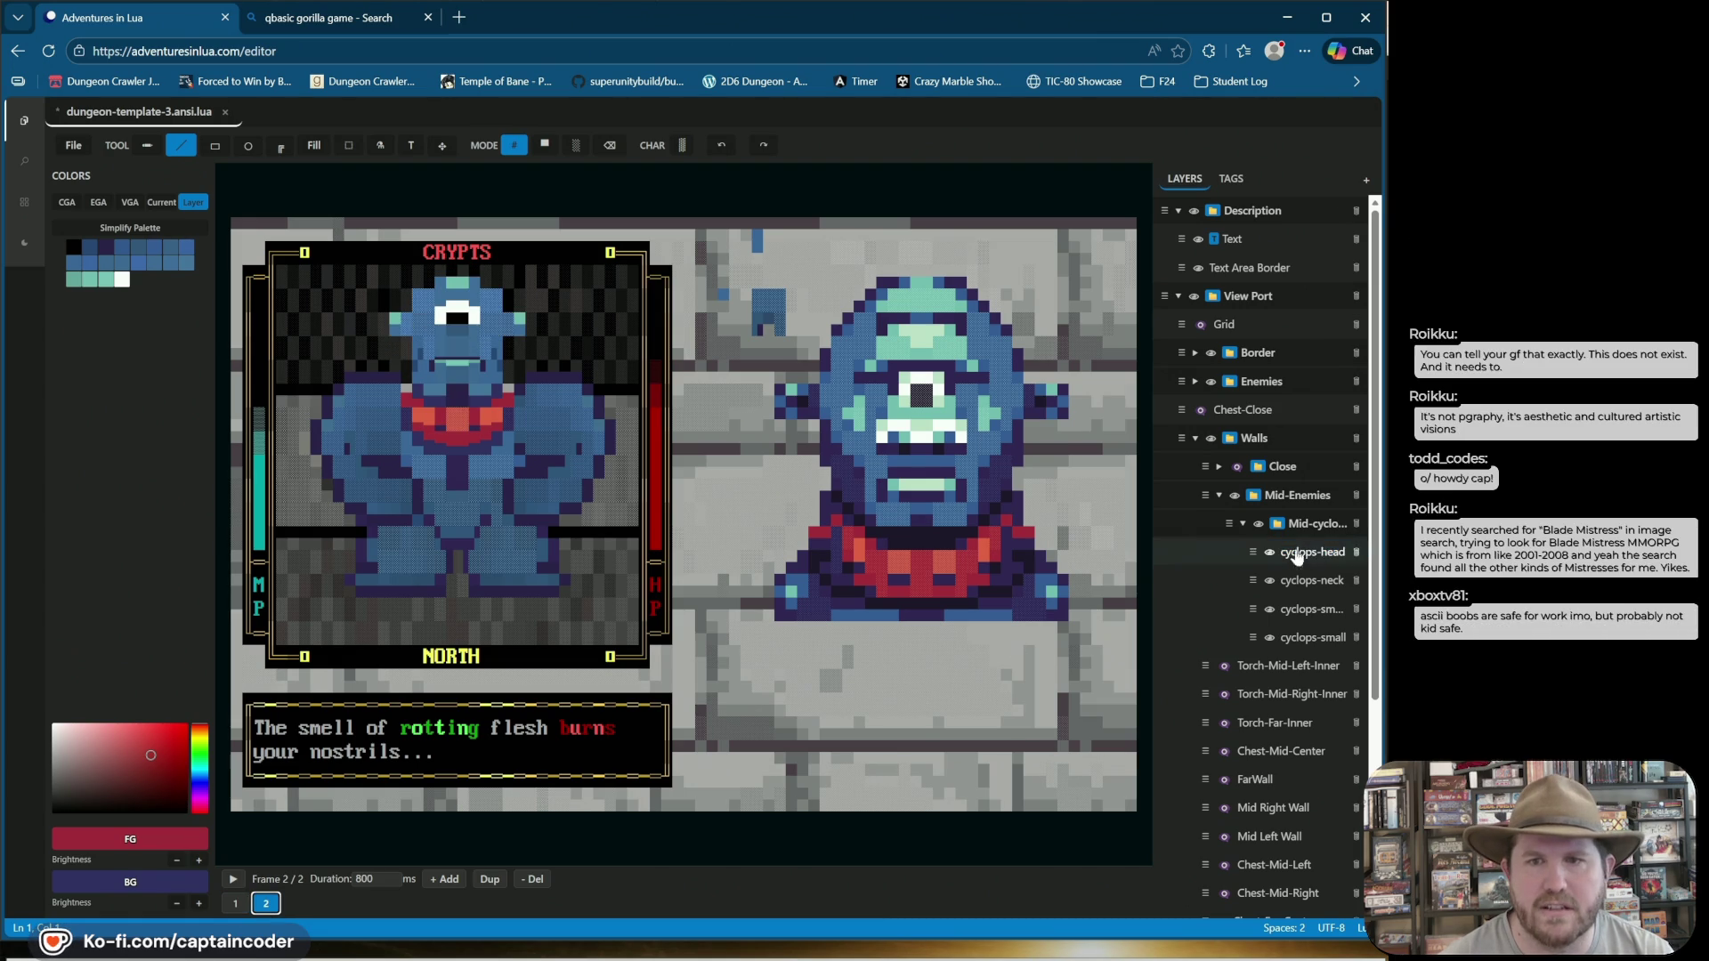
left_click(1312, 580)
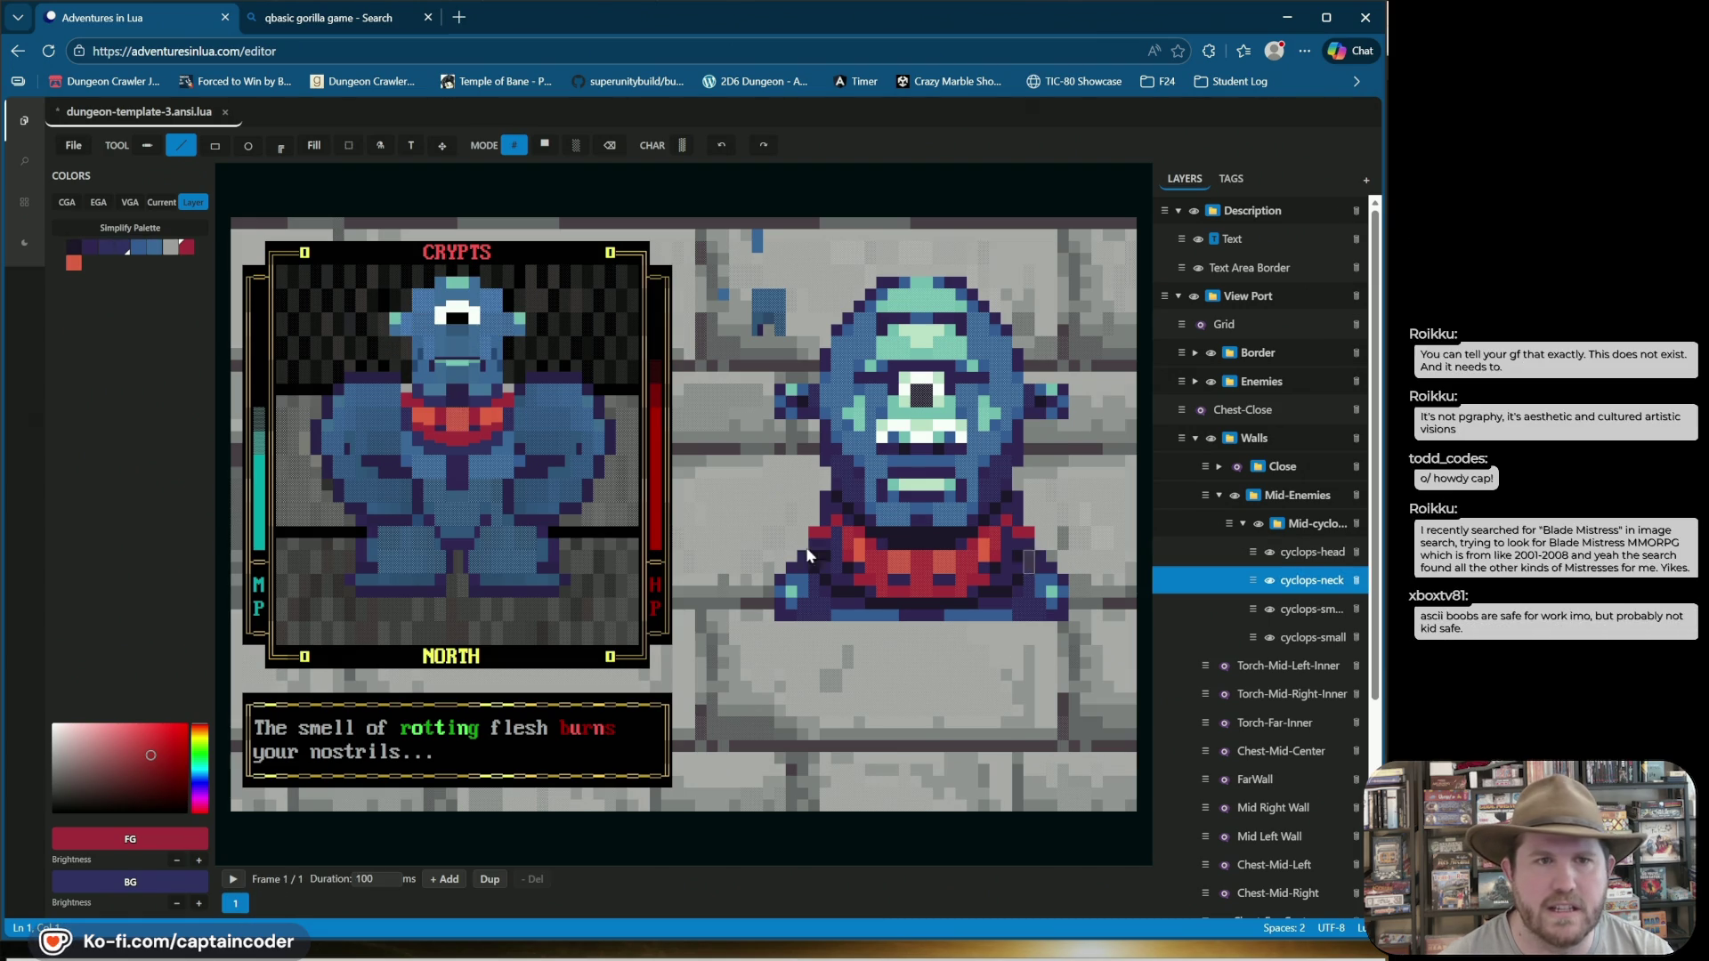
Sample the collar's half-block glyph and red background, undo the collar edit, save, and stop playback.
right_click(421, 401)
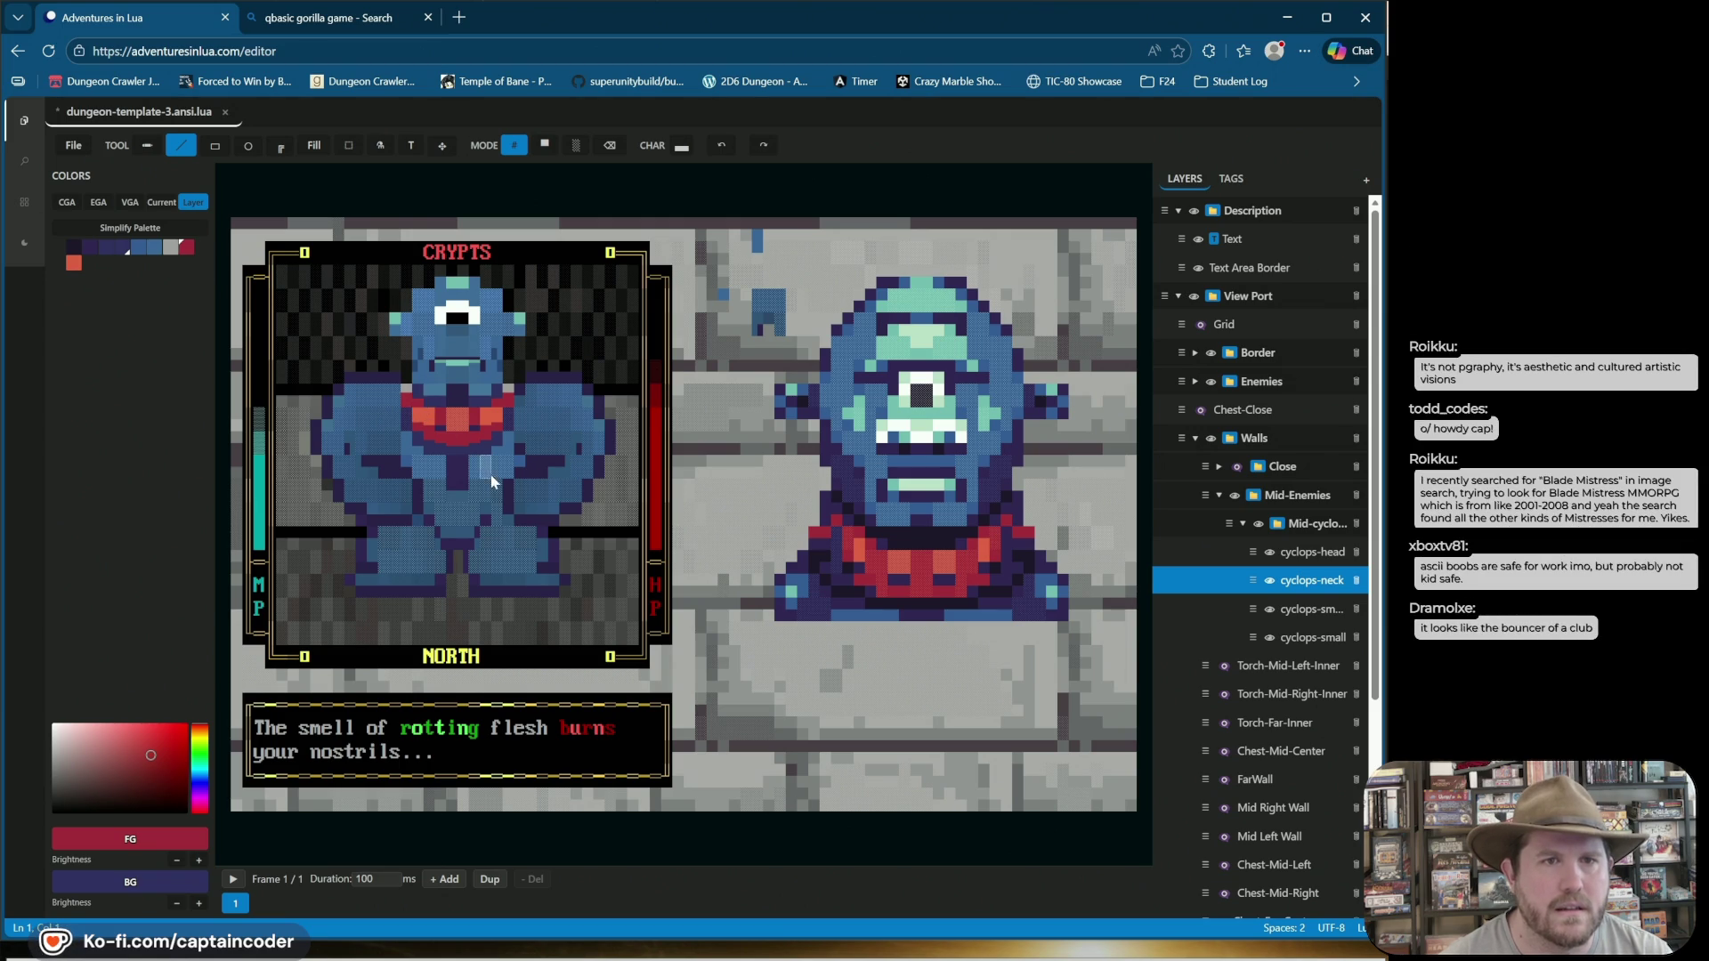
right_click(186, 251)
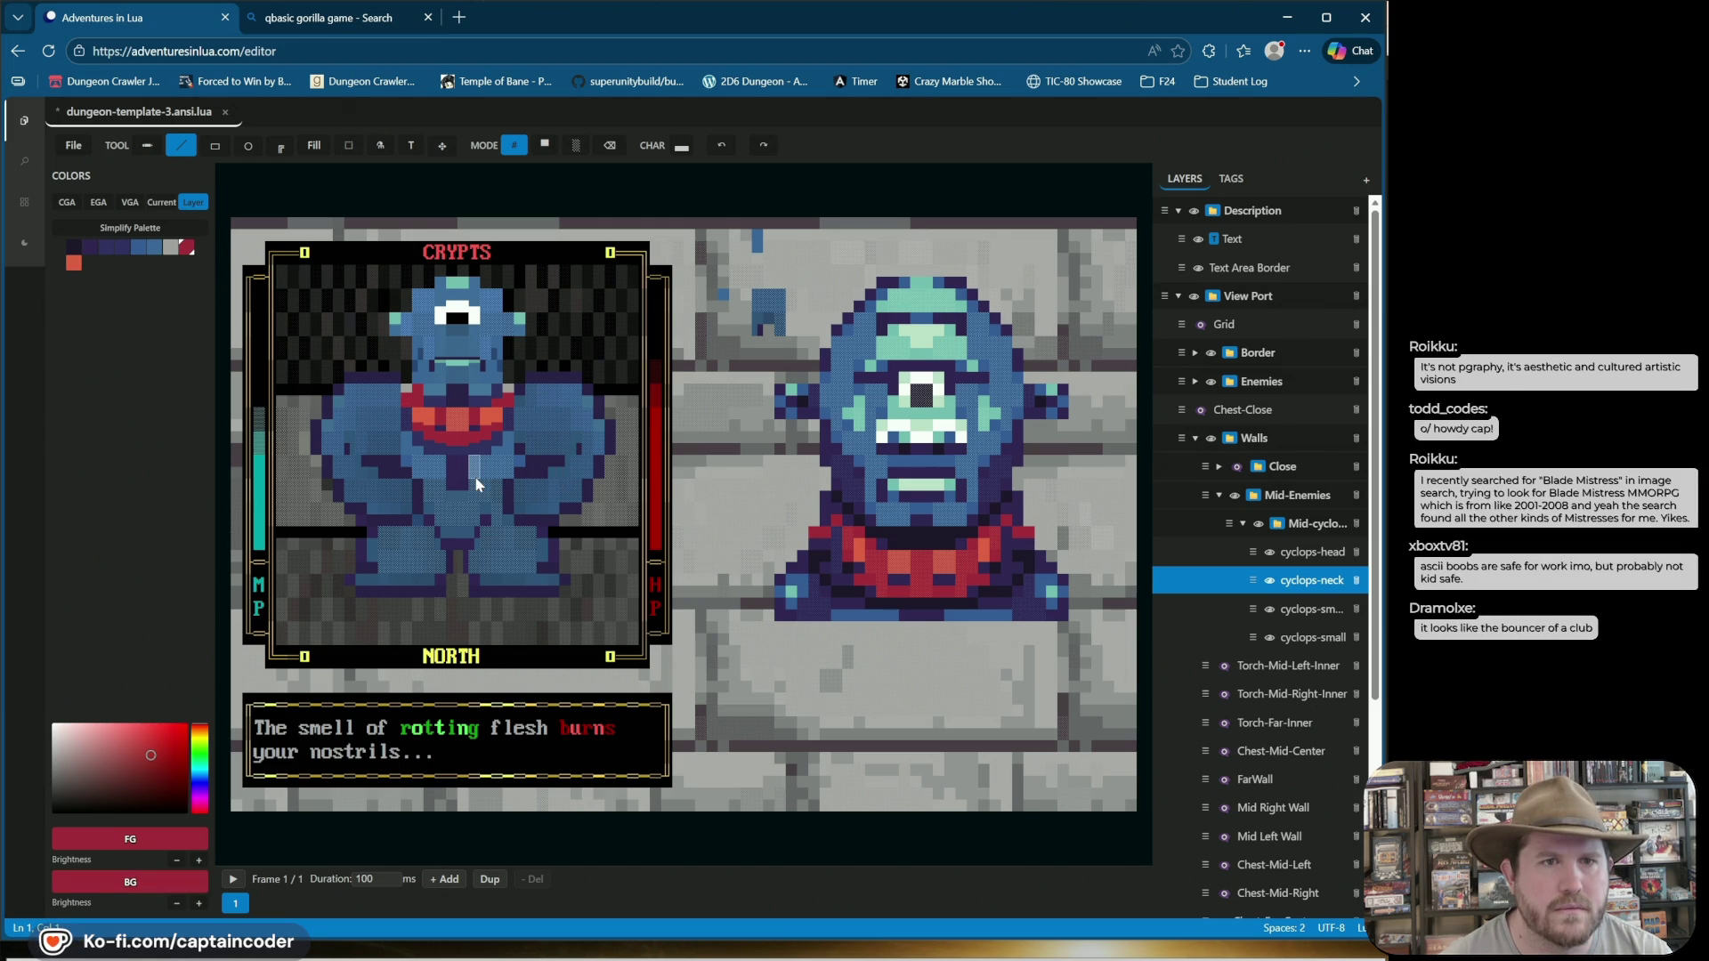
left_click(719, 146)
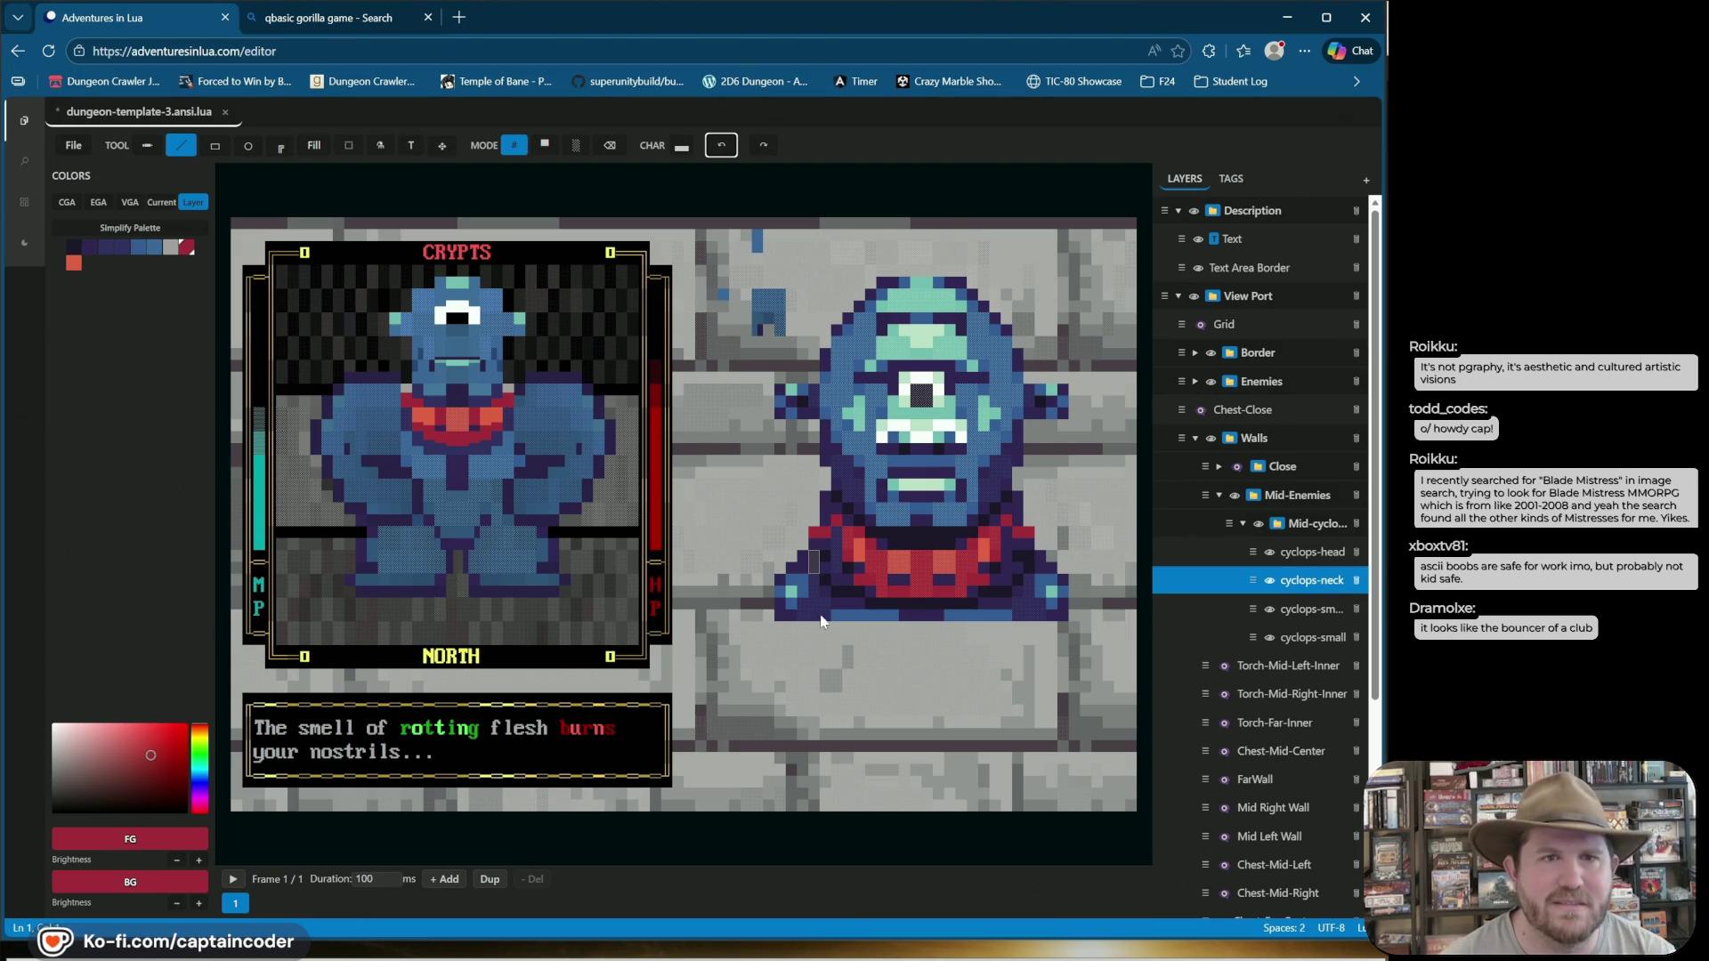
key("ctrl+s")
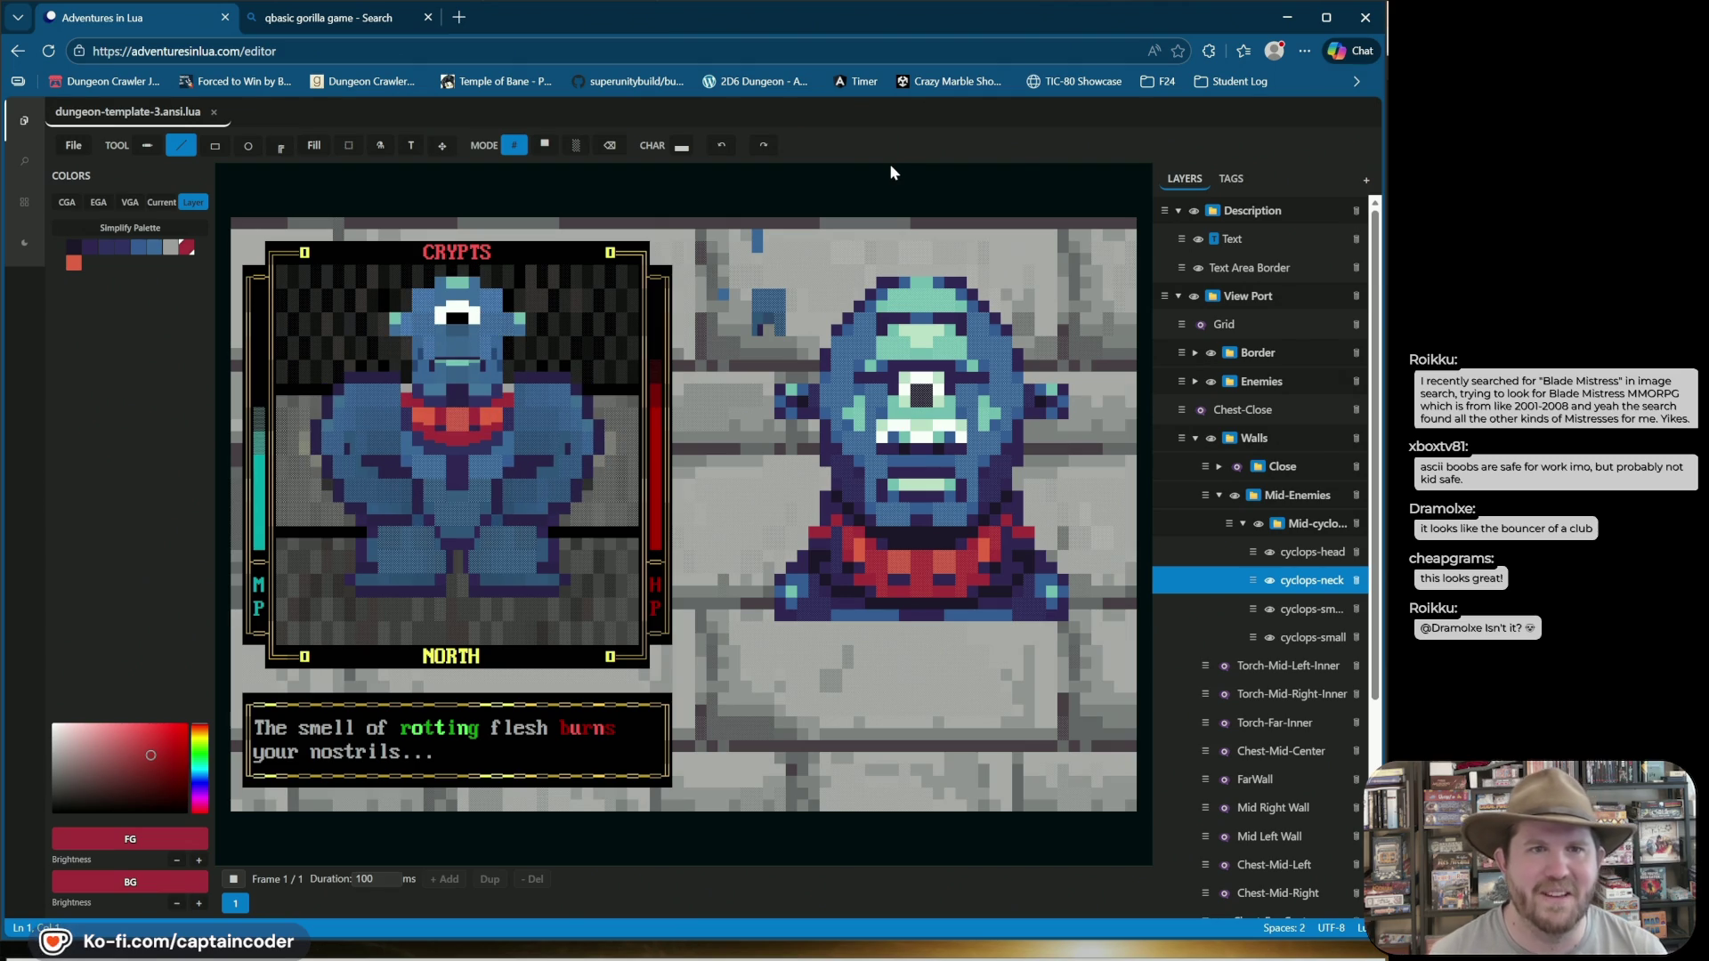
key("space")
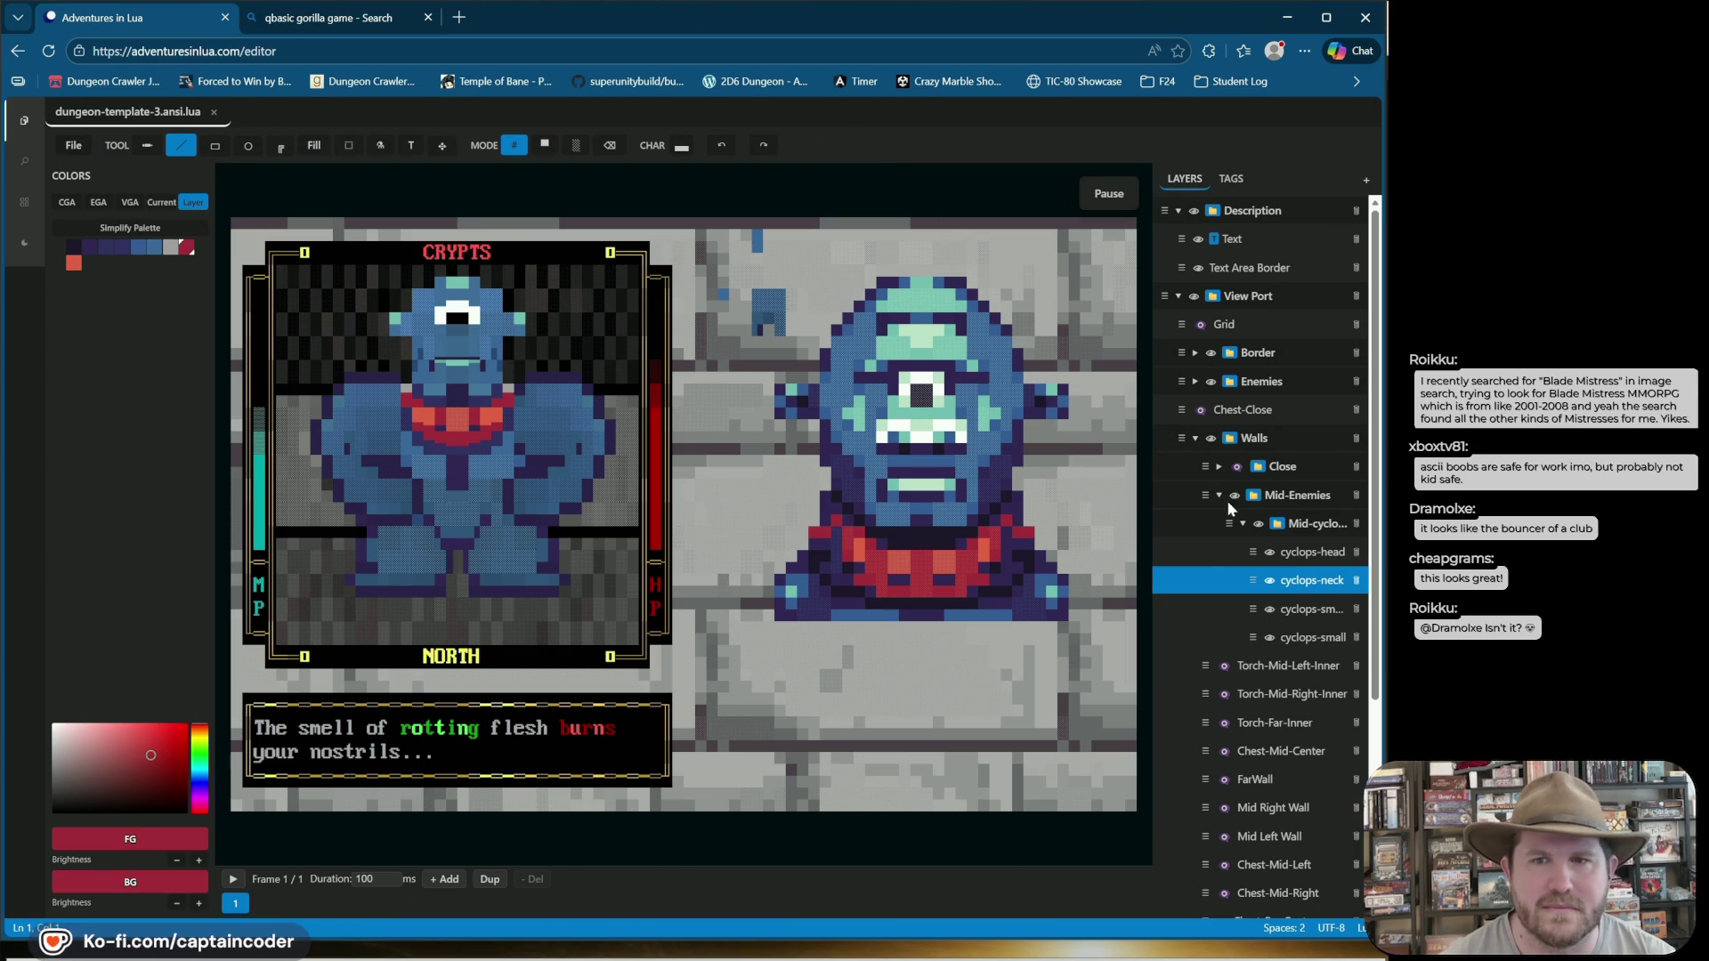
On cyclops-head, compare frames 1 and 2, then delete the raised-head frame 2.
left_click(1312, 559)
left_click(236, 904)
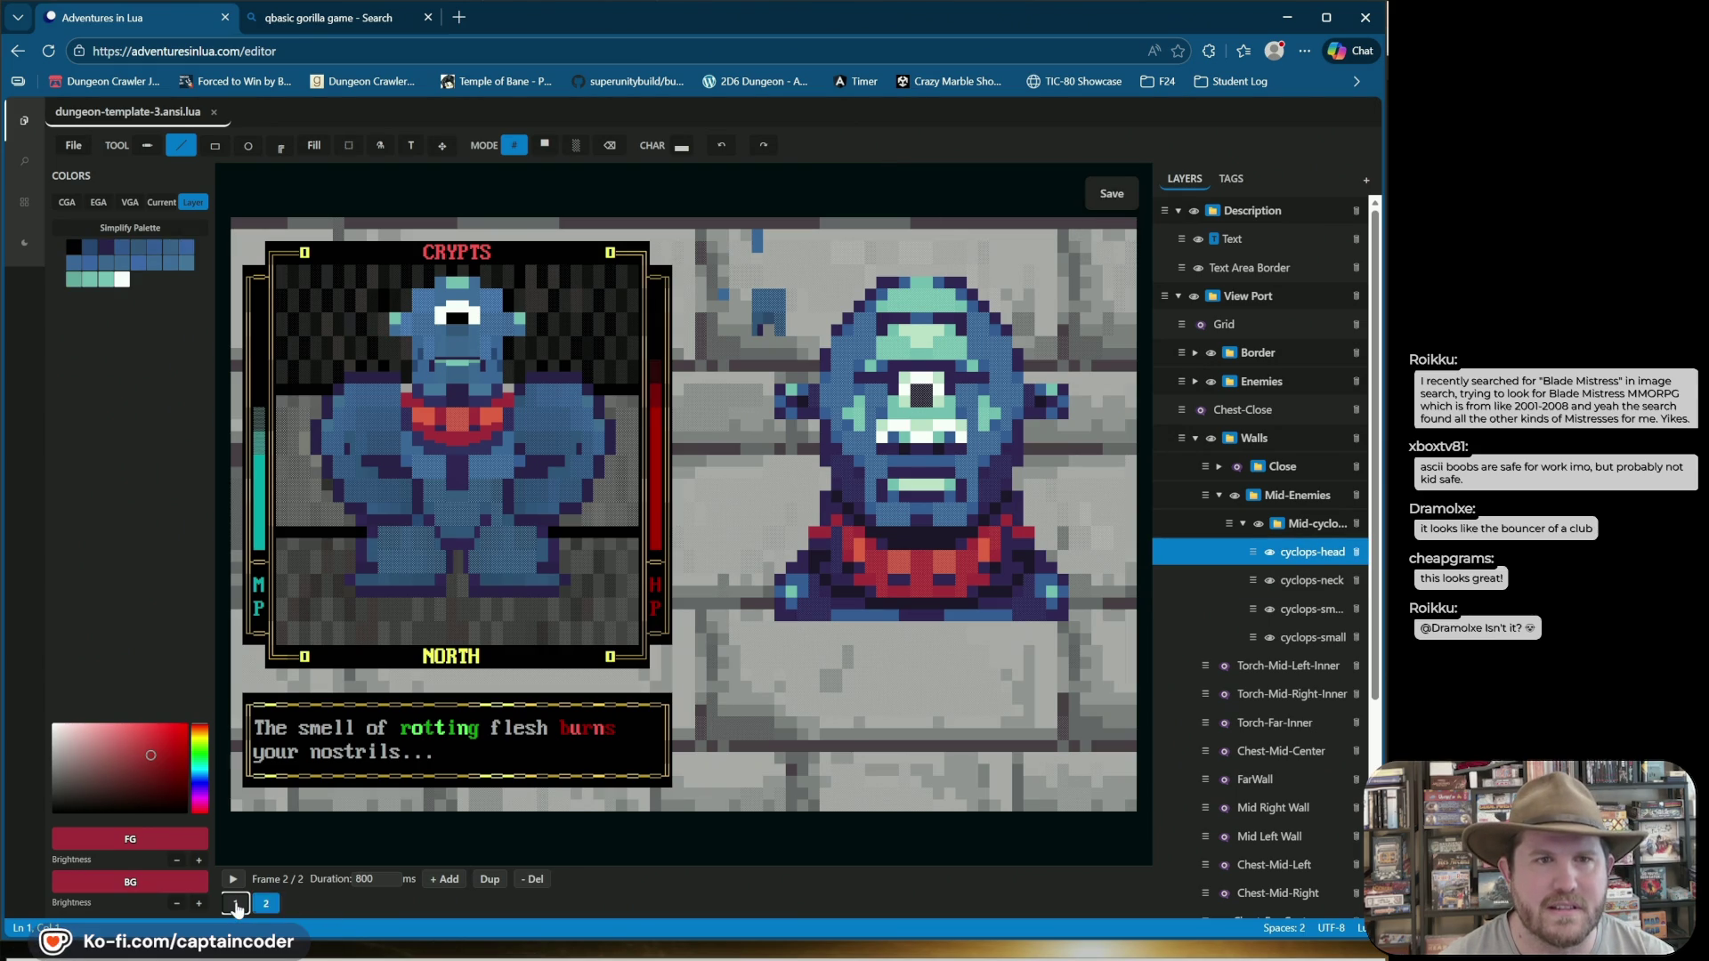
left_click(265, 904)
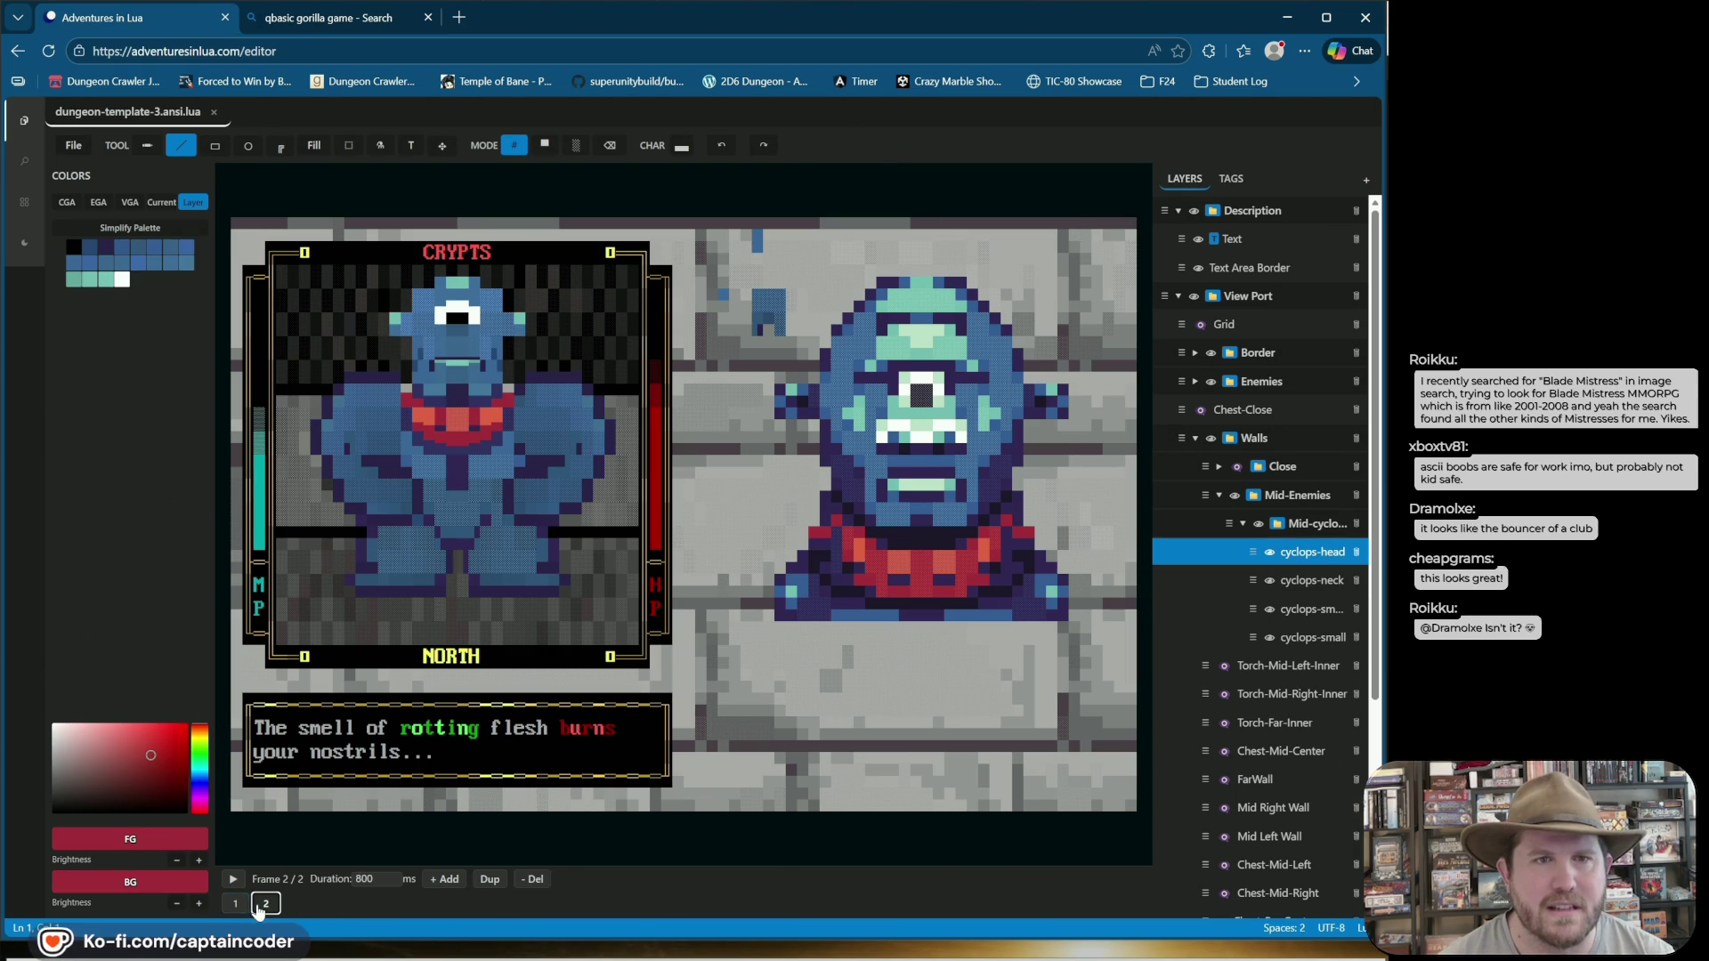
left_click(235, 905)
left_click(265, 905)
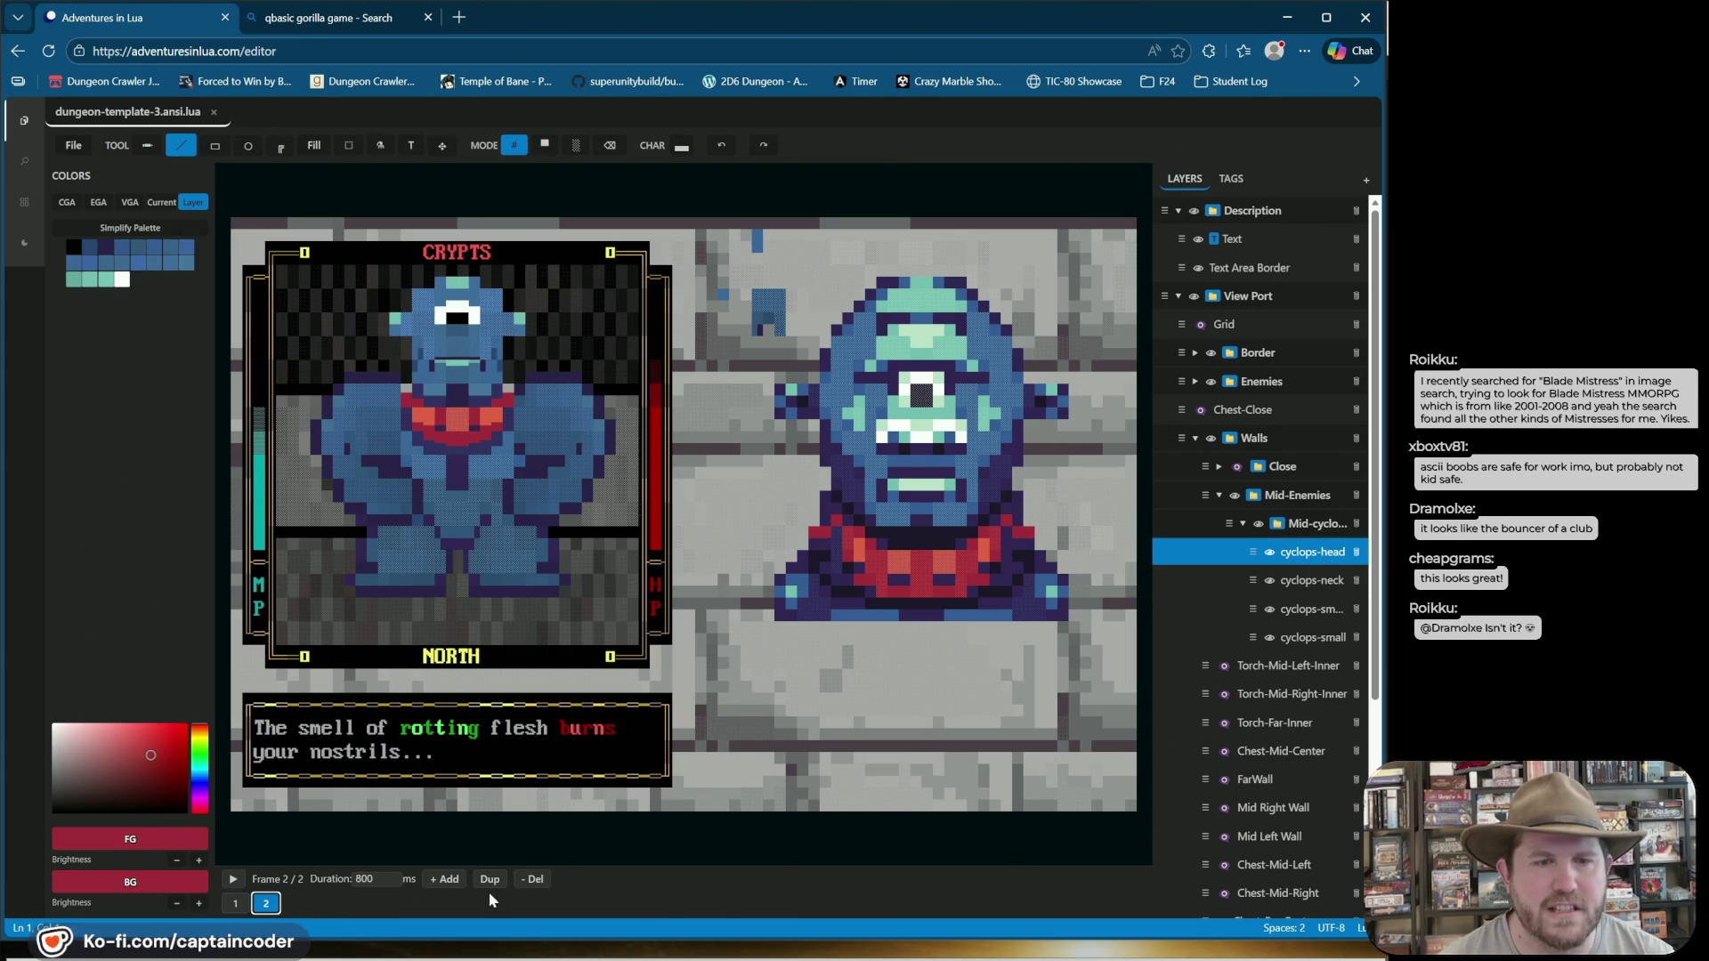
left_click(540, 881)
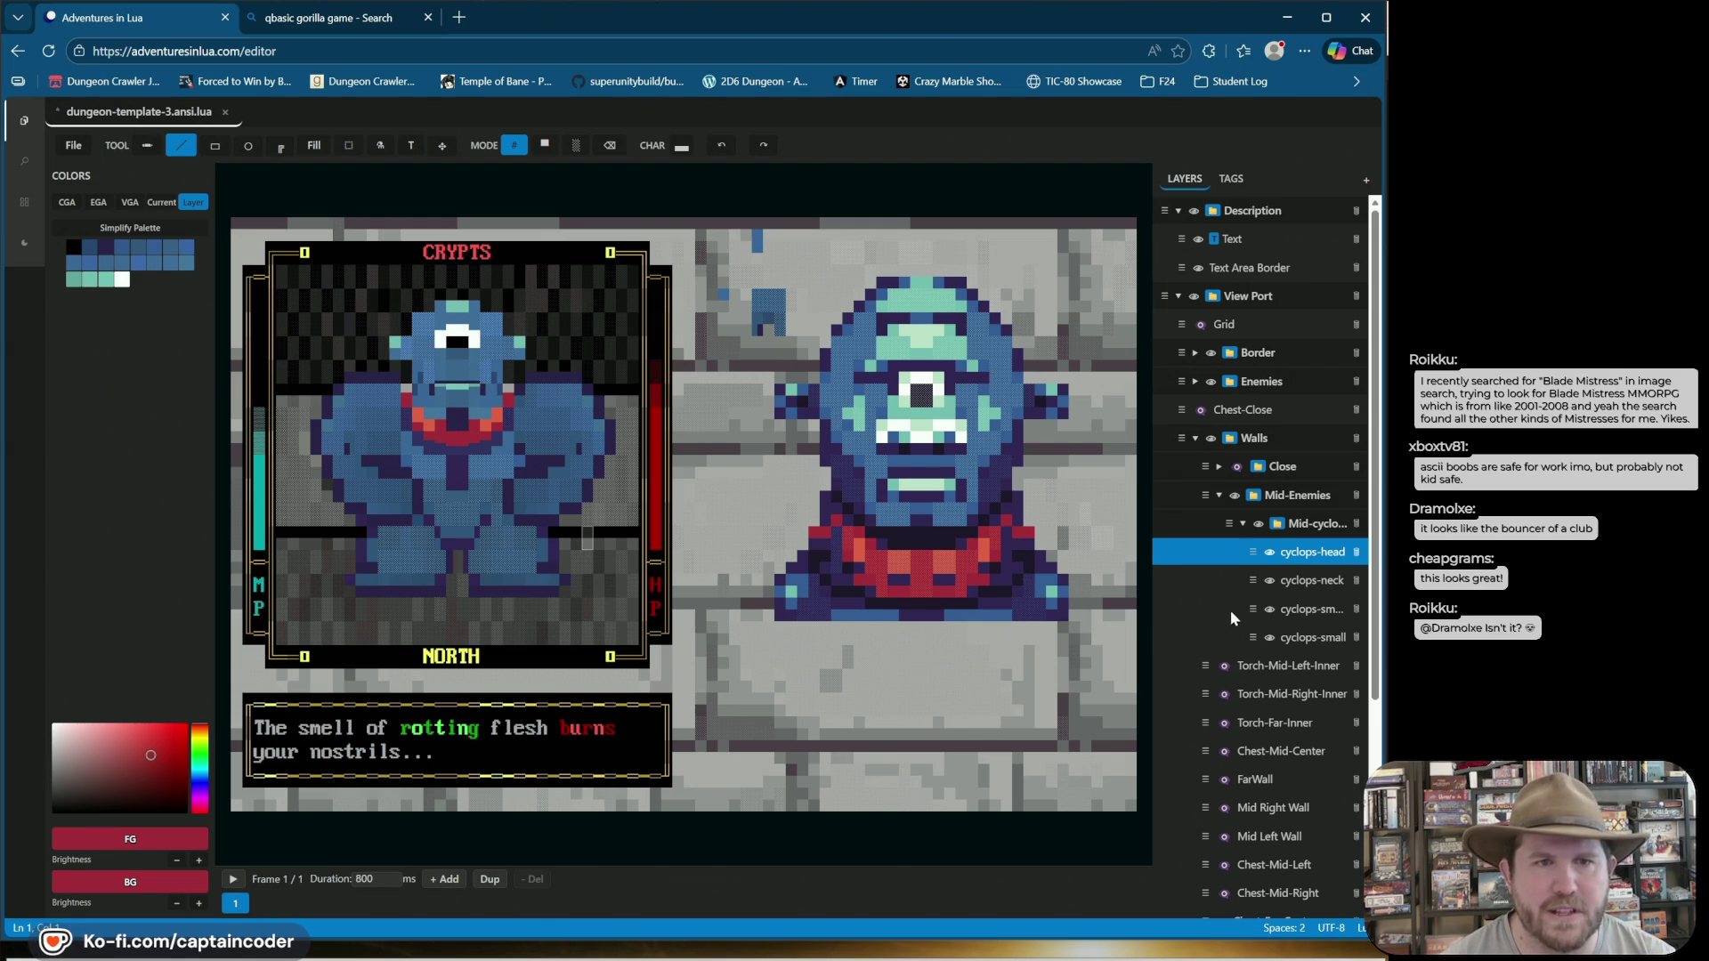
Flip through the four frames of the small cyclops body layer, ending on frame 1.
left_click(1302, 613)
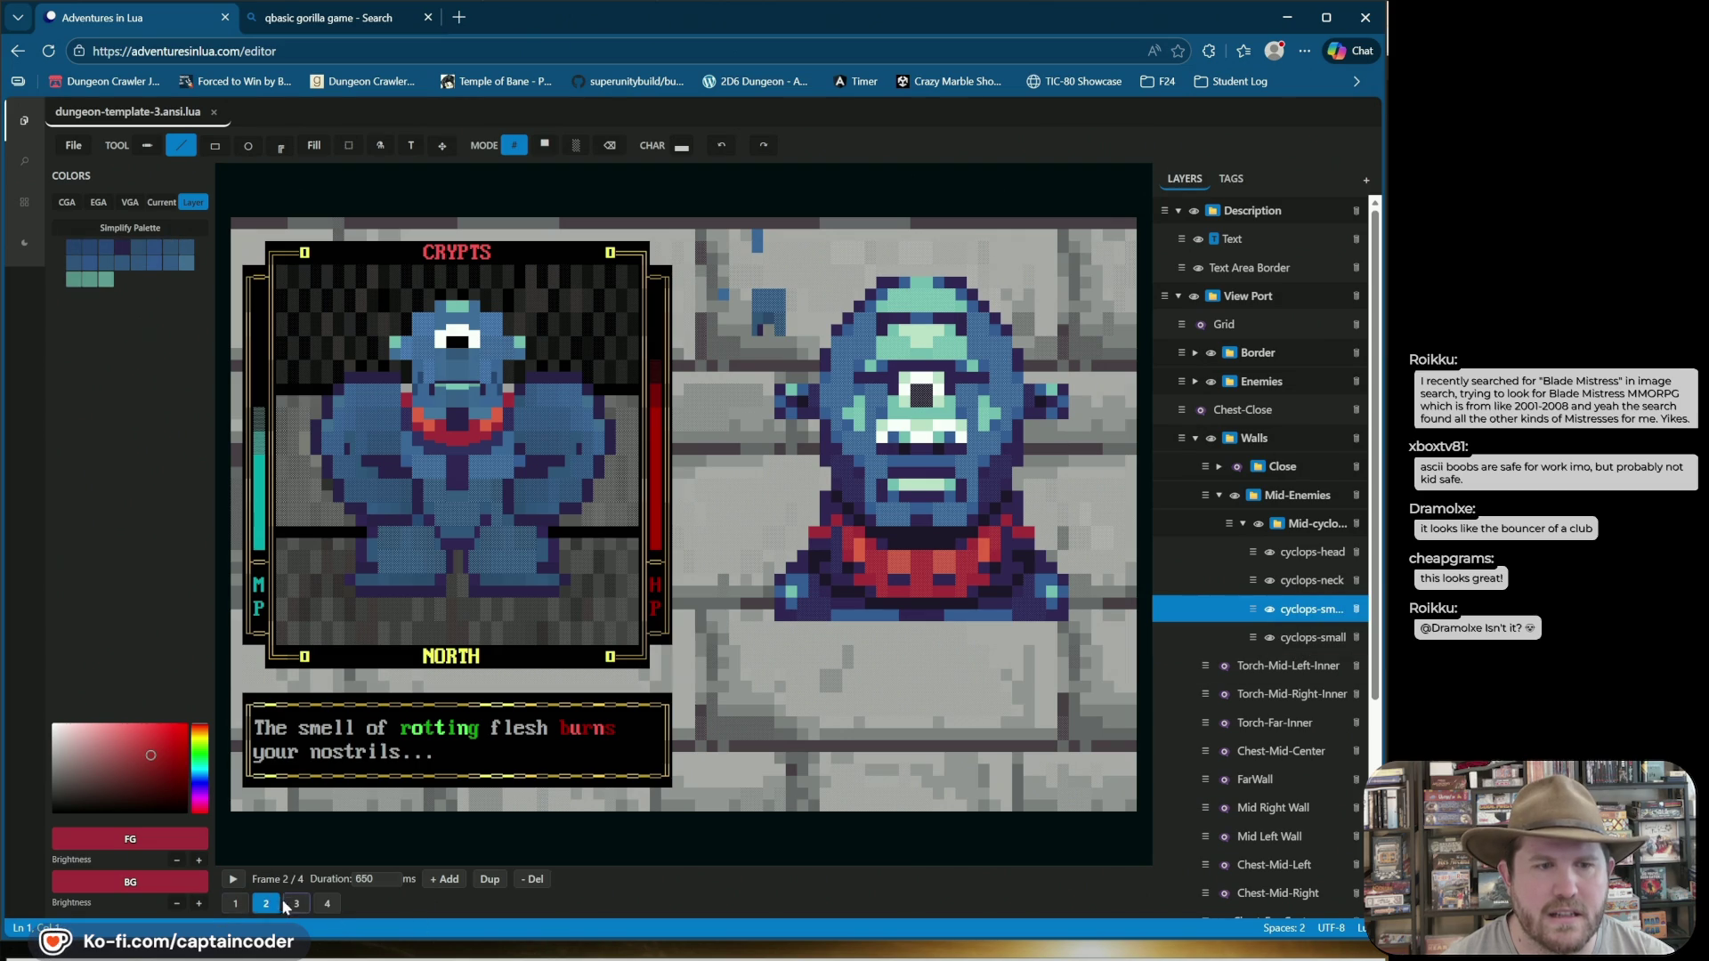
left_click(299, 904)
left_click(327, 905)
left_click(297, 904)
left_click(265, 904)
left_click(236, 905)
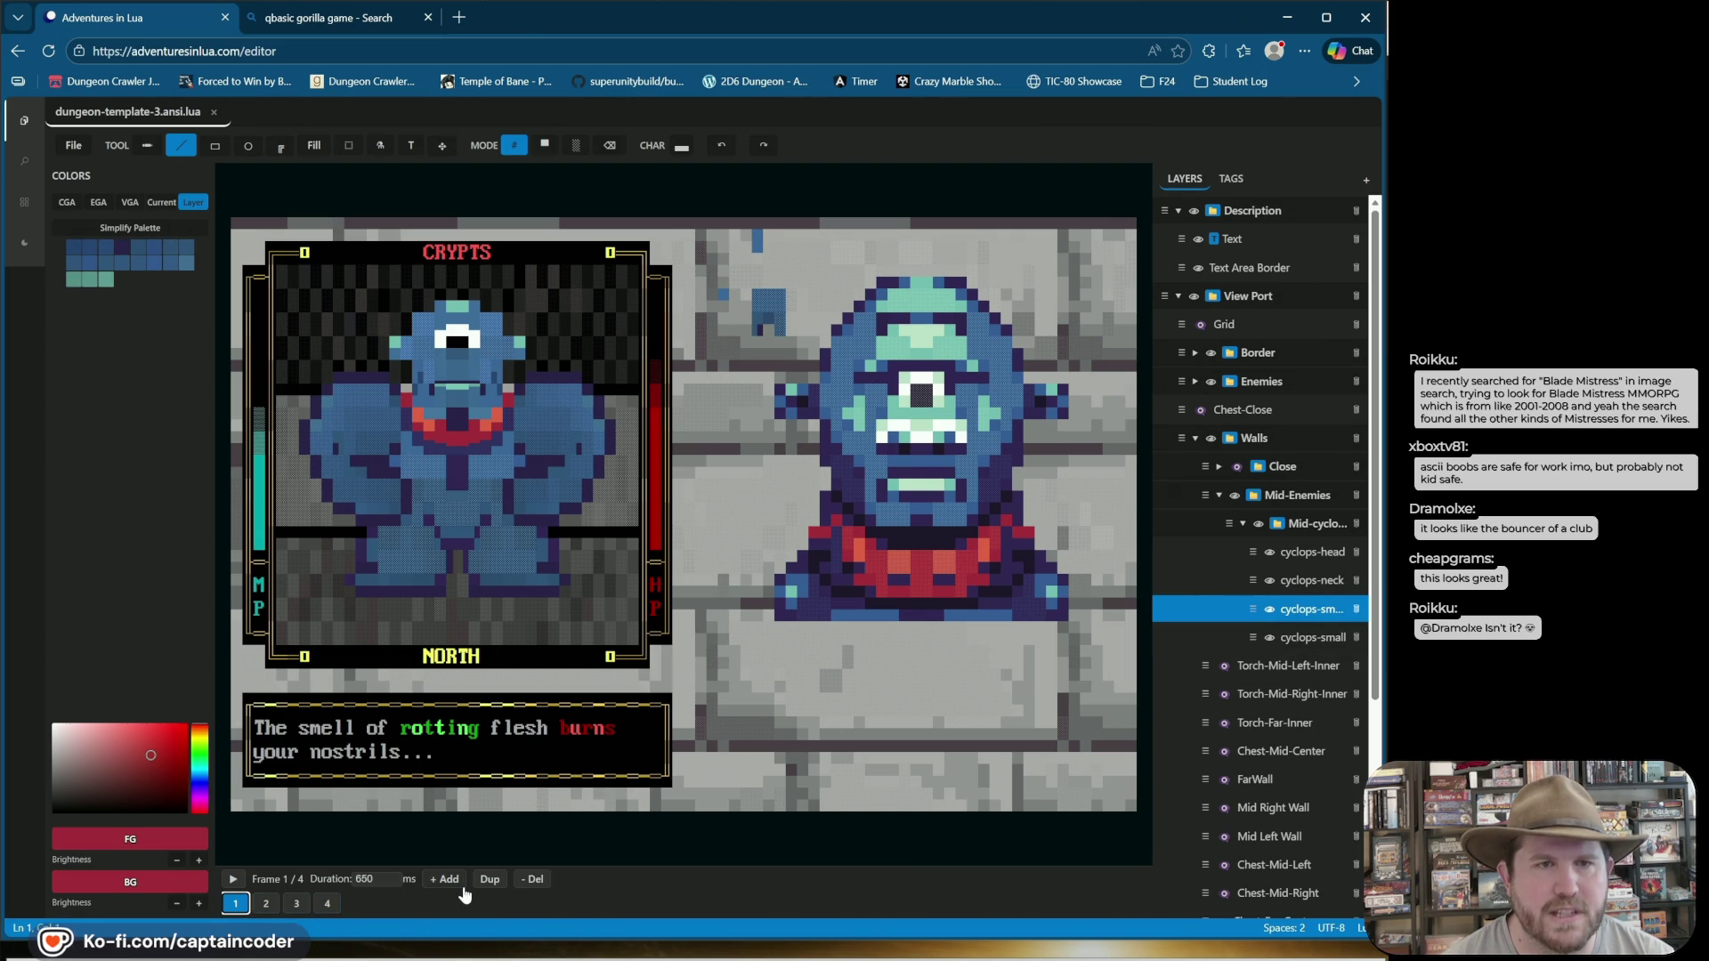
left_click(514, 335)
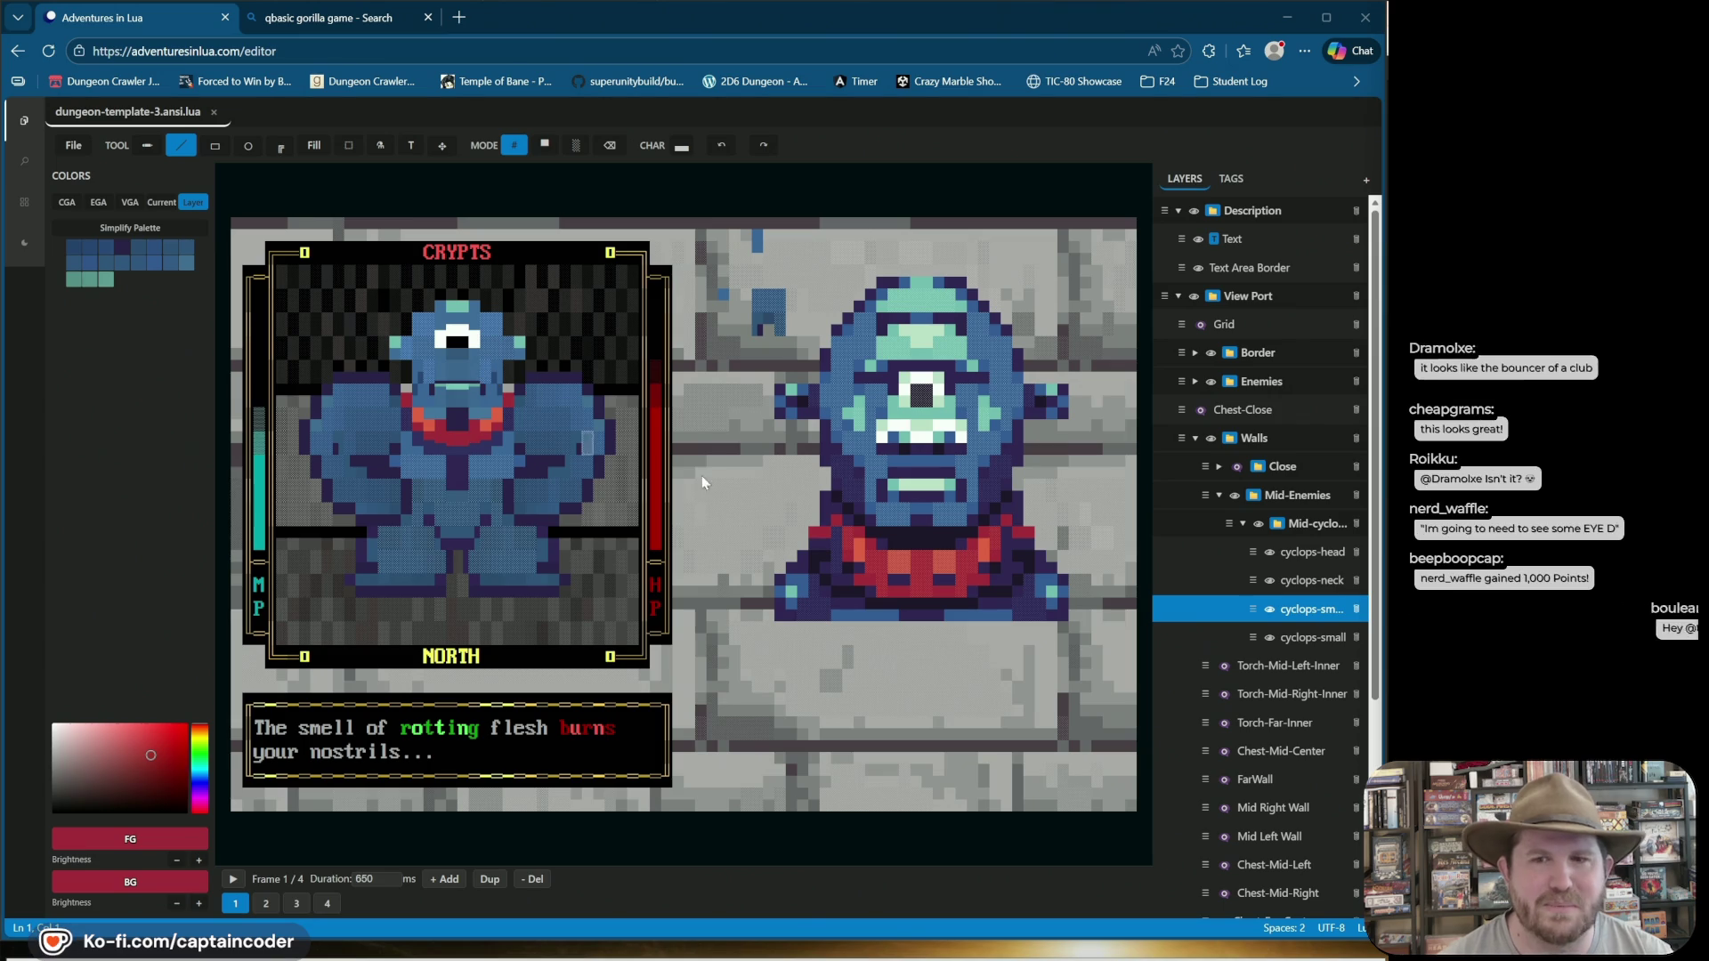
key("ctrl+s")
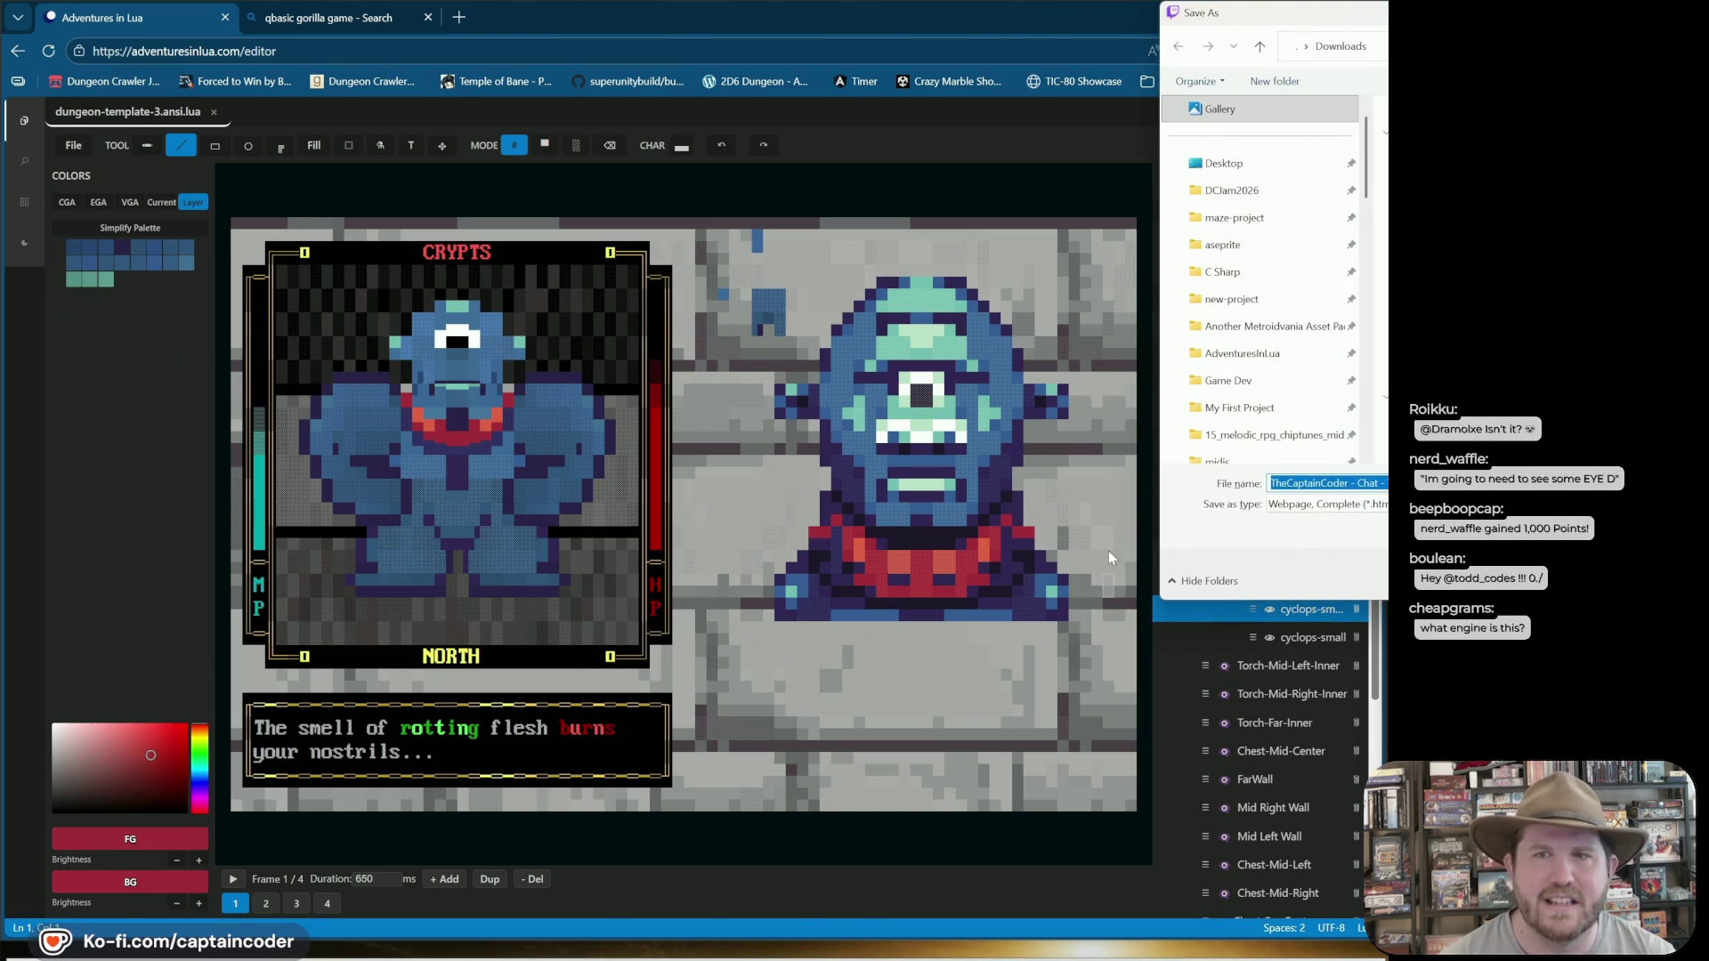
key("Escape")
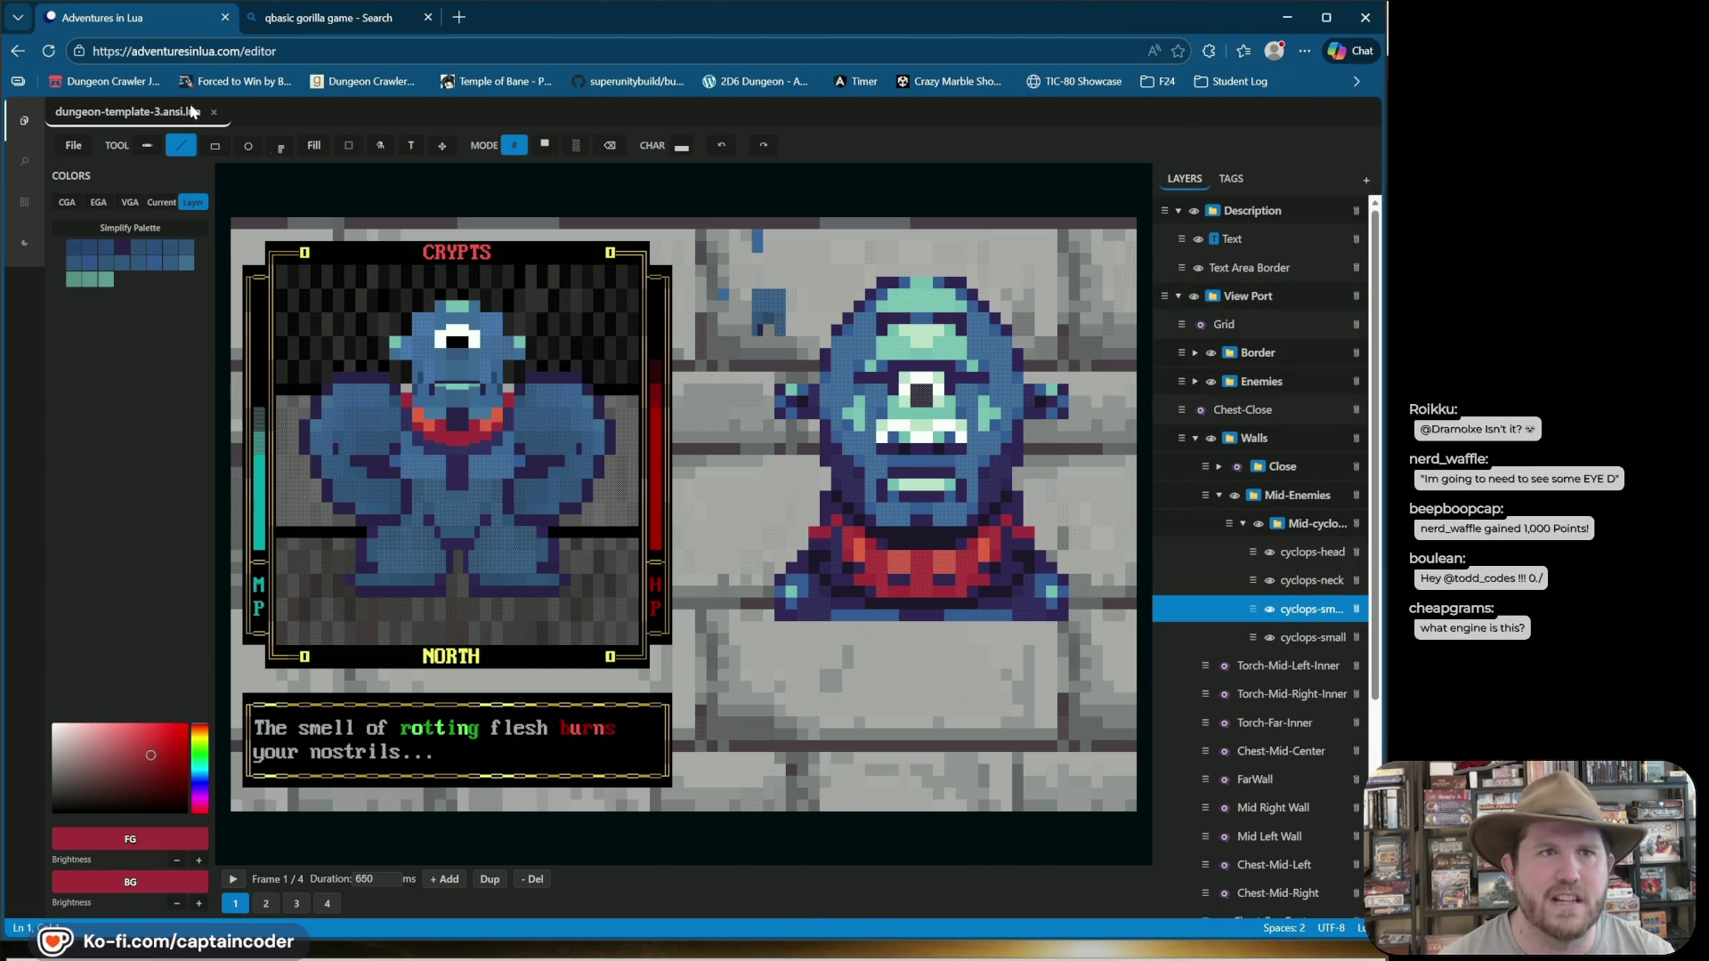
left_click(298, 57)
key("Escape")
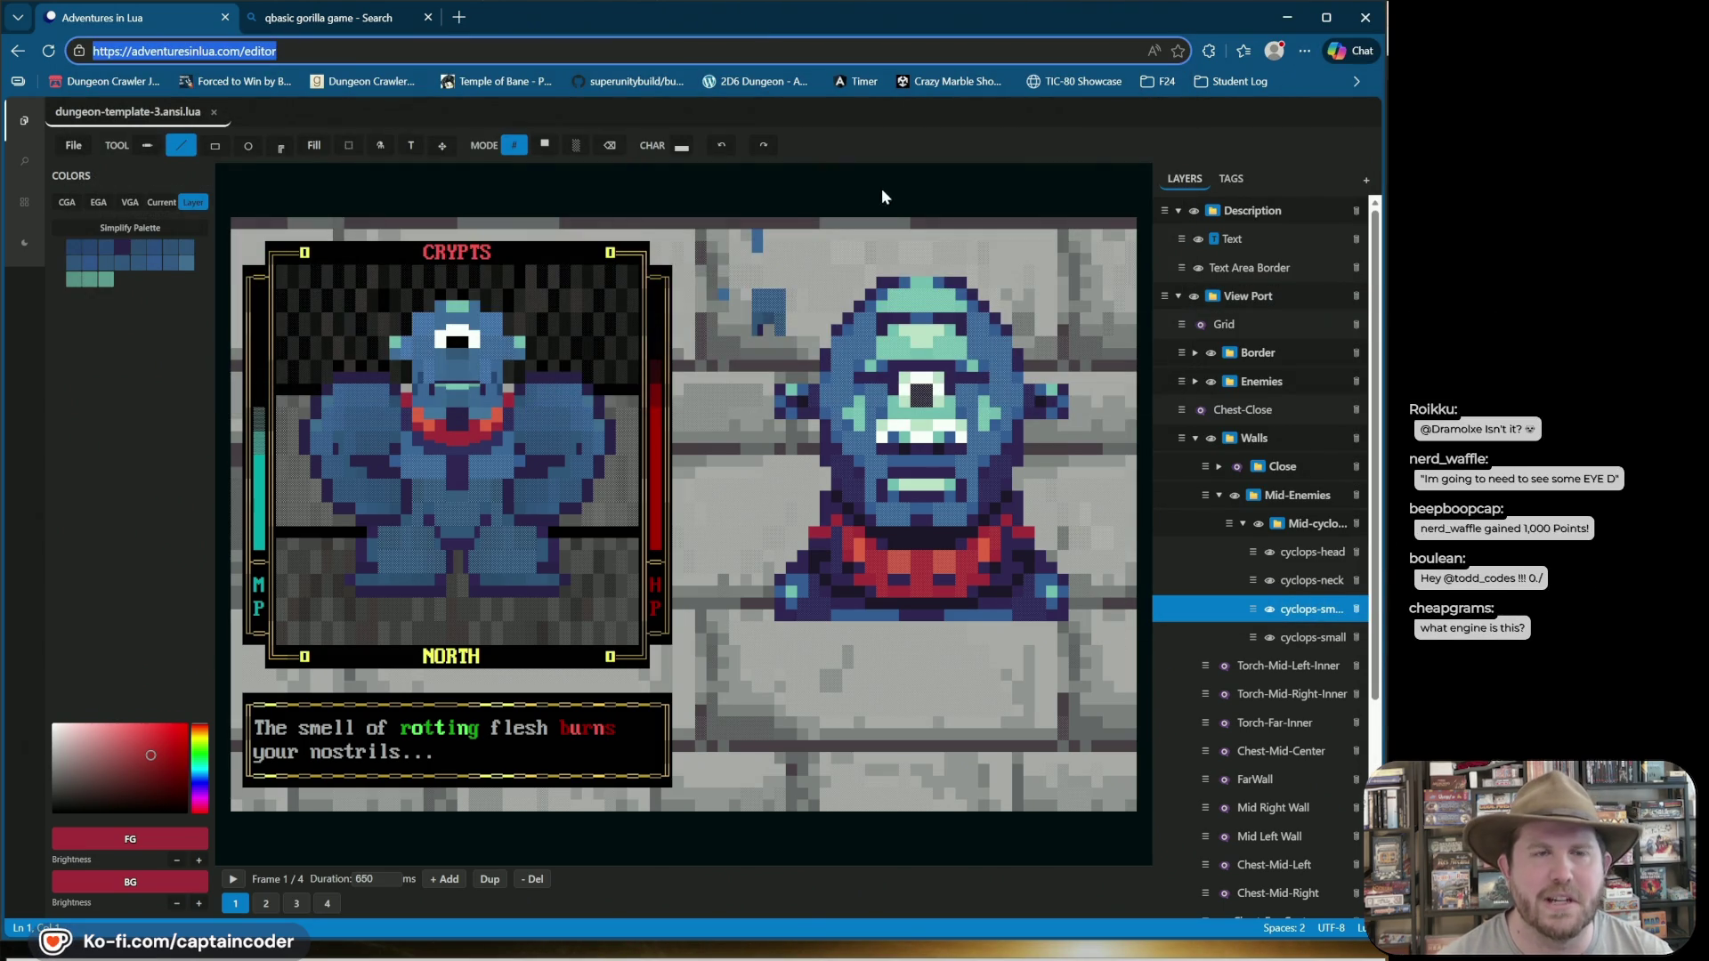
left_click(771, 162)
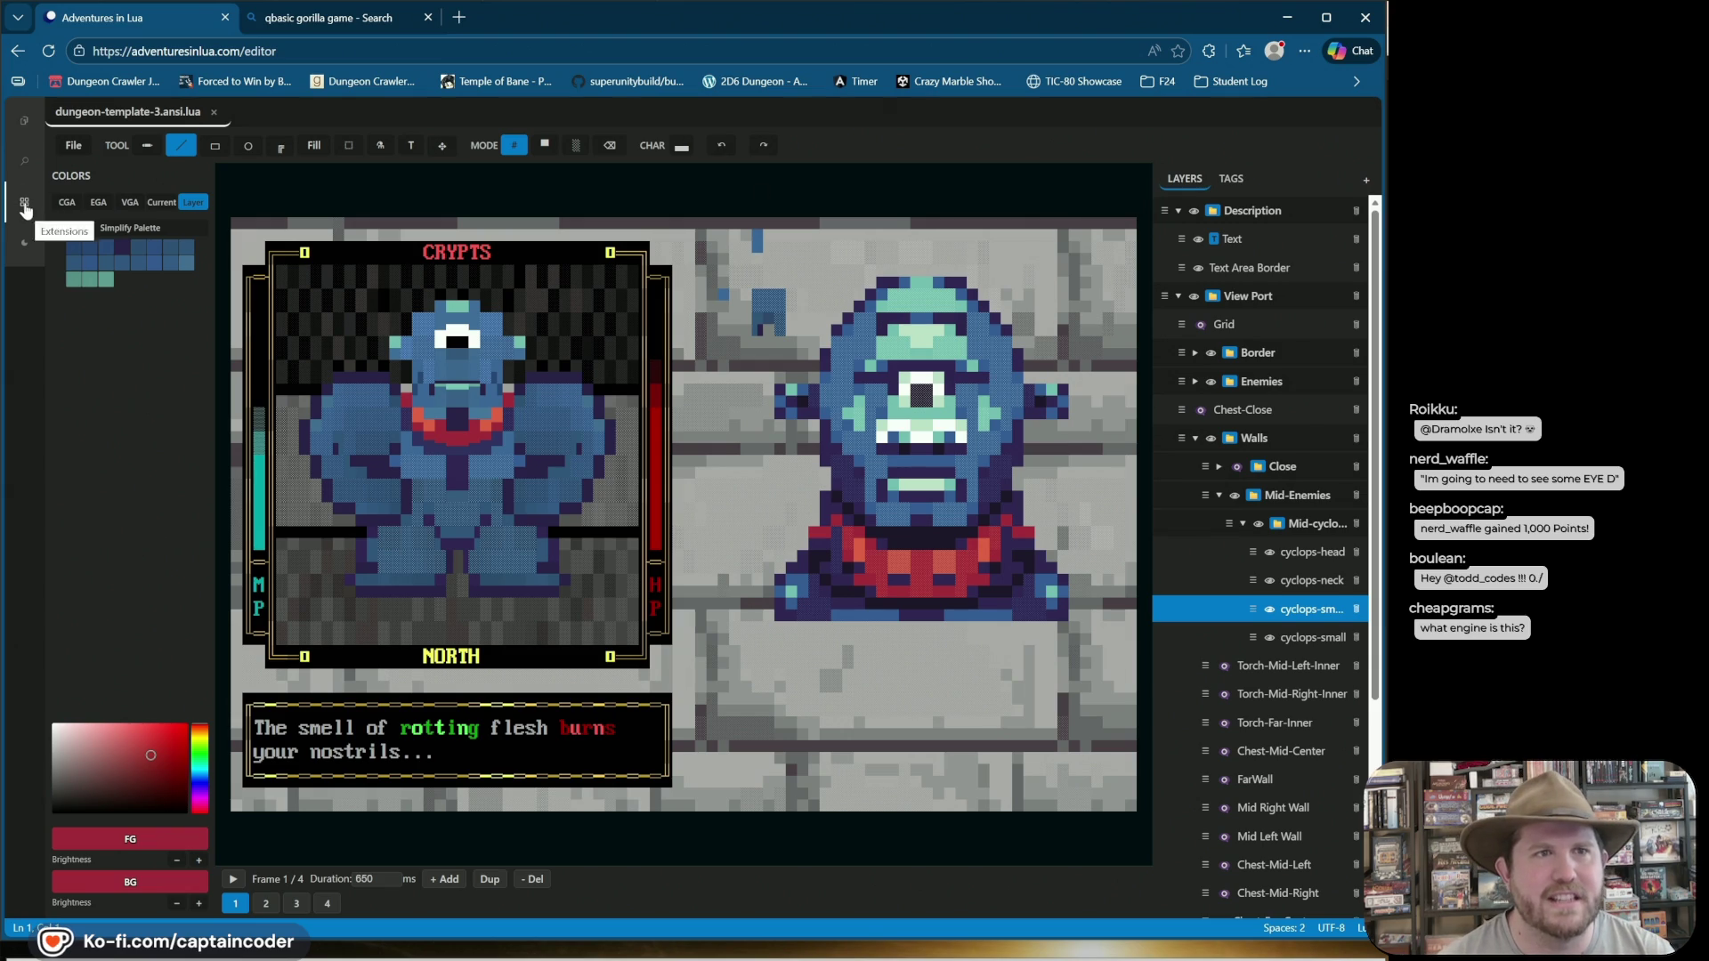
left_click(24, 124)
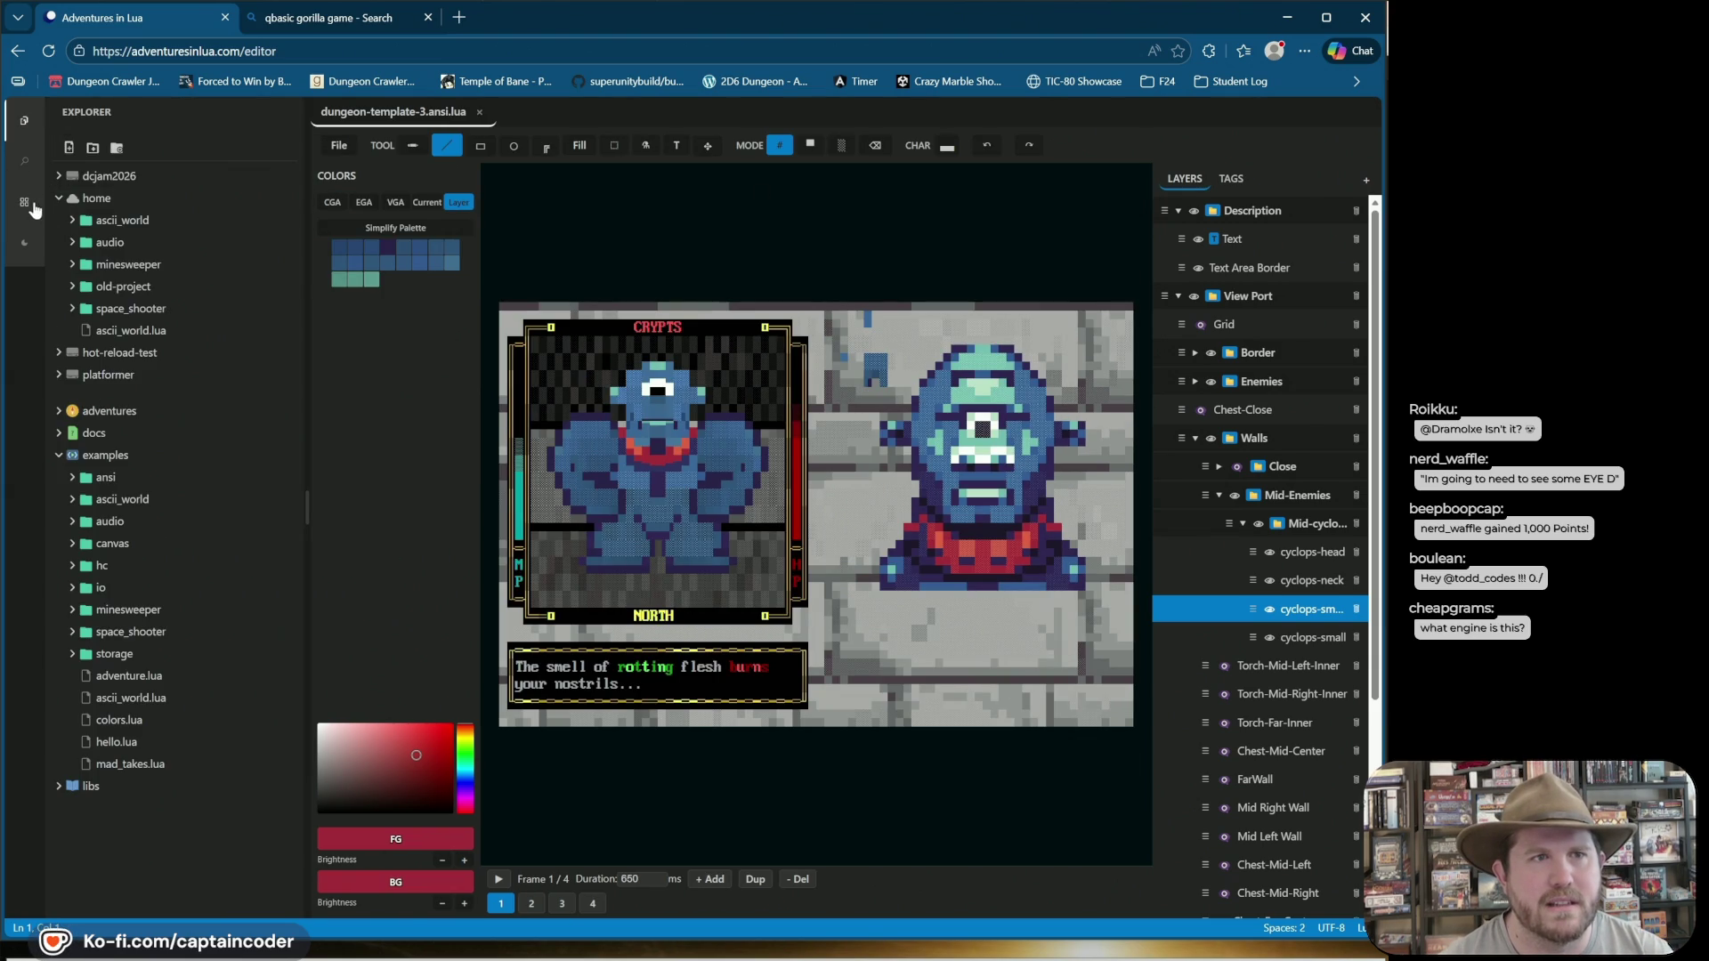
left_click(25, 203)
left_click(131, 152)
mouse_move(471, 514)
left_mouse_down()
mouse_move(416, 344)
mouse_move(519, 515)
left_mouse_up()
mouse_move(645, 513)
left_mouse_down()
mouse_move(820, 443)
mouse_move(690, 507)
mouse_move(881, 561)
mouse_move(863, 619)
left_mouse_up()
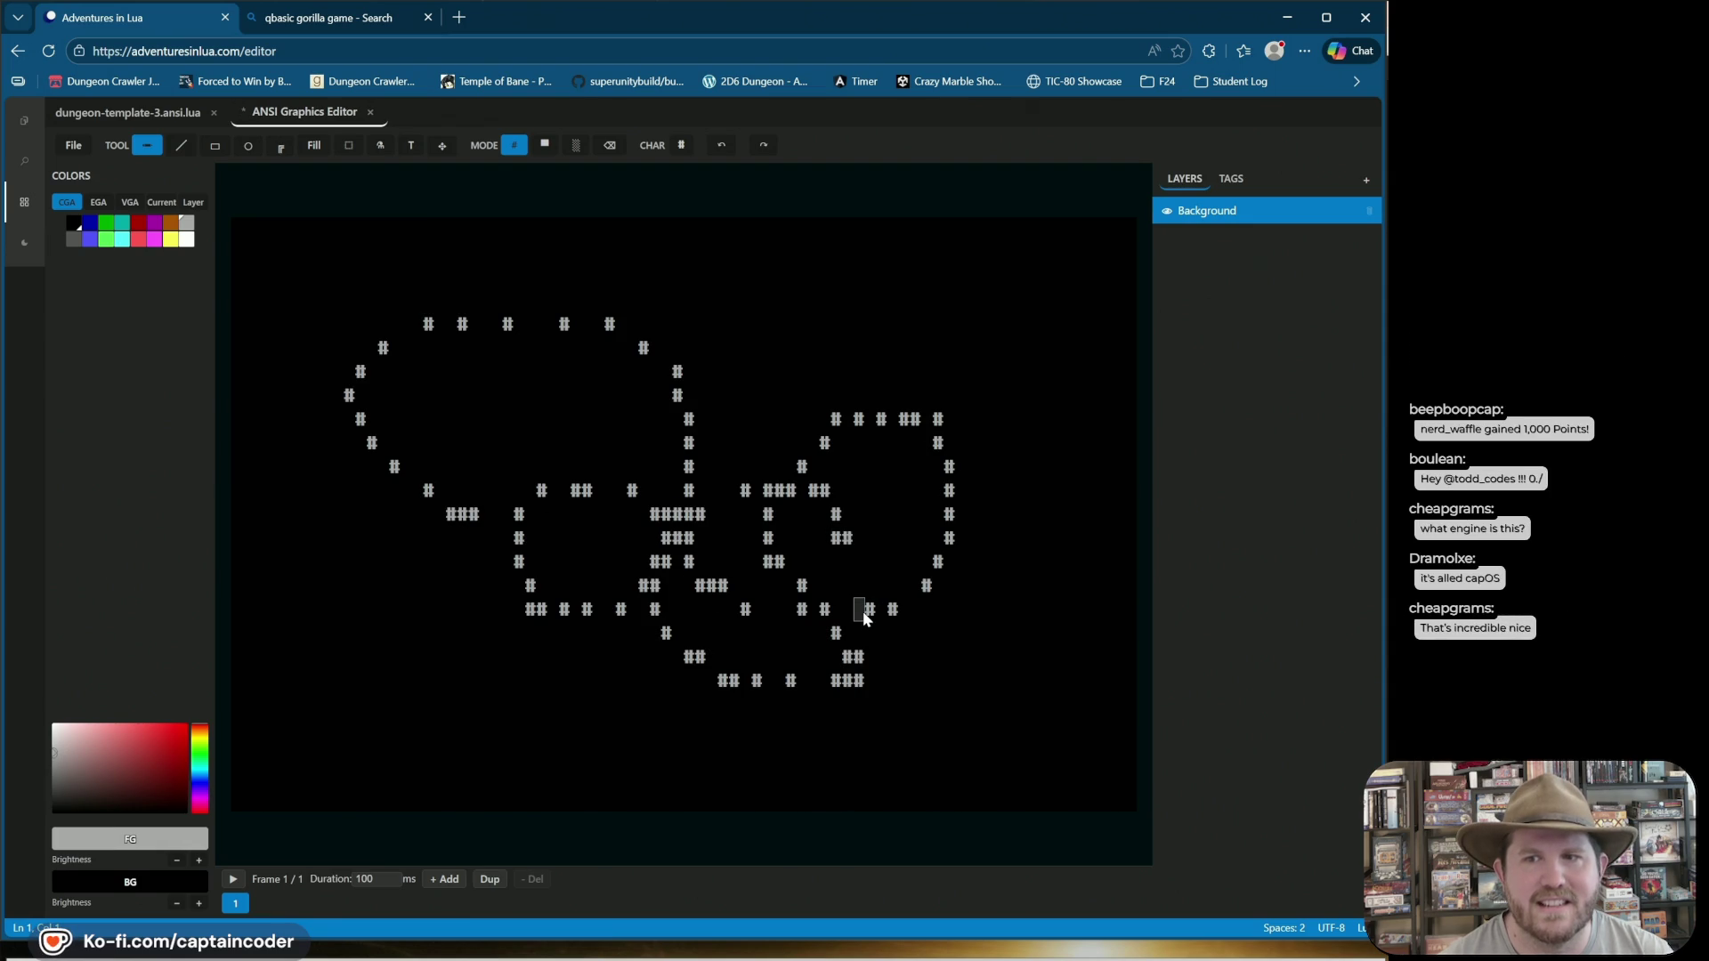
left_click(371, 111)
left_click(817, 551)
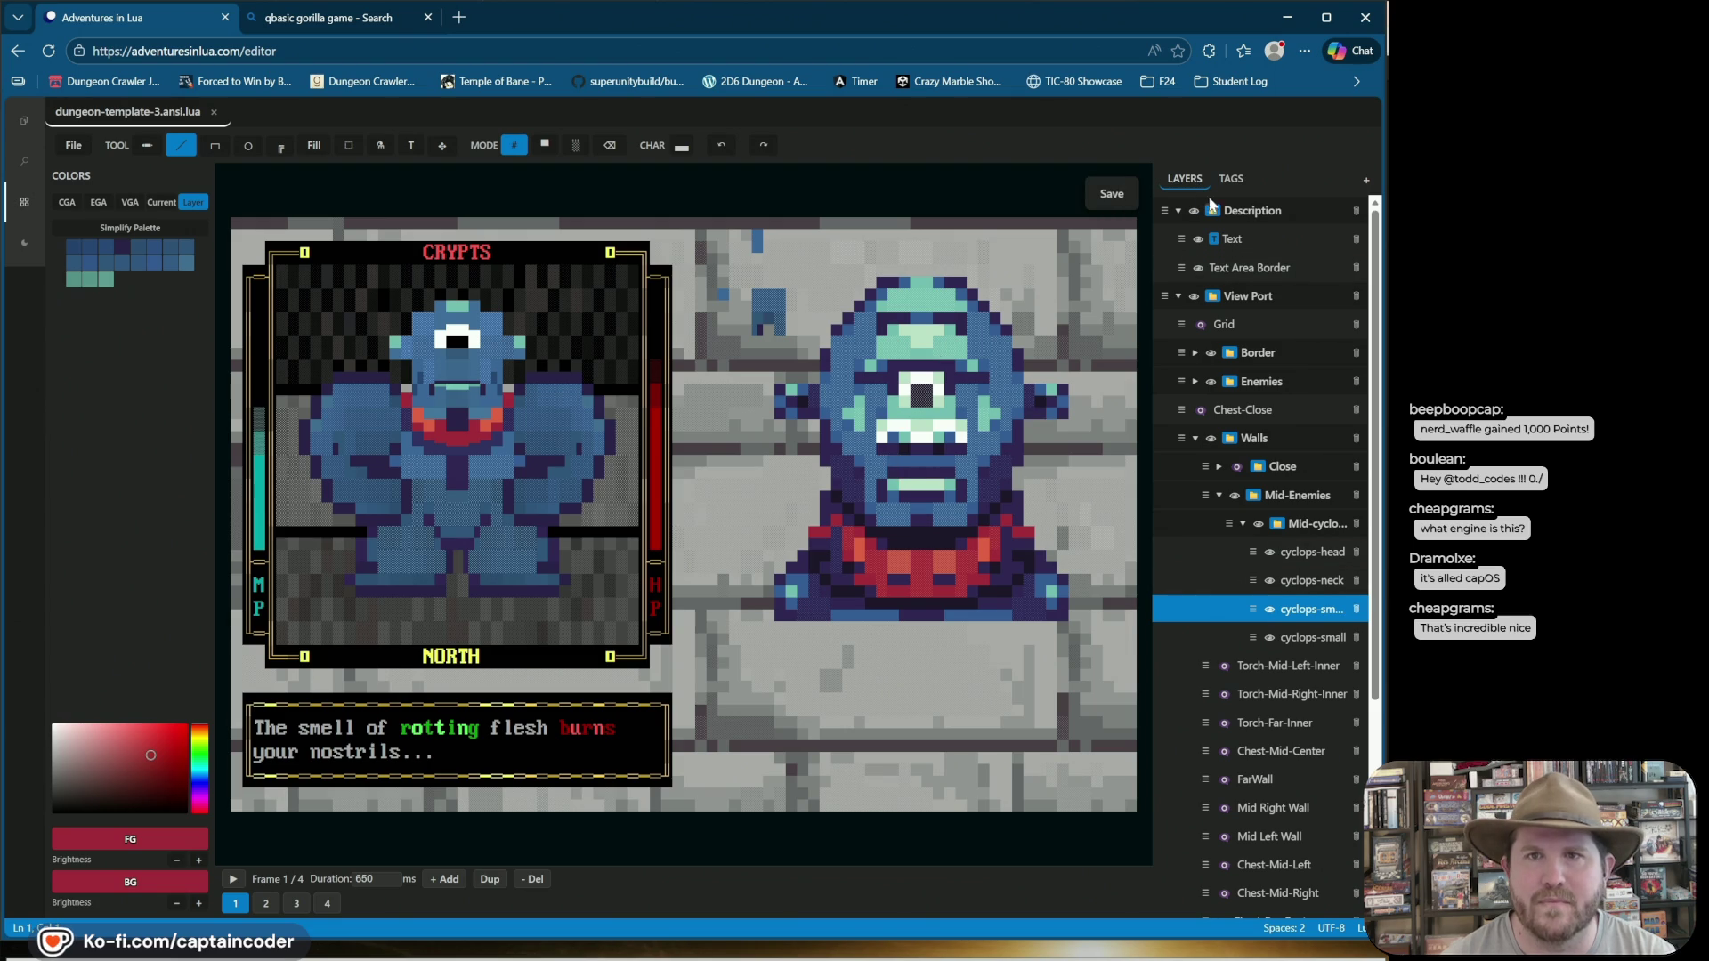
left_click(1236, 468)
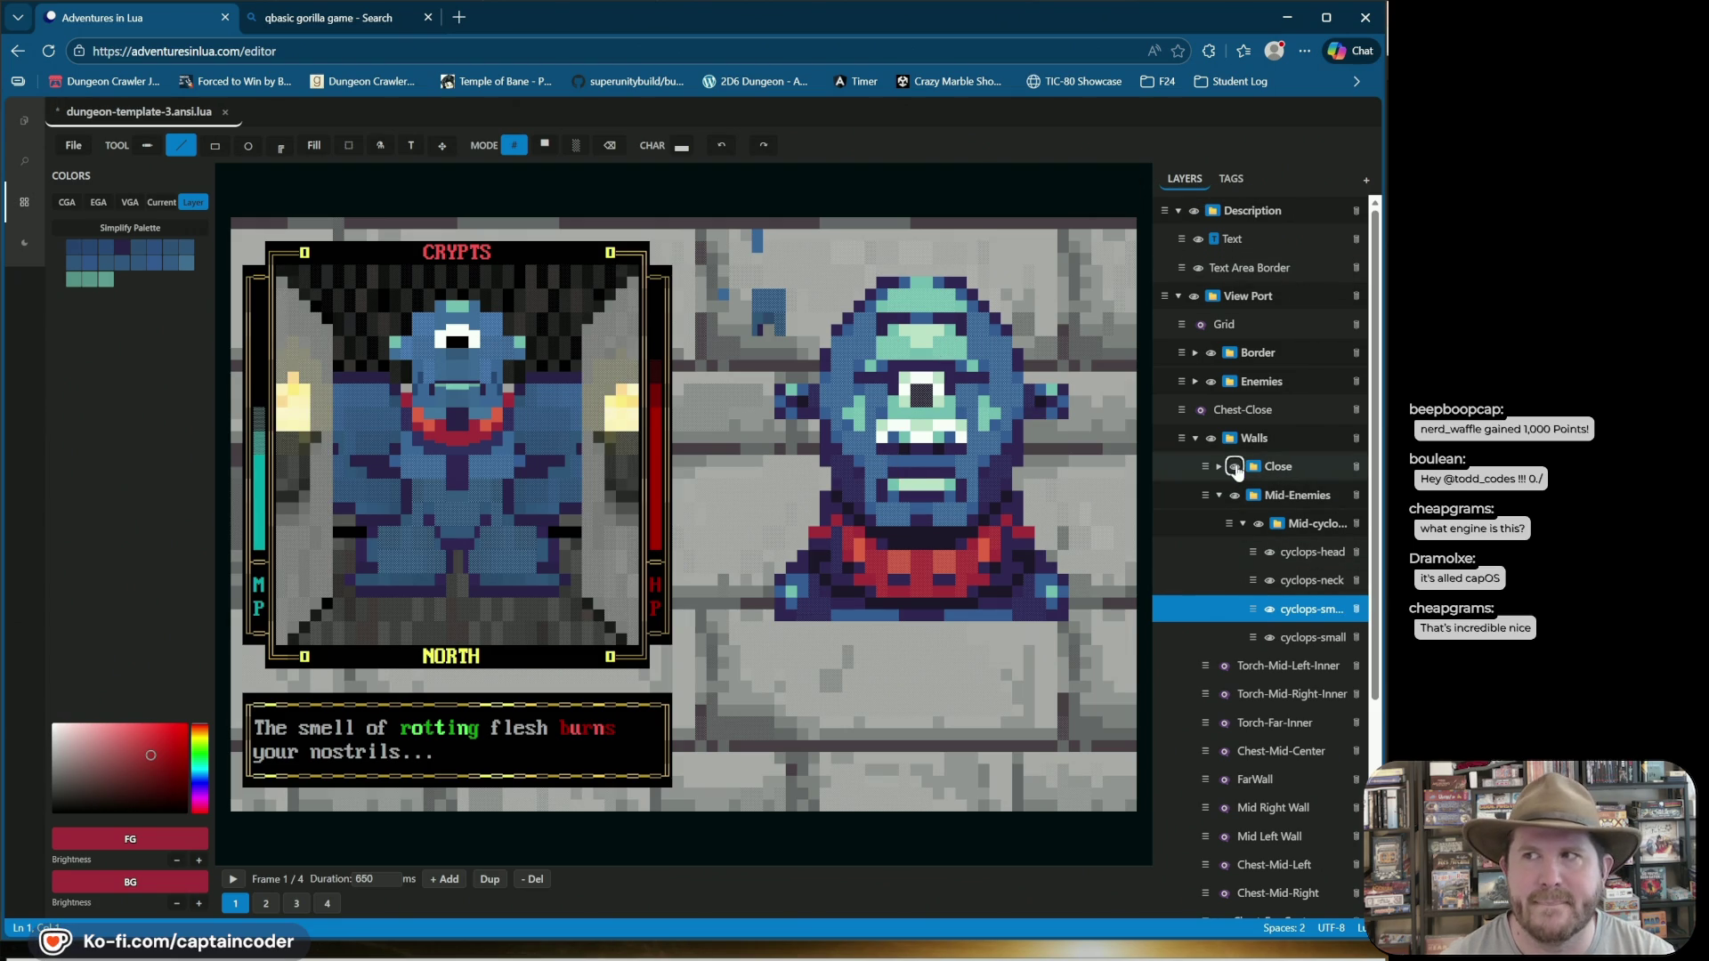
left_click(1236, 467)
left_click(1235, 468)
left_click(1237, 468)
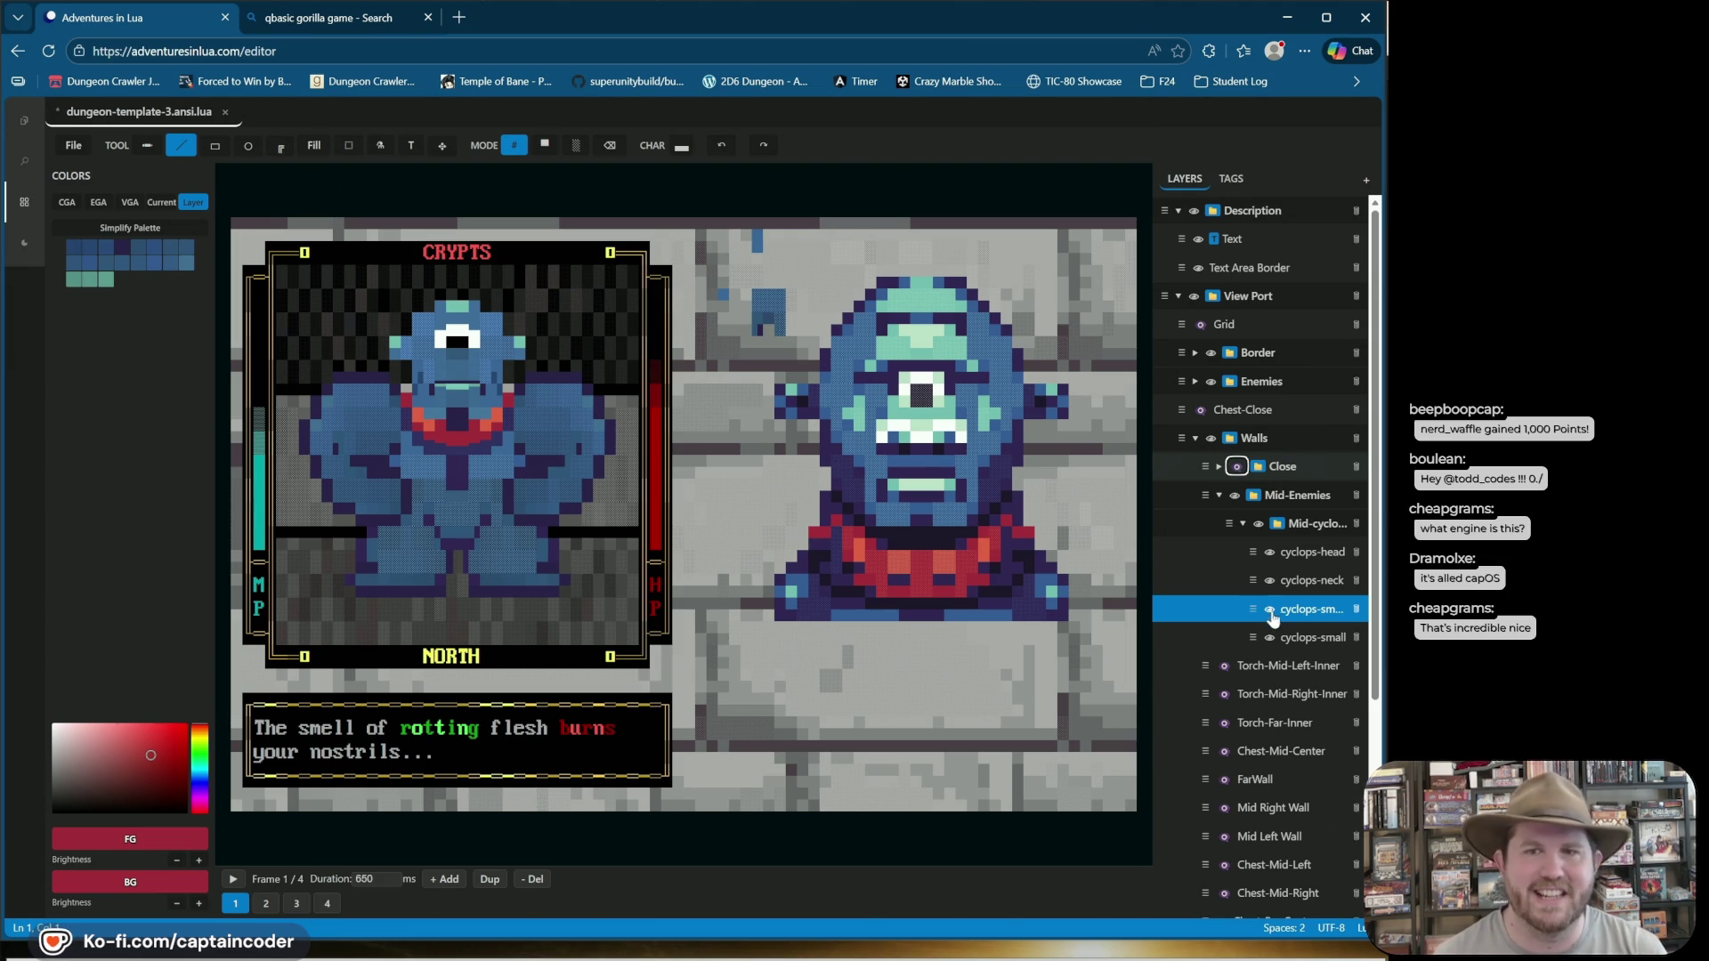
left_click(1259, 525)
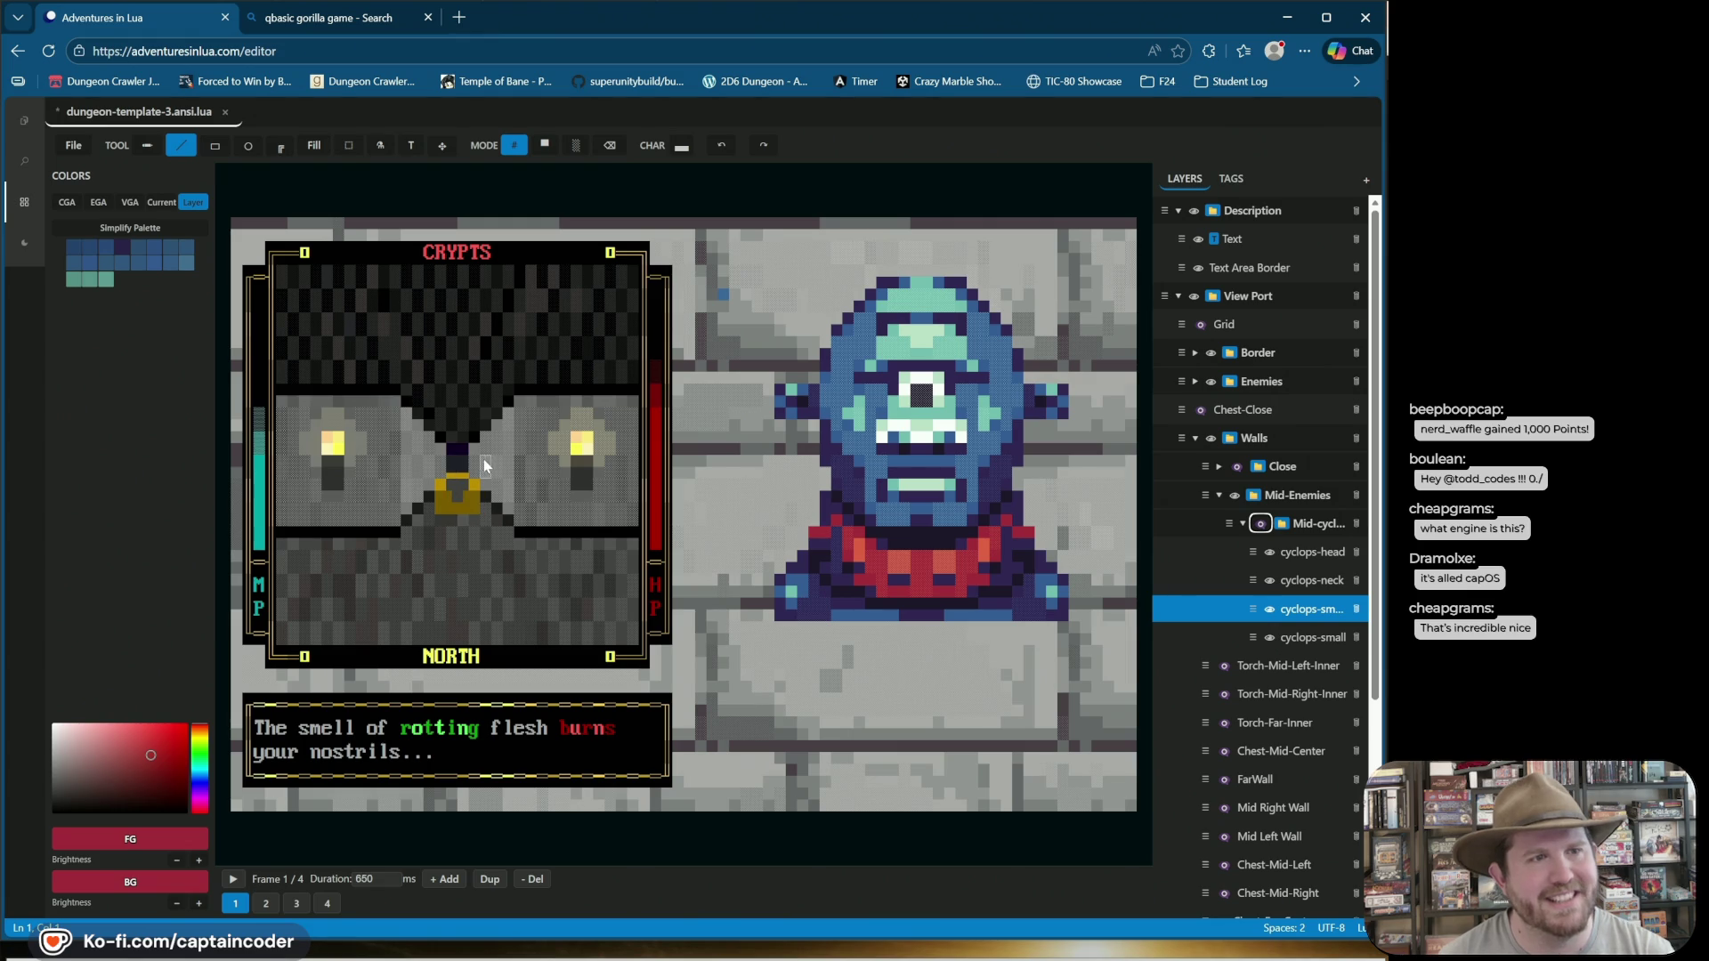
left_click(1259, 523)
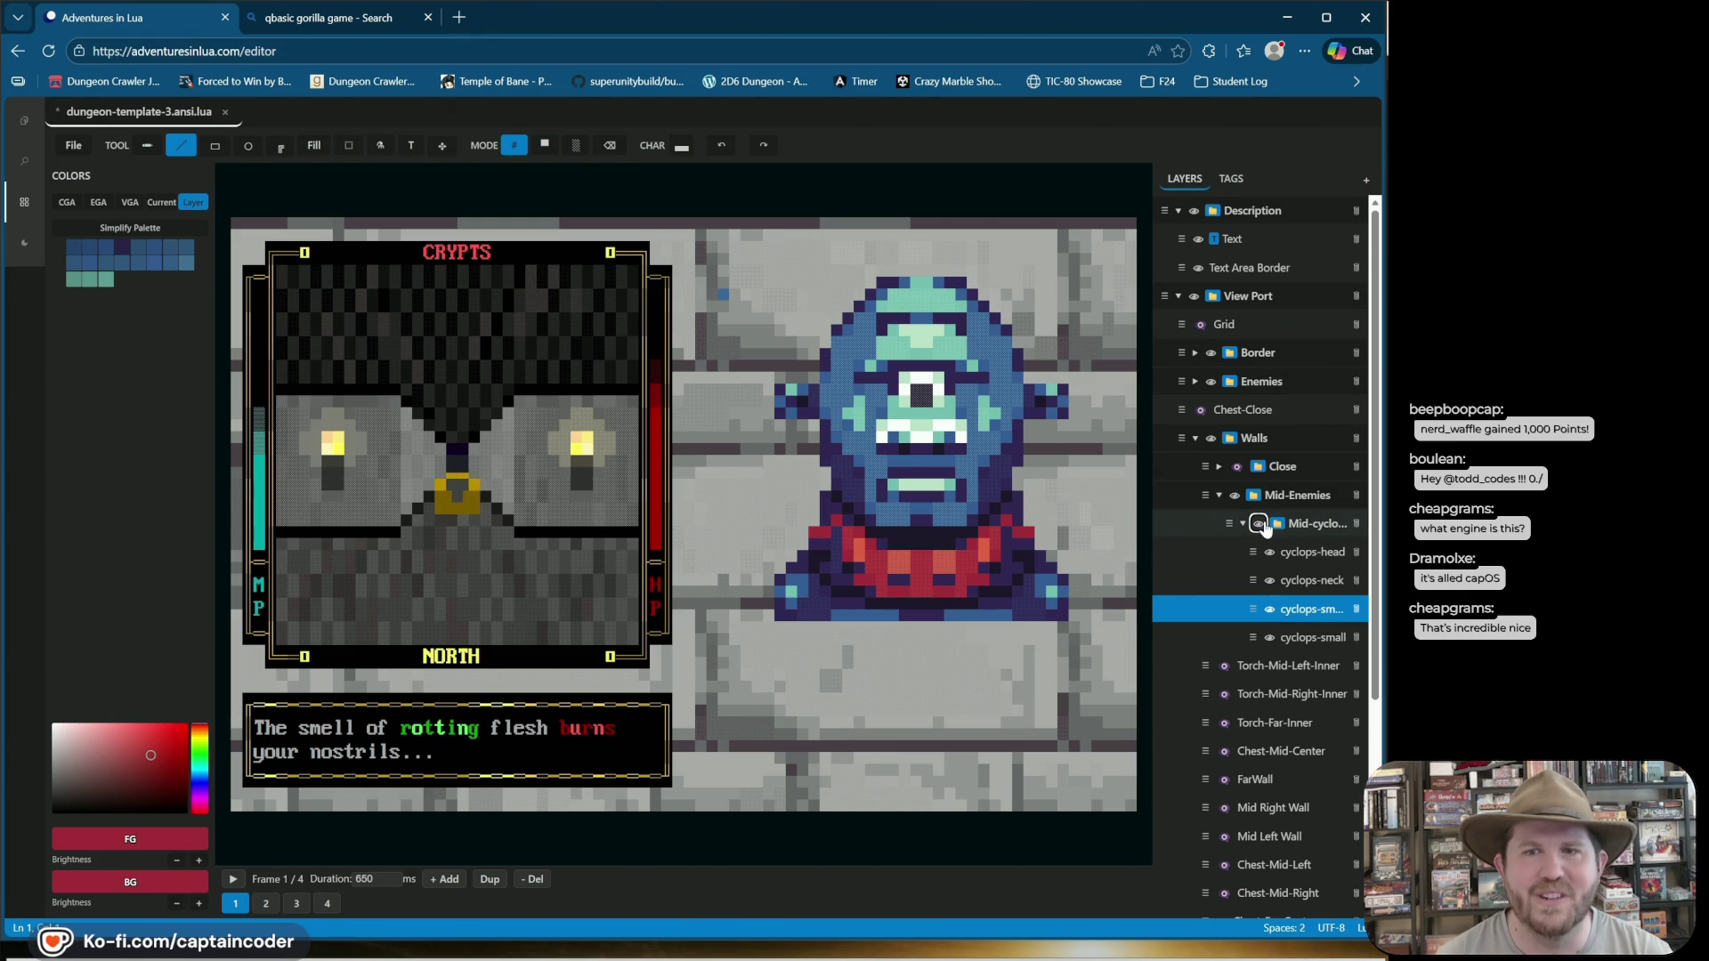
left_click(1238, 466)
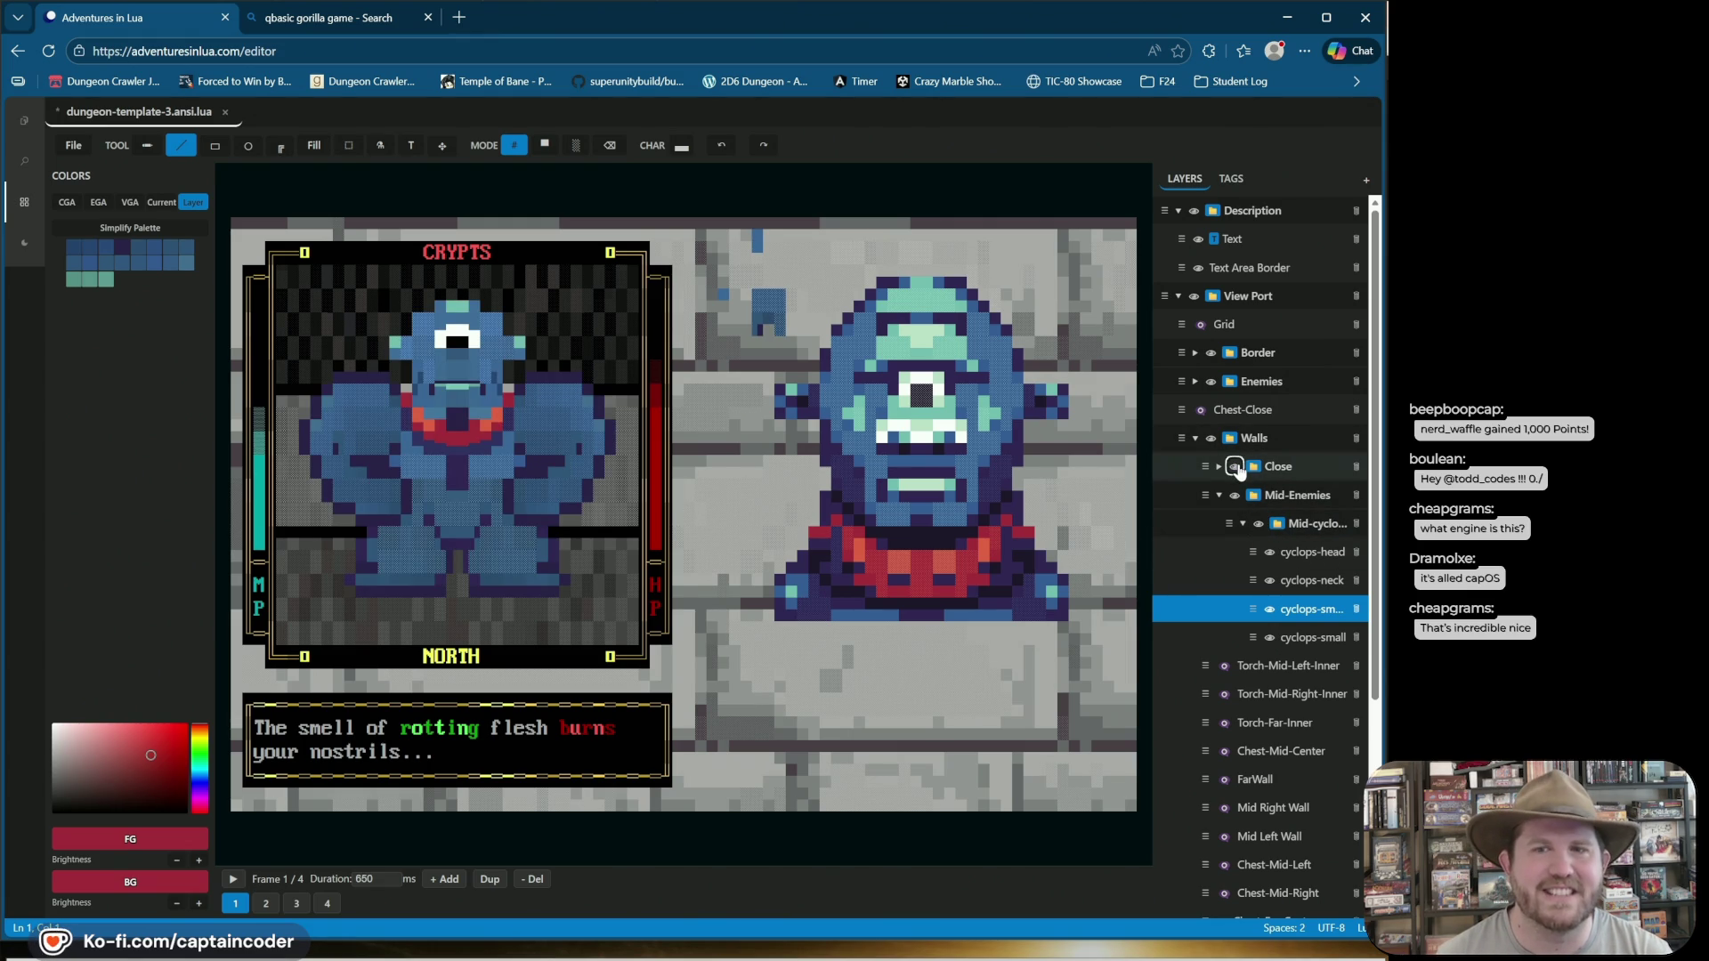
left_click(1237, 467)
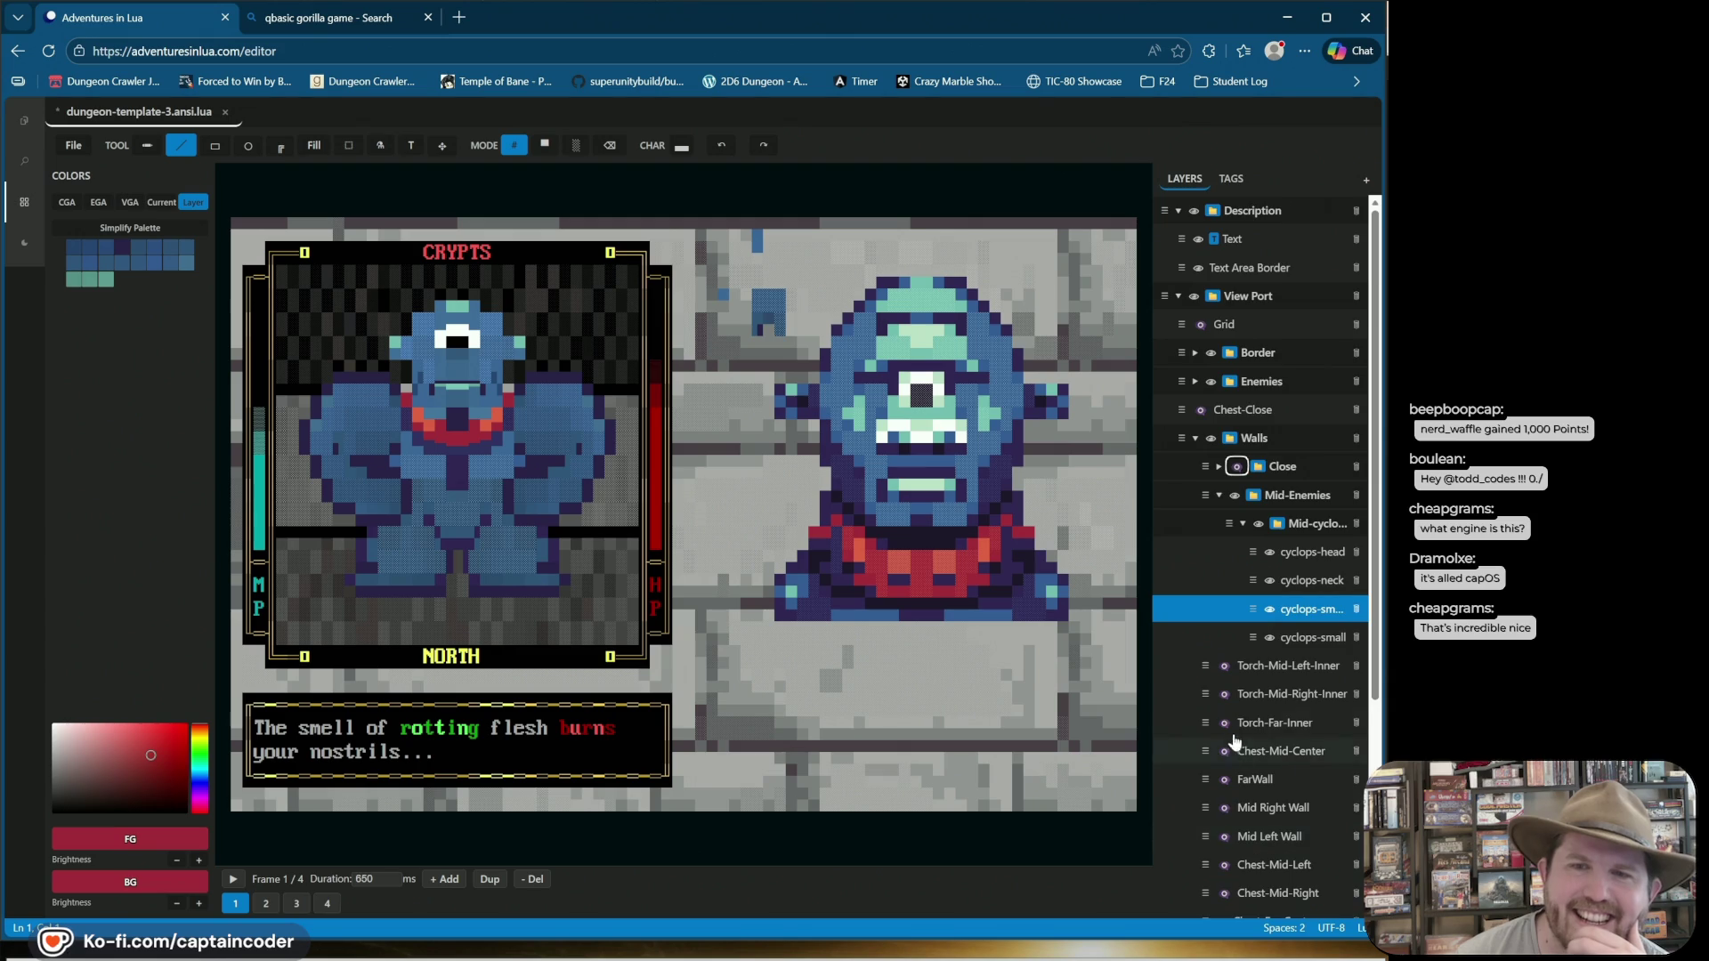
scroll(1233, 752, "down", 3)
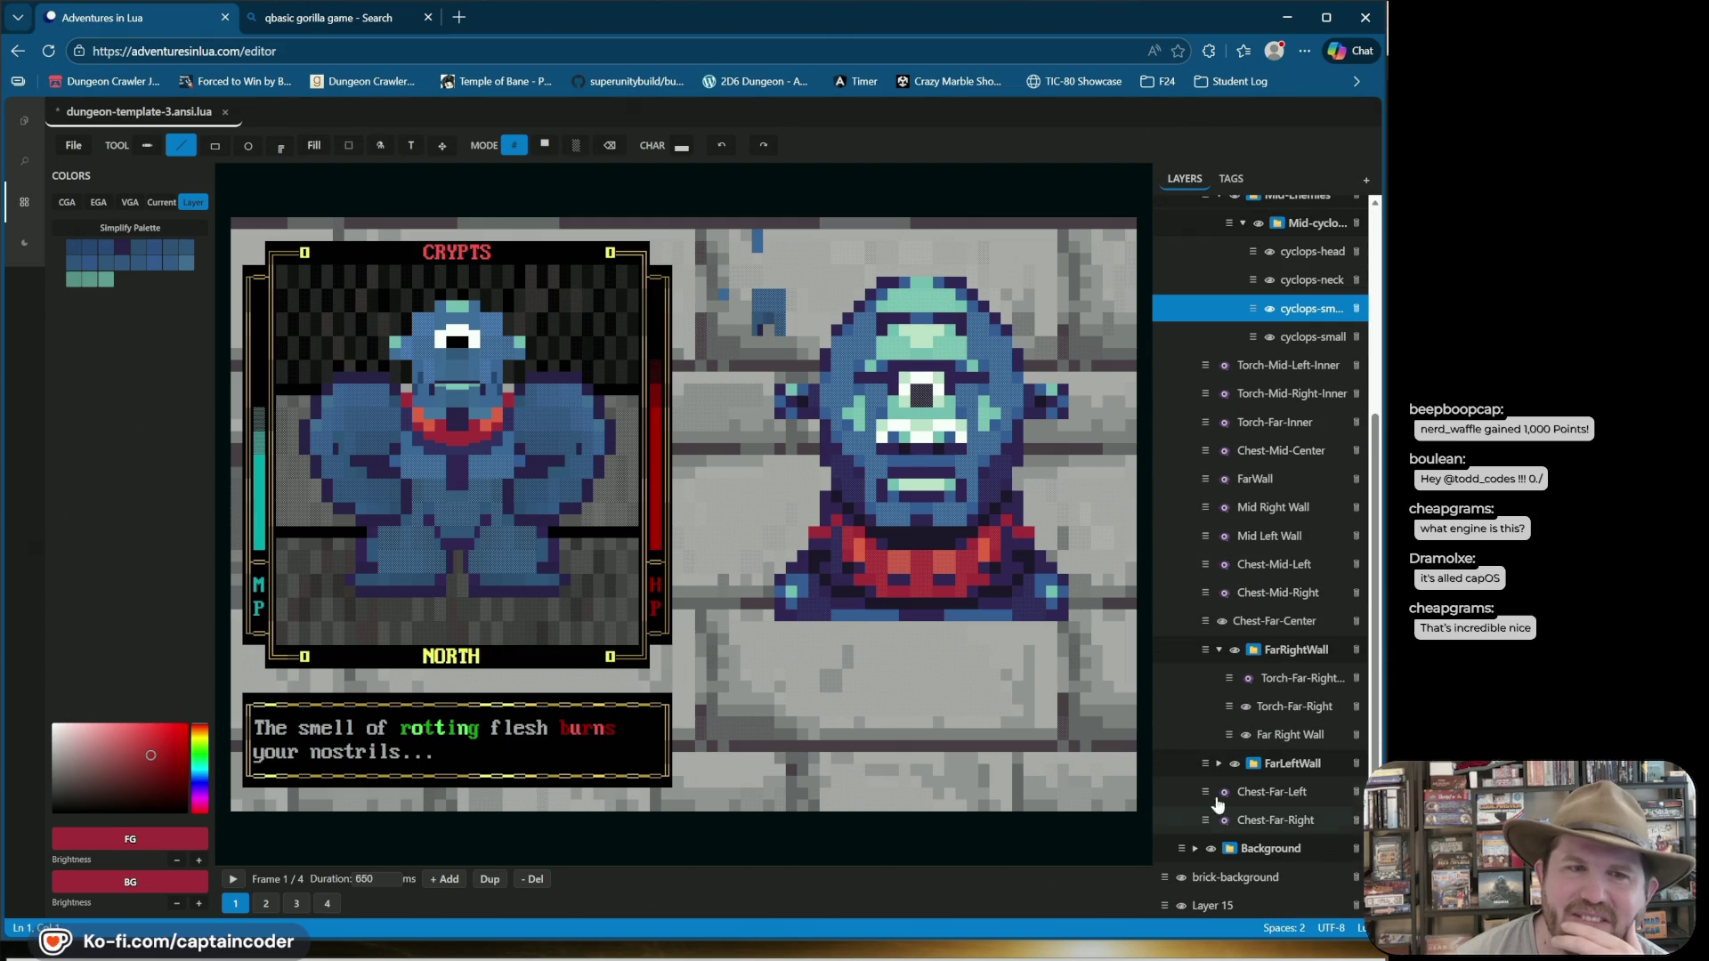
In the tag groups, make the Mid Right Wall and Mid Left Wall visible.
left_click(1231, 181)
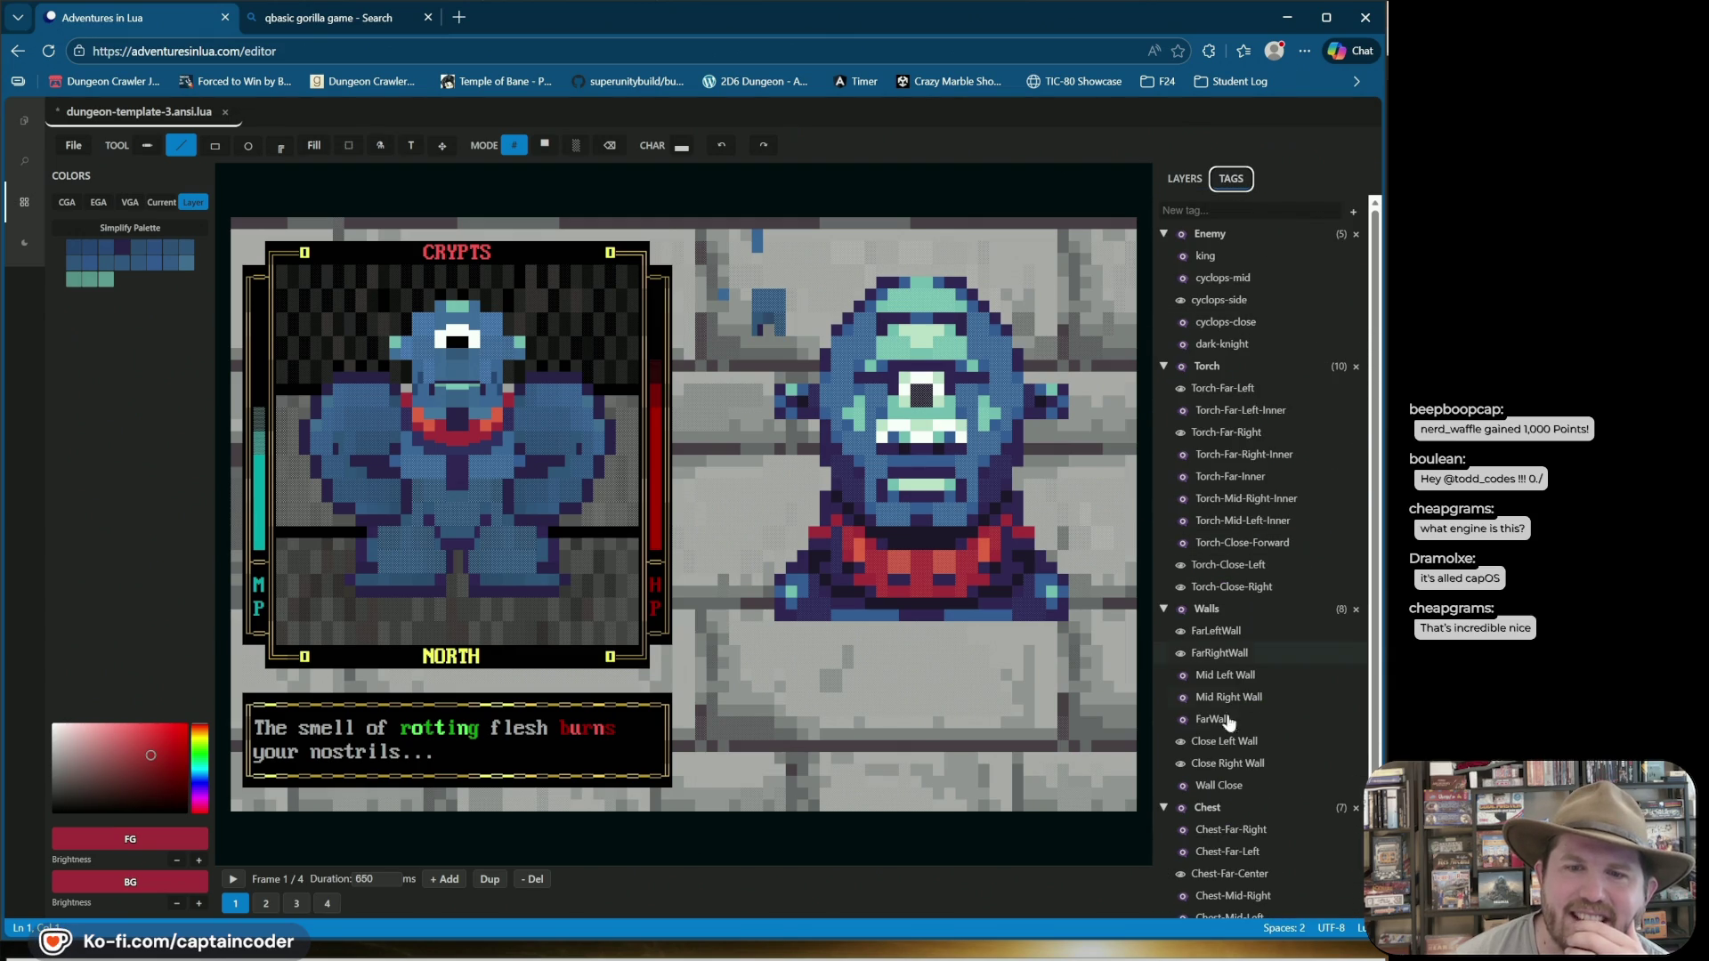
left_click(1181, 698)
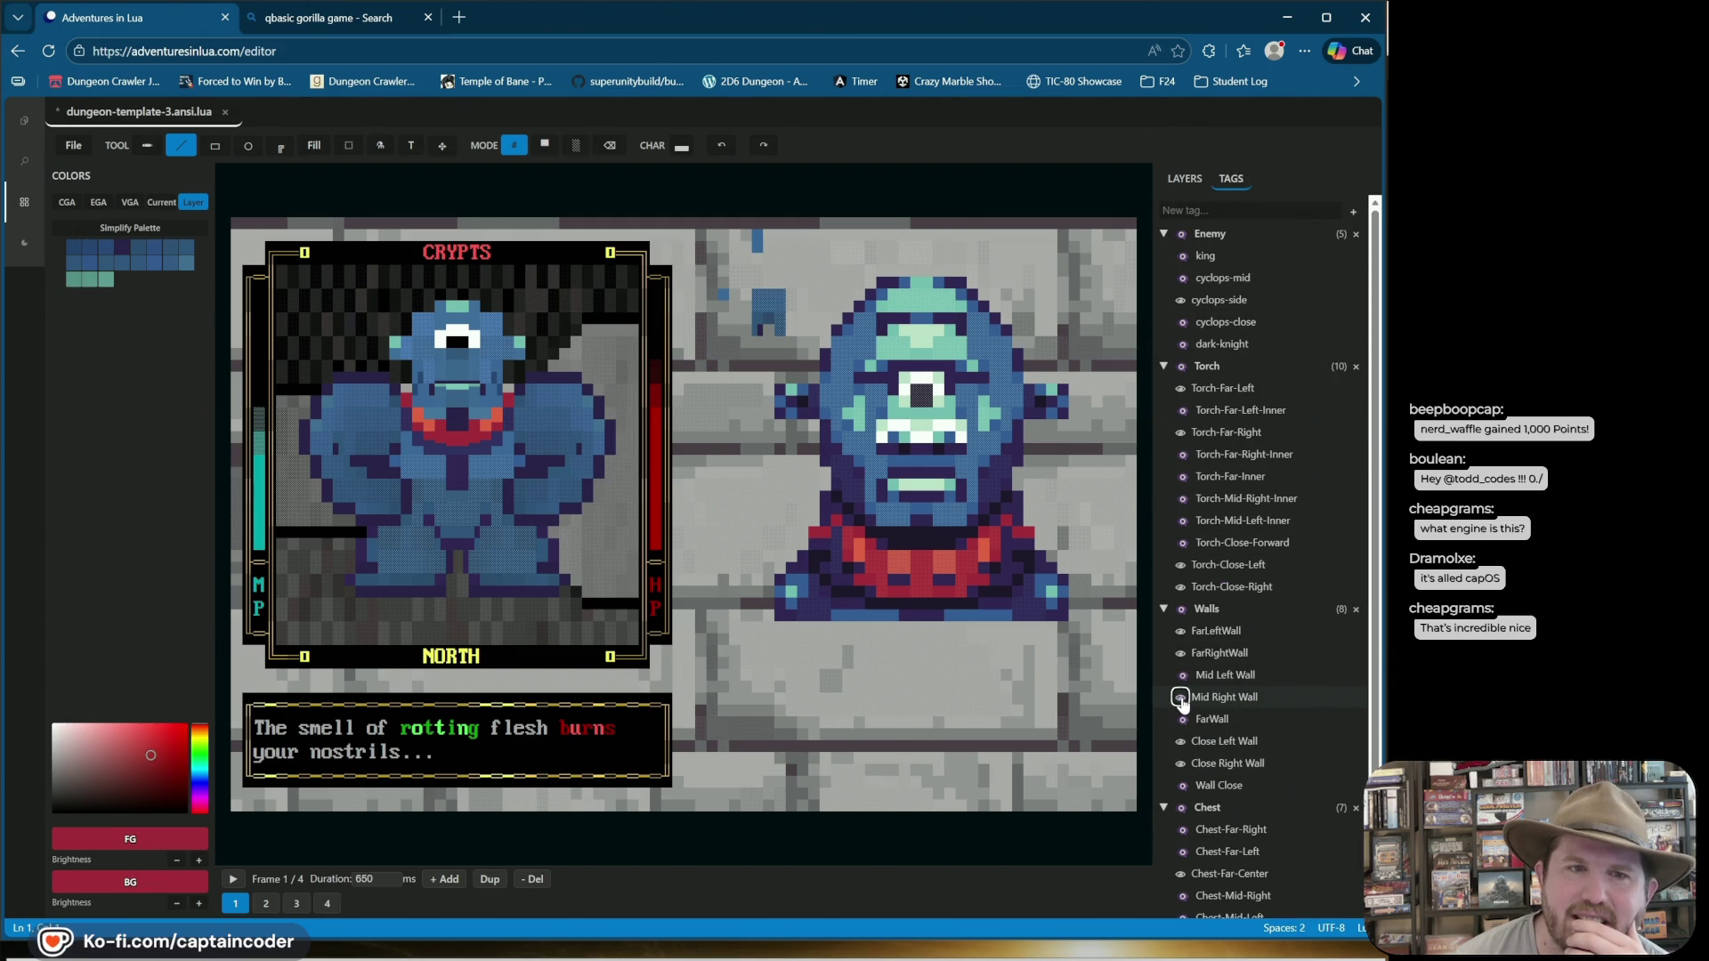
left_click(1181, 676)
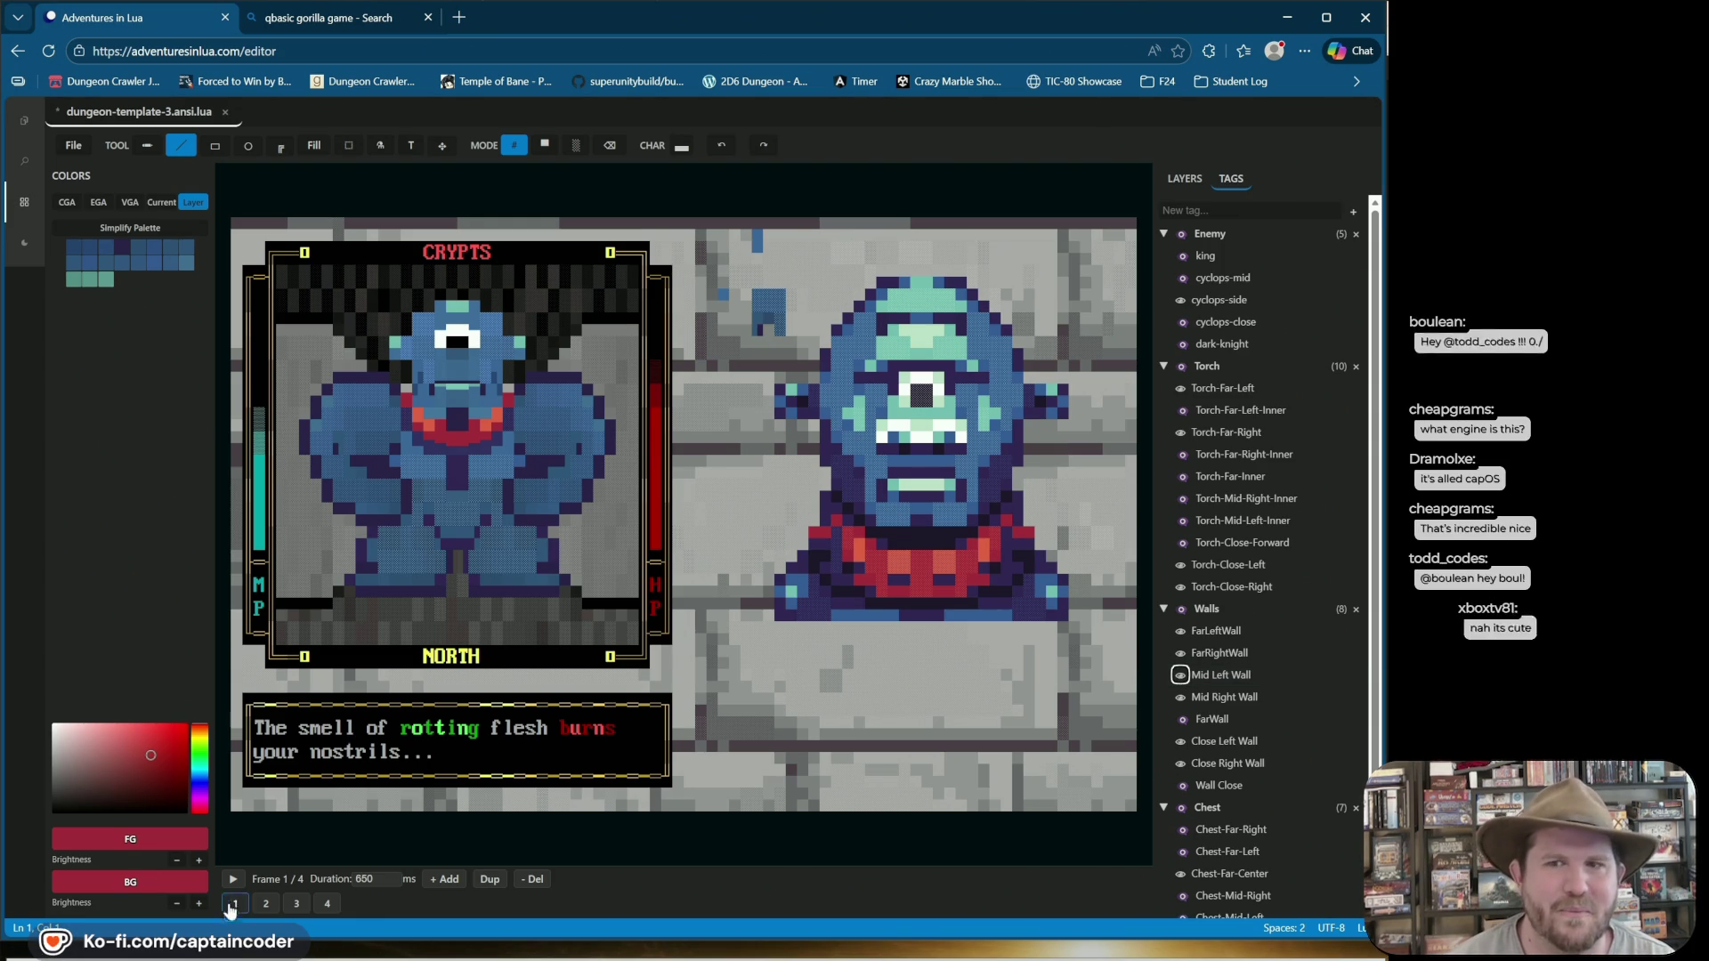
Flip between the first and third cyclops frames to compare their poses.
left_click(301, 903)
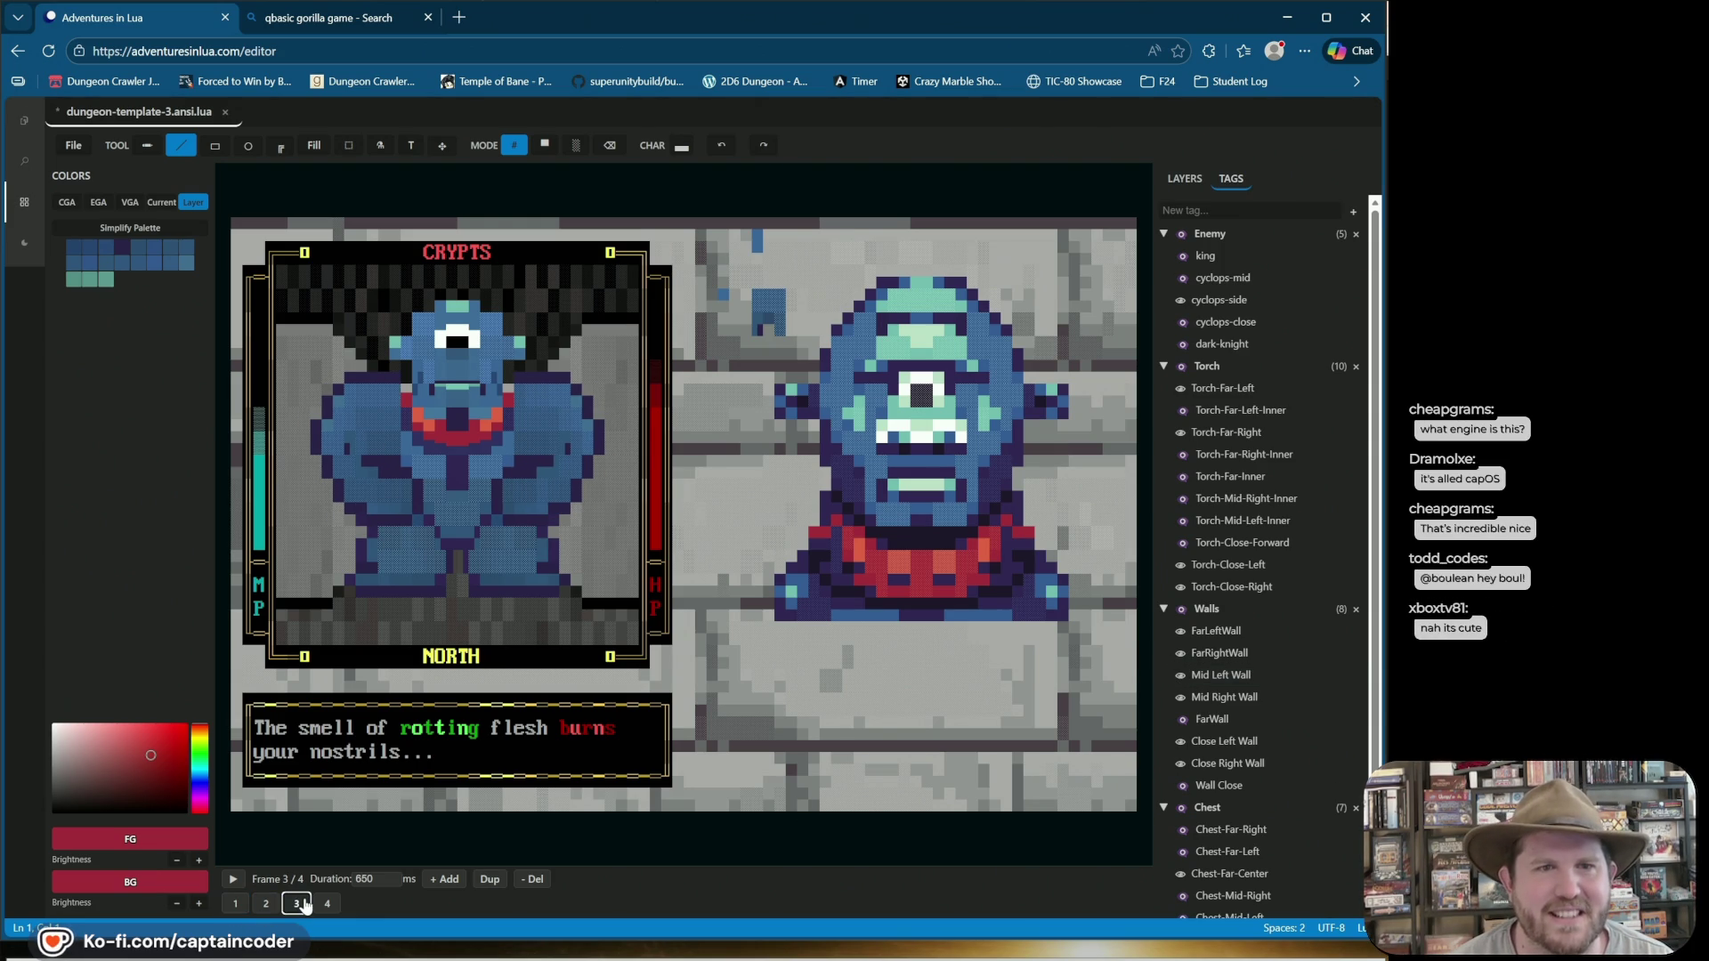
left_click(235, 903)
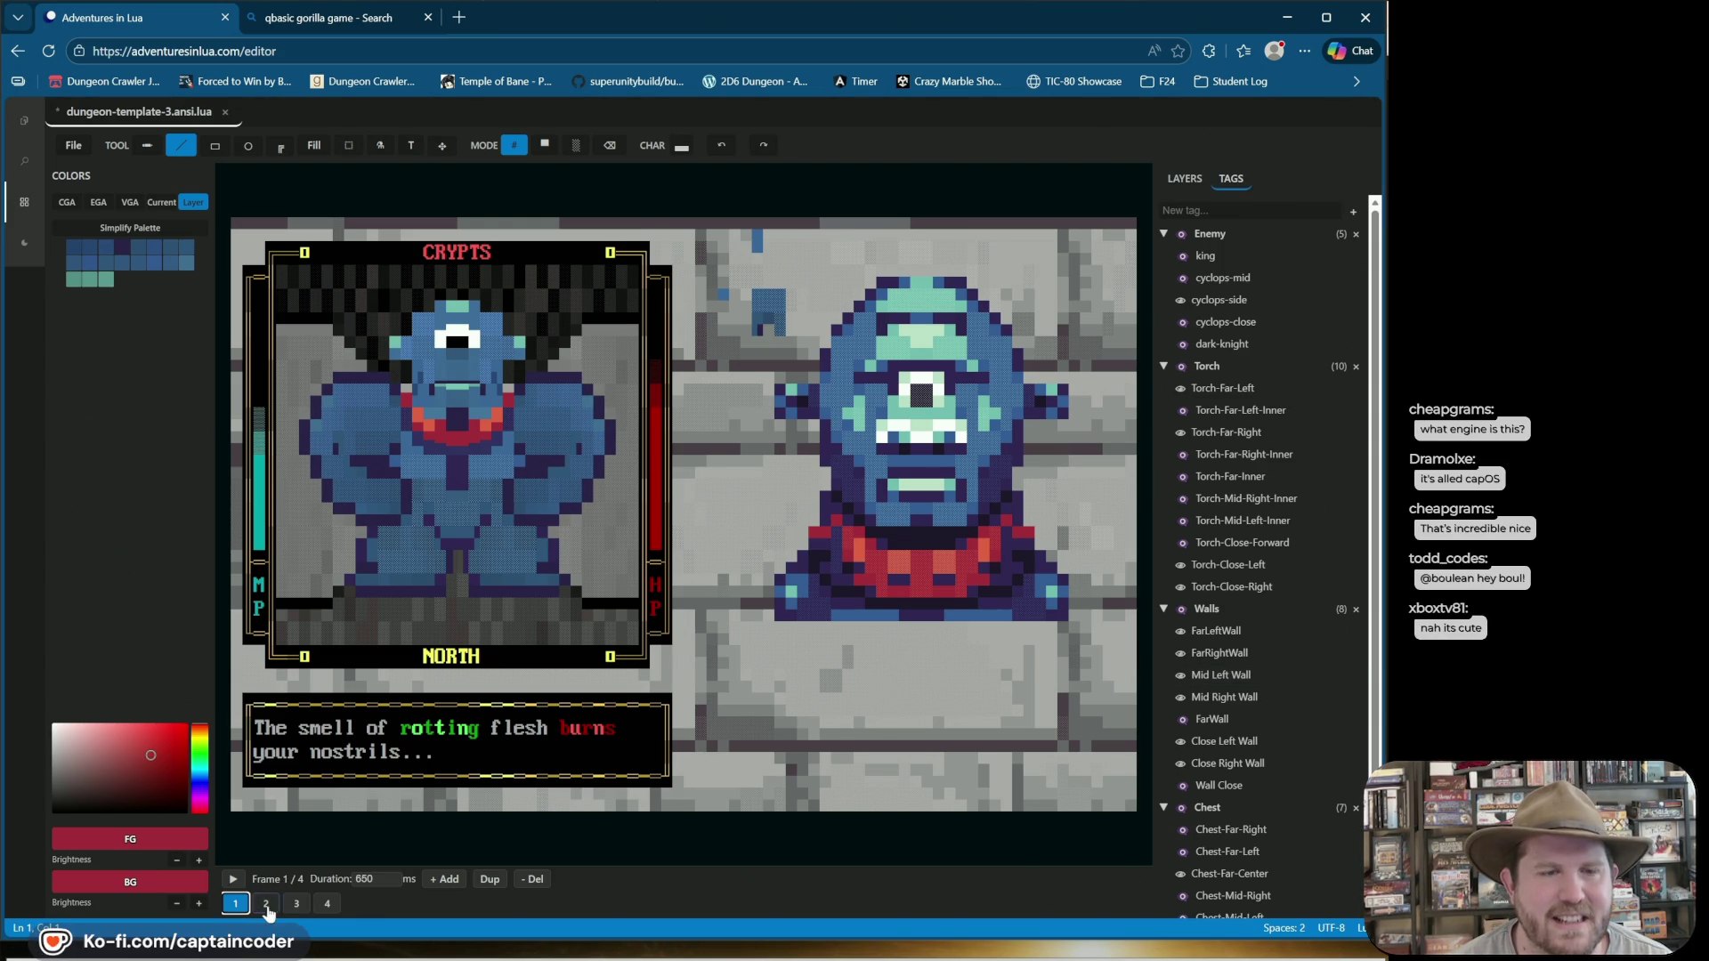
left_click(296, 904)
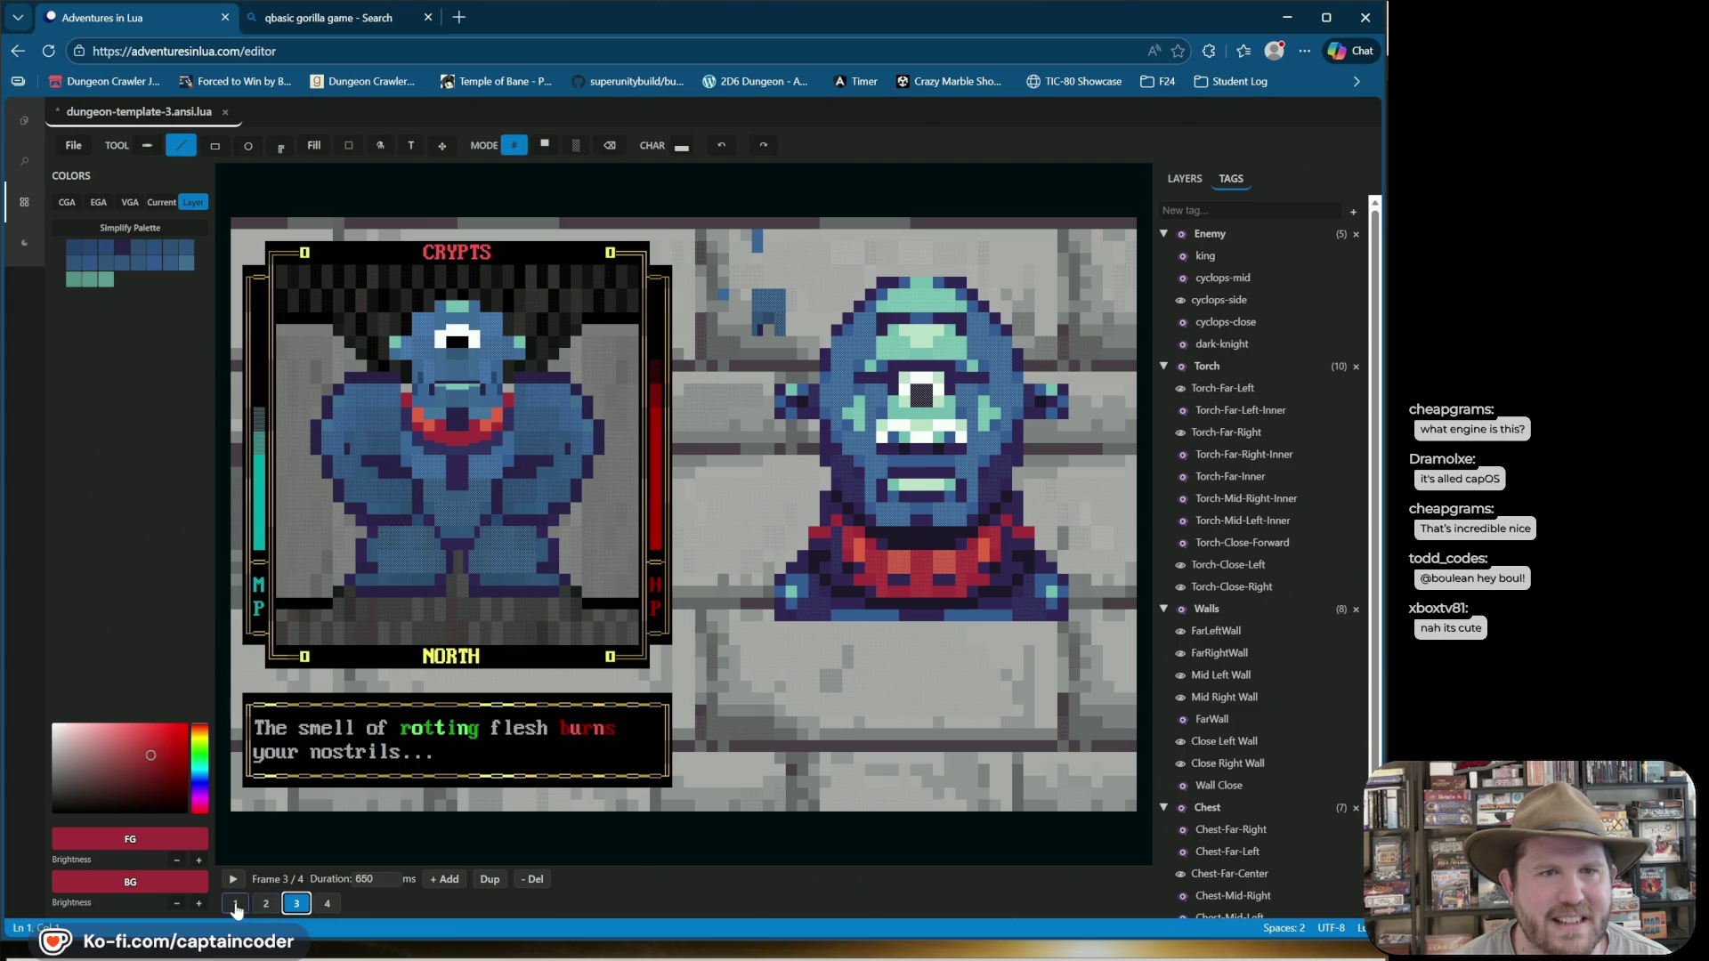
left_click(236, 904)
left_click(286, 905)
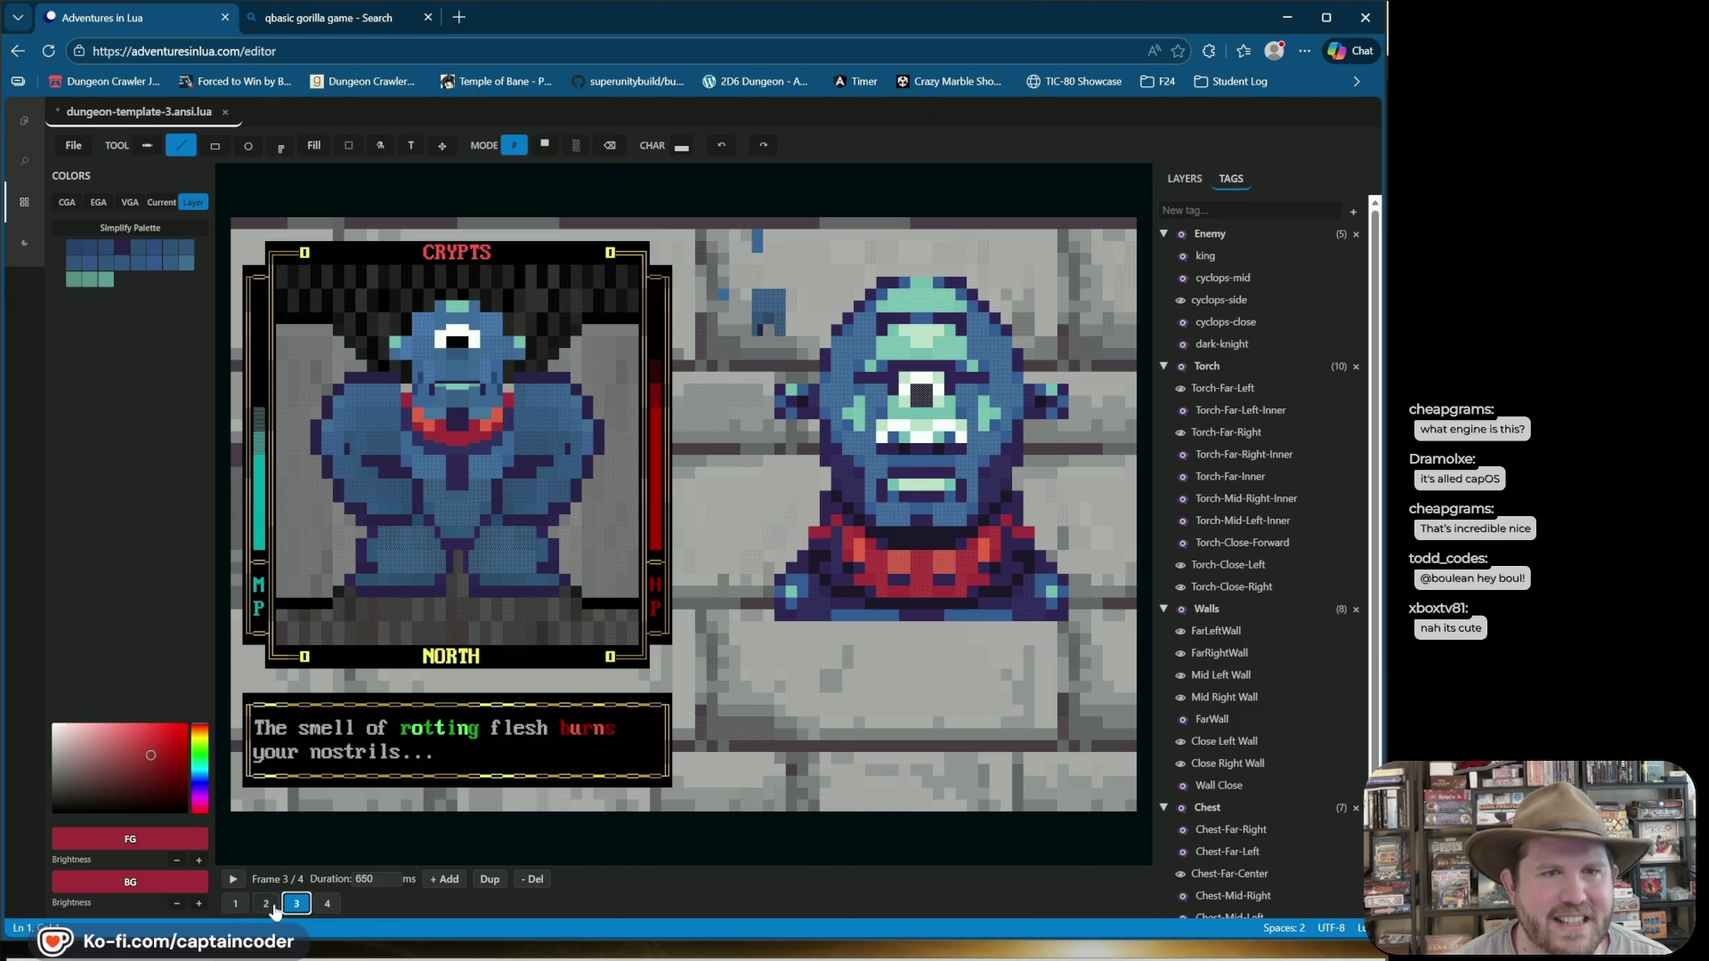
left_click(237, 904)
left_click(295, 904)
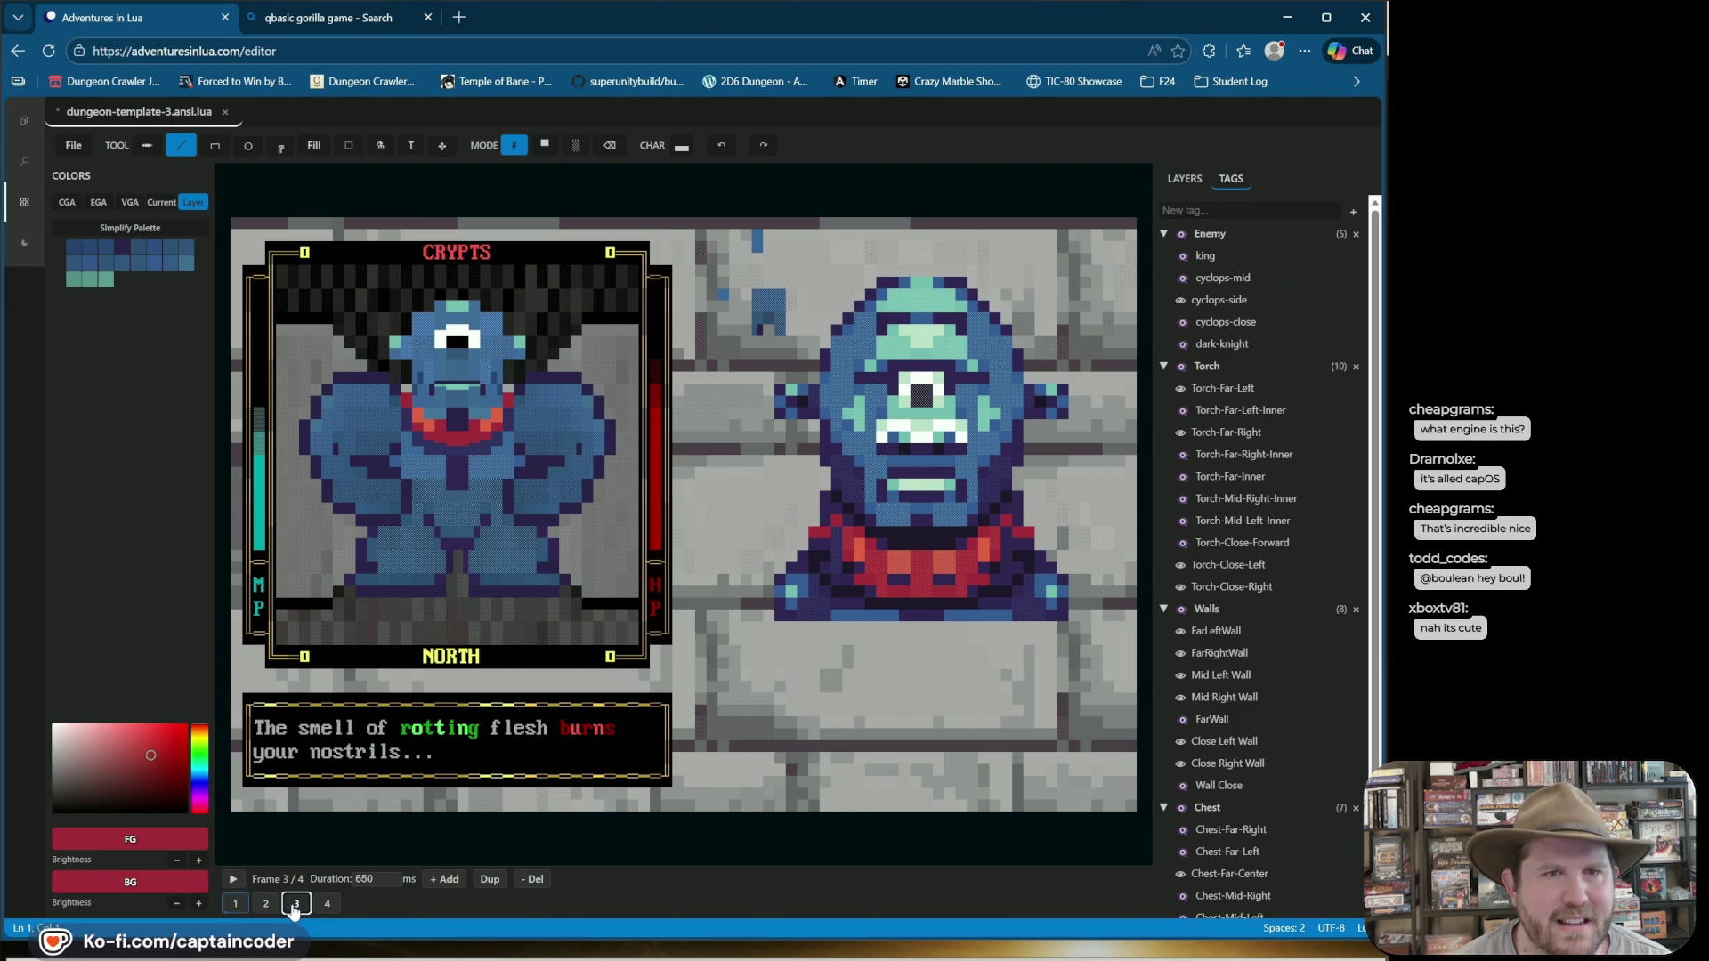
left_click(238, 905)
Delete the extra cyclops frames so two 650 ms frames remain, then play the animation.
left_click(265, 904)
left_click(534, 878)
left_click(297, 903)
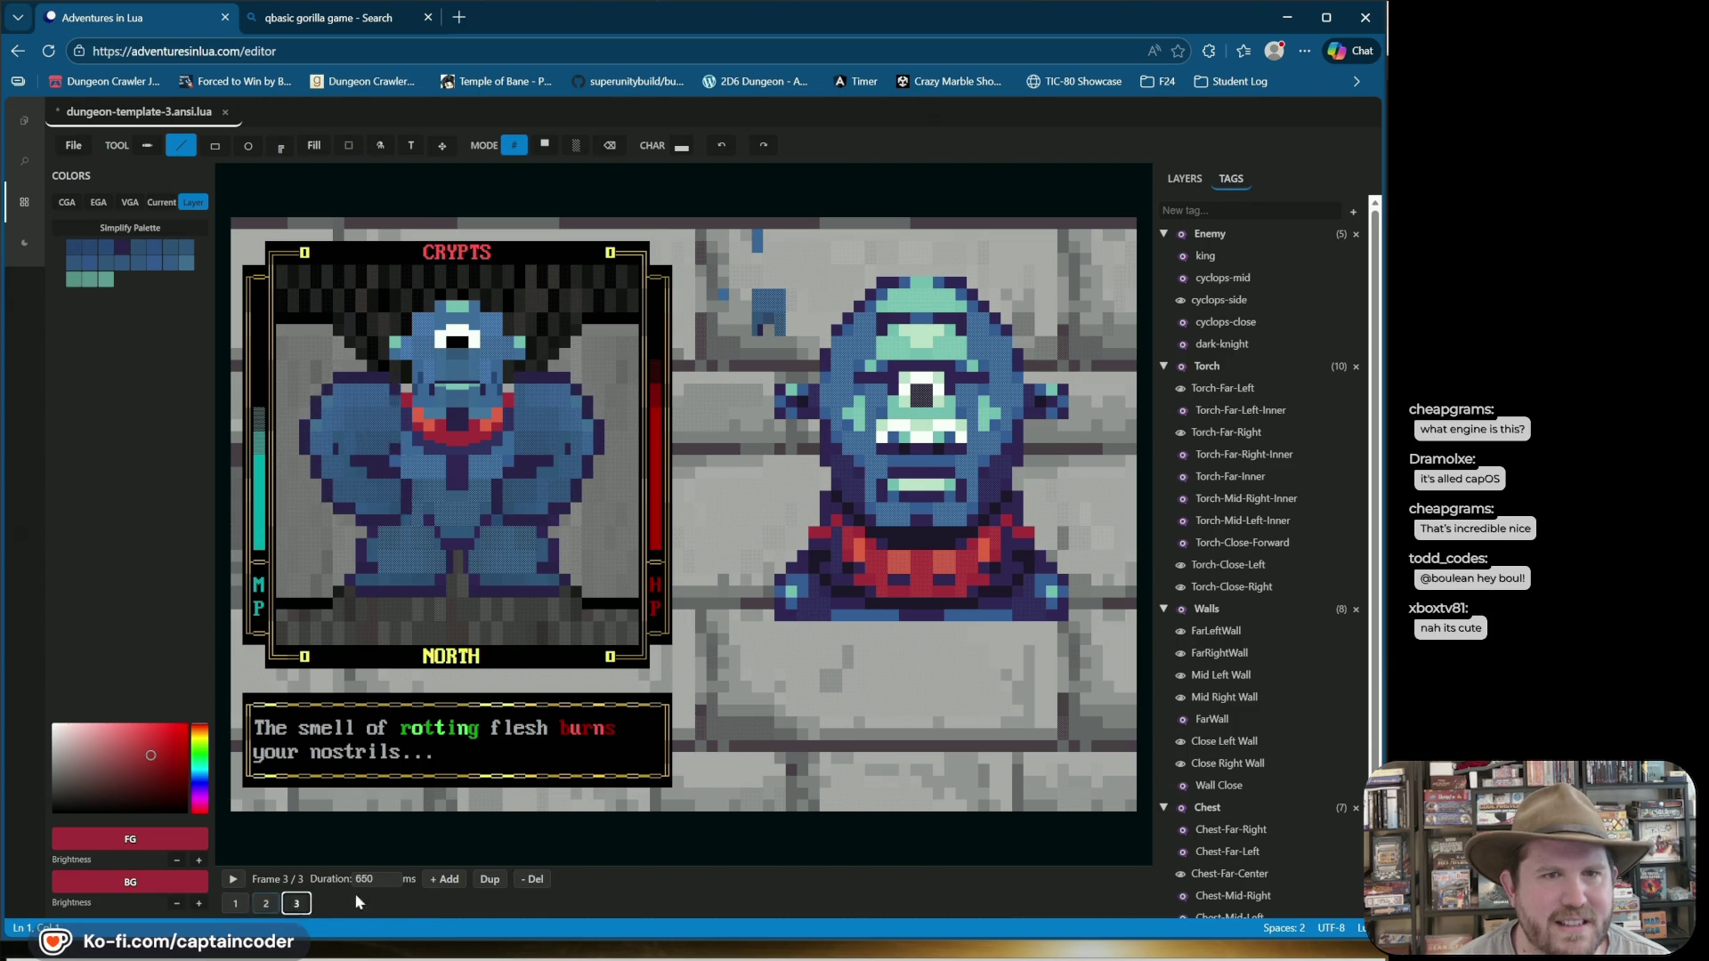
left_click(534, 879)
left_click(229, 879)
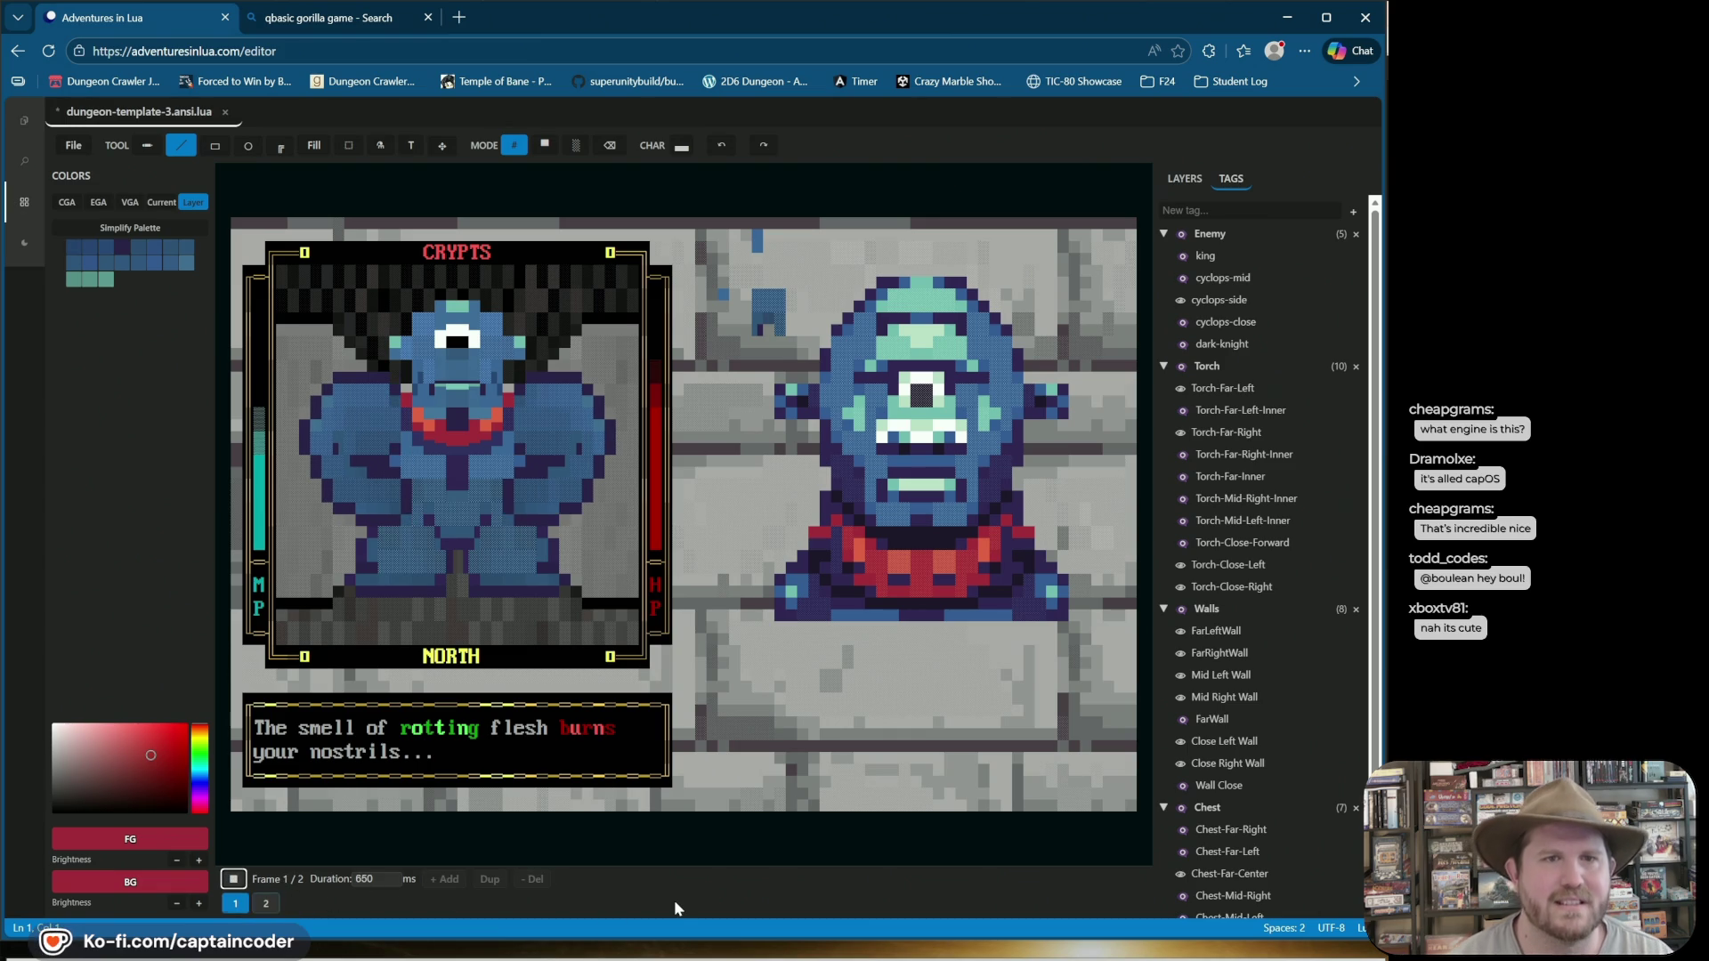
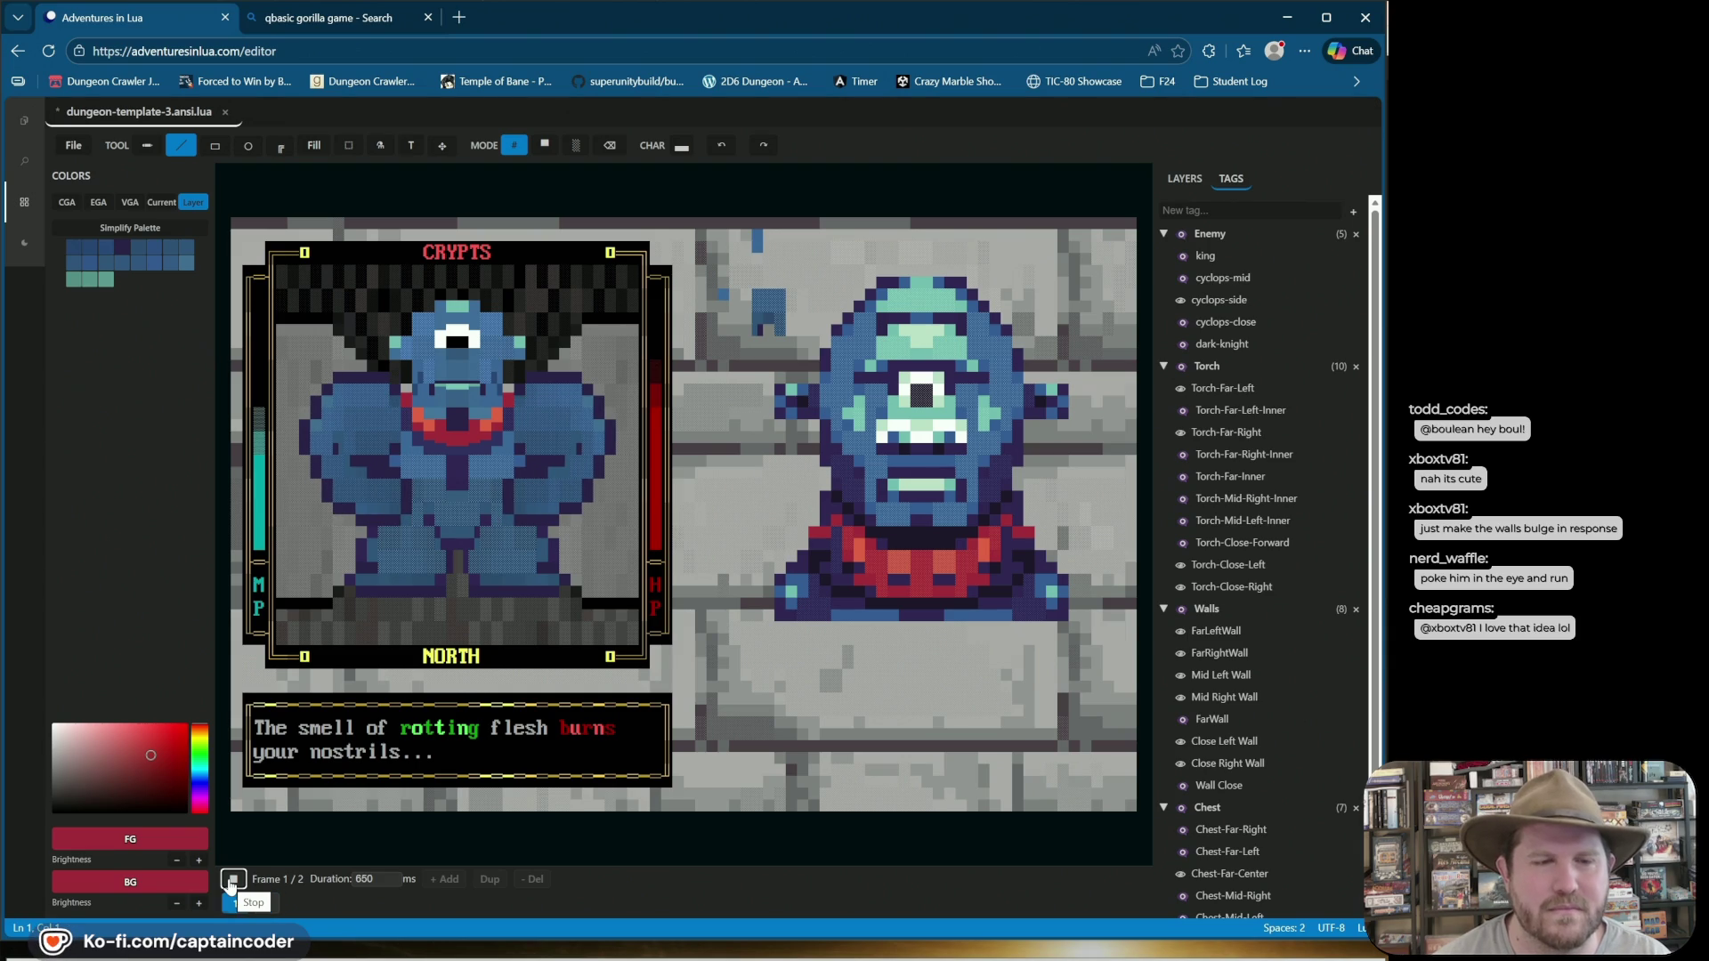
Stop playback and add a new third frame after frame 2.
left_click(232, 881)
left_click(264, 906)
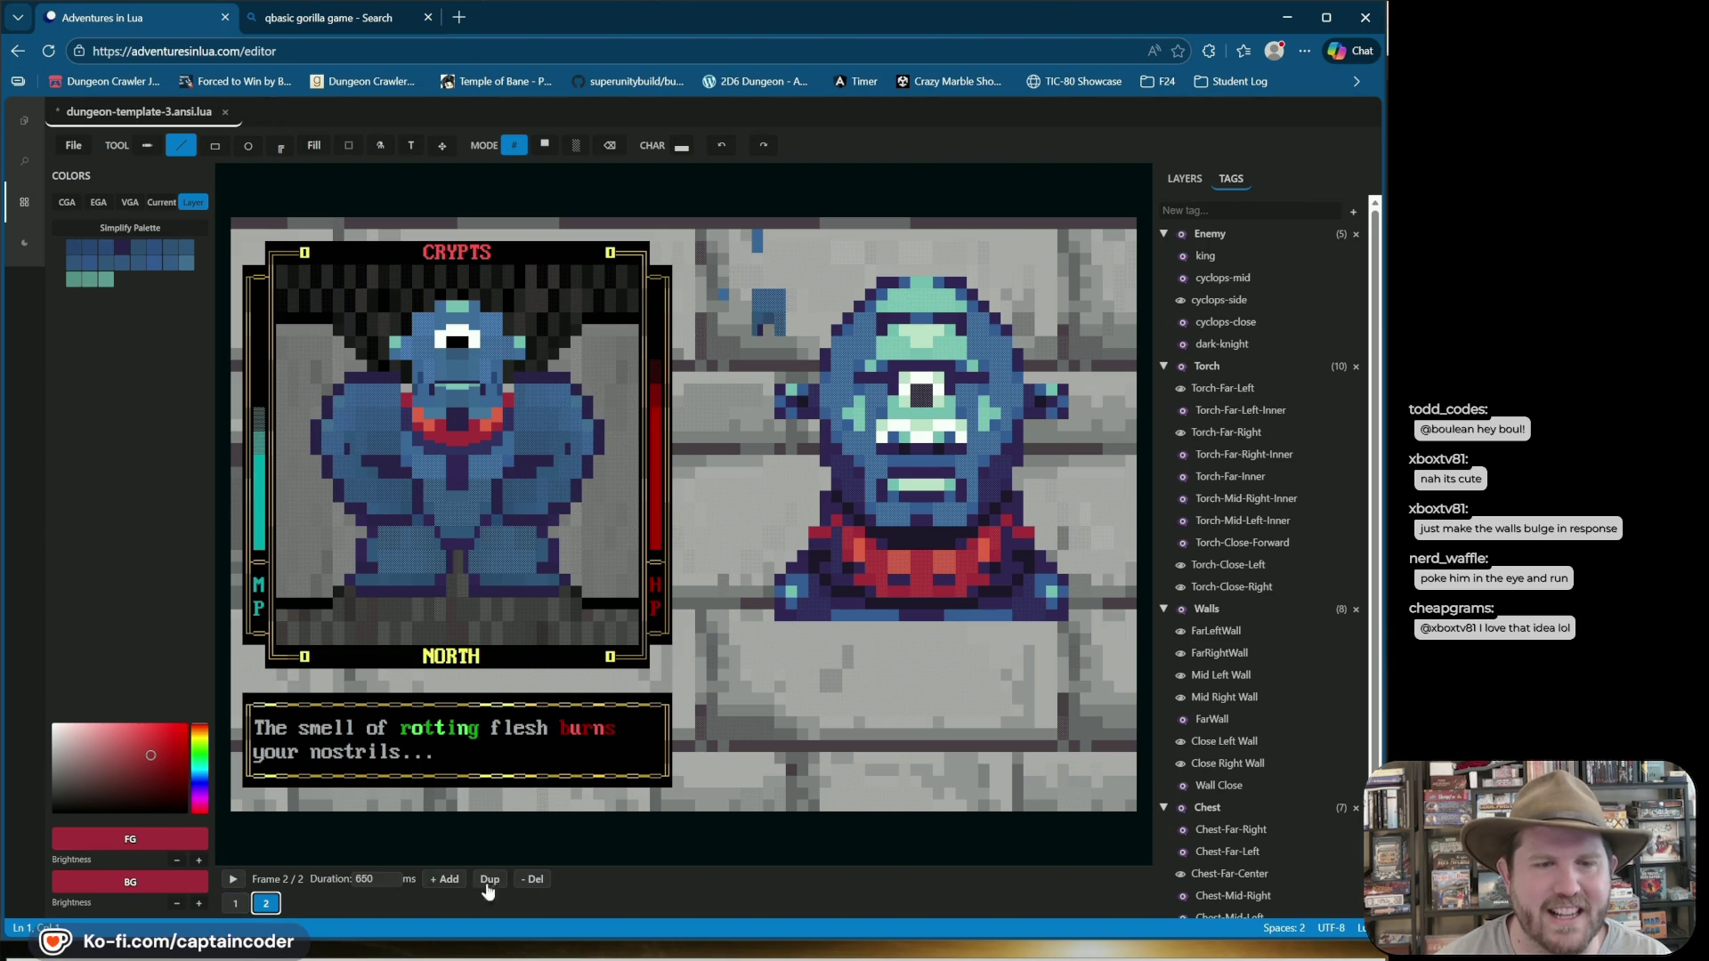
left_click(489, 881)
Mirror the cyclops's body by selecting its sides and flipping them.
left_click(348, 145)
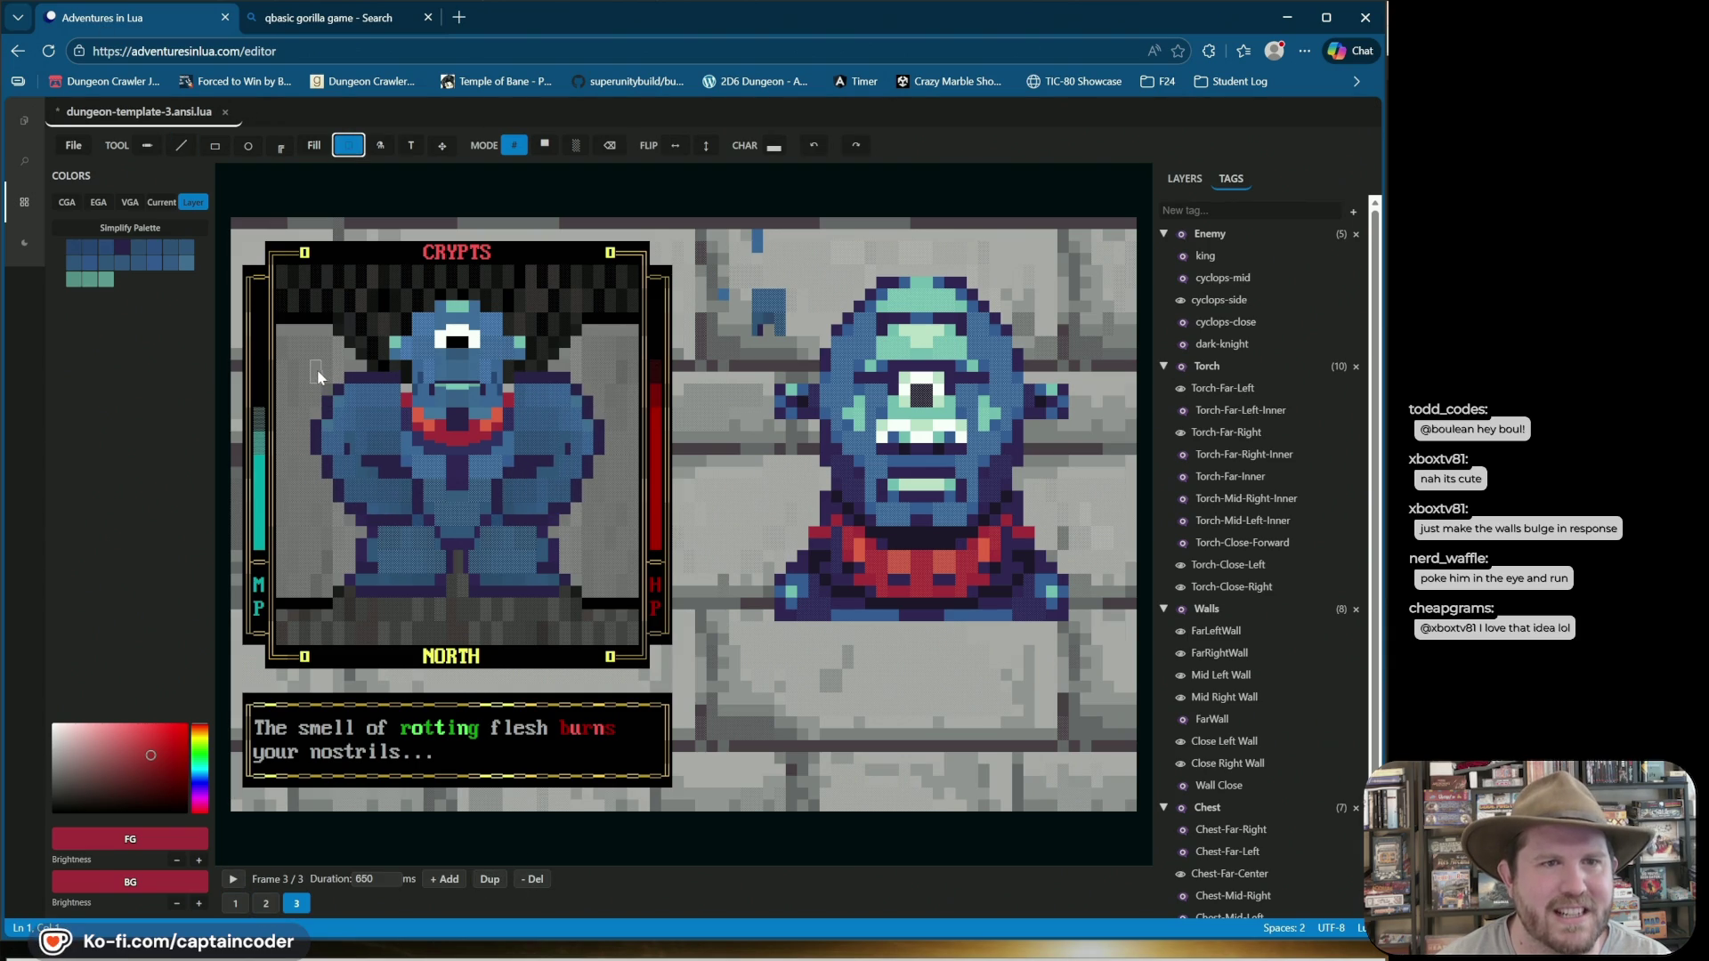
left_click_drag(354, 415, 419, 520)
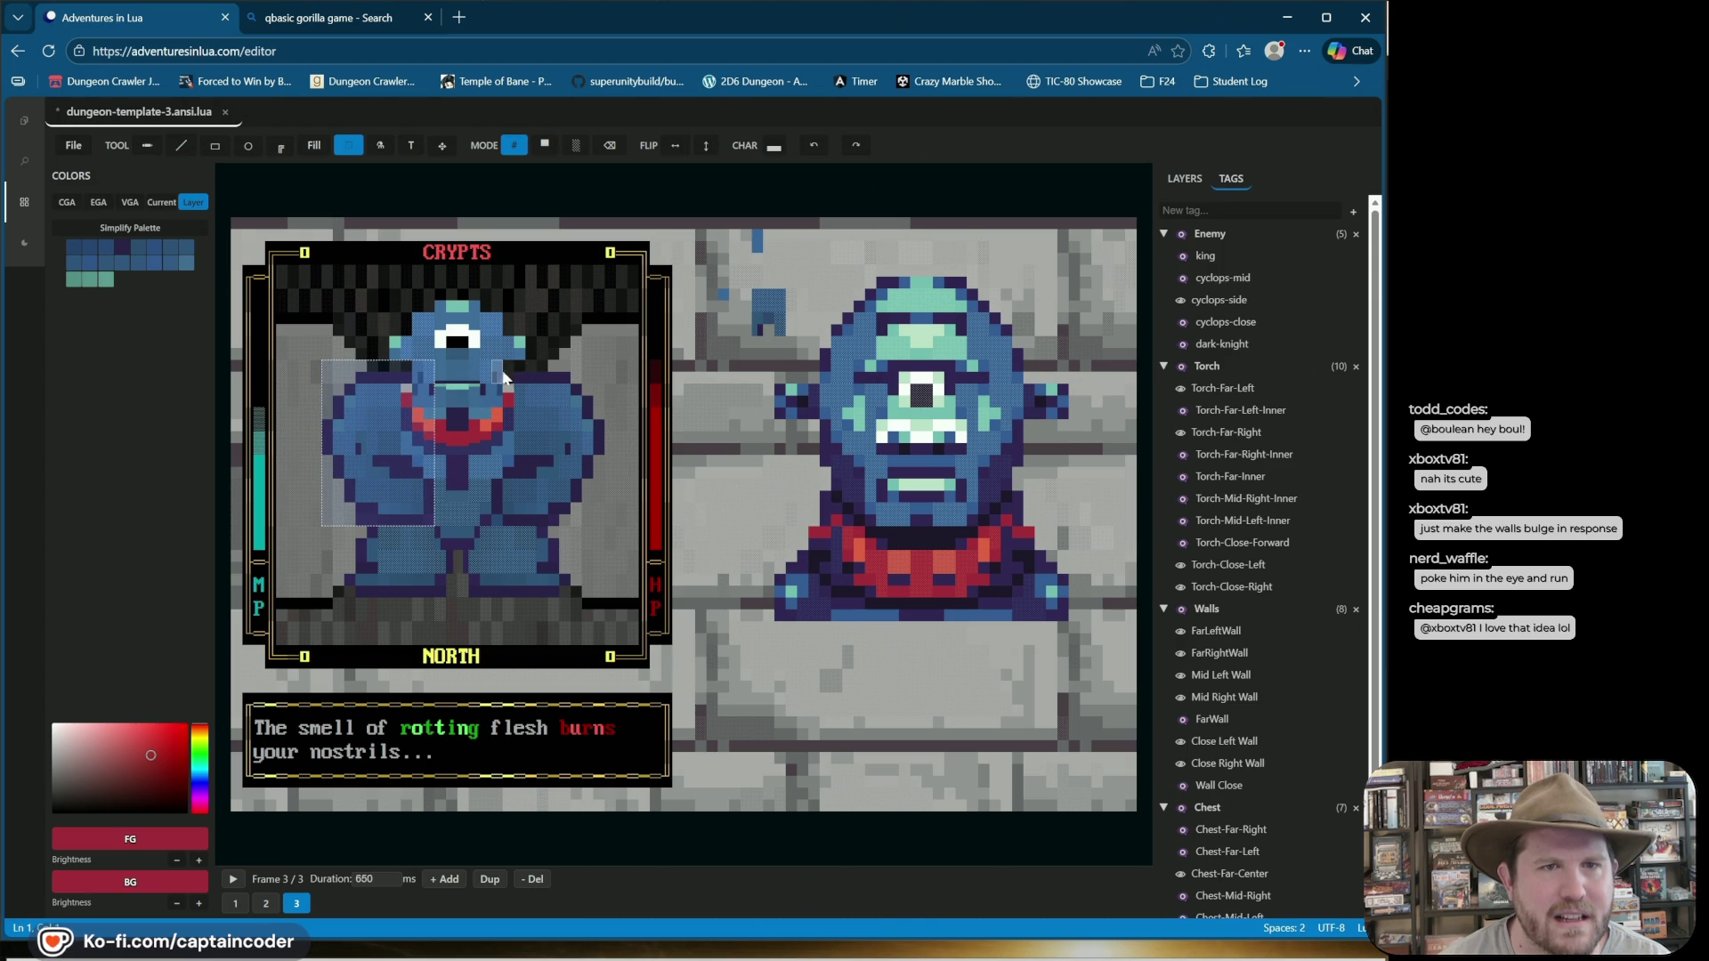
left_click_drag(510, 378, 603, 516)
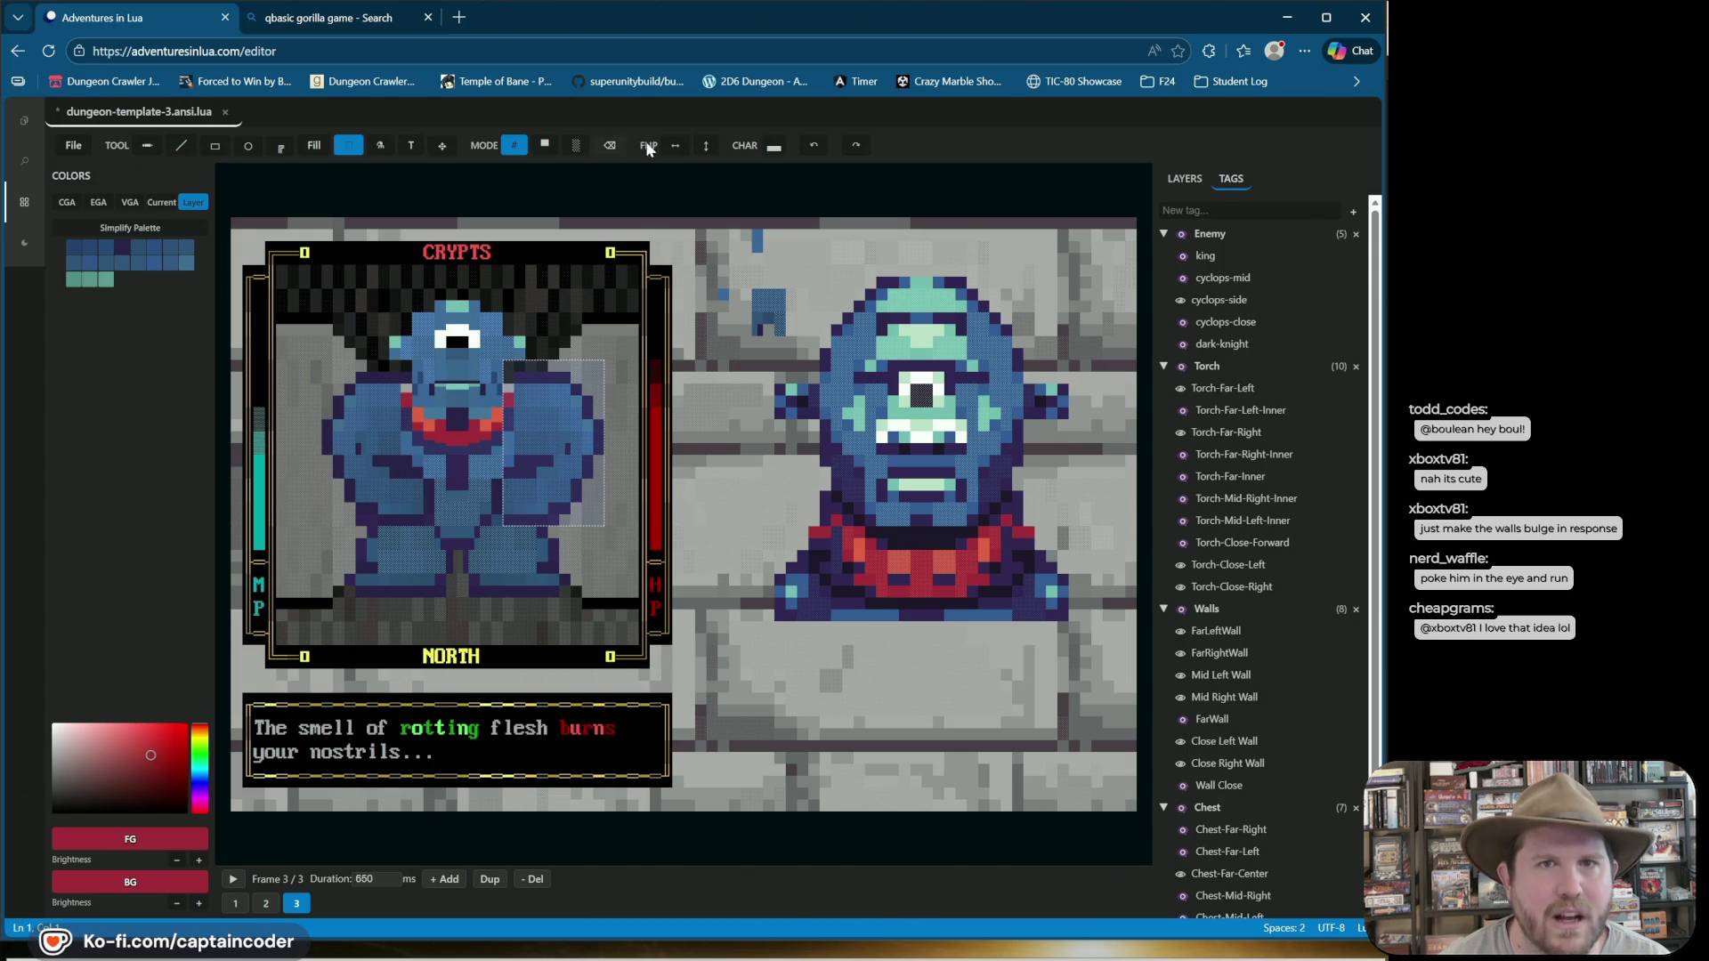
left_click(815, 146)
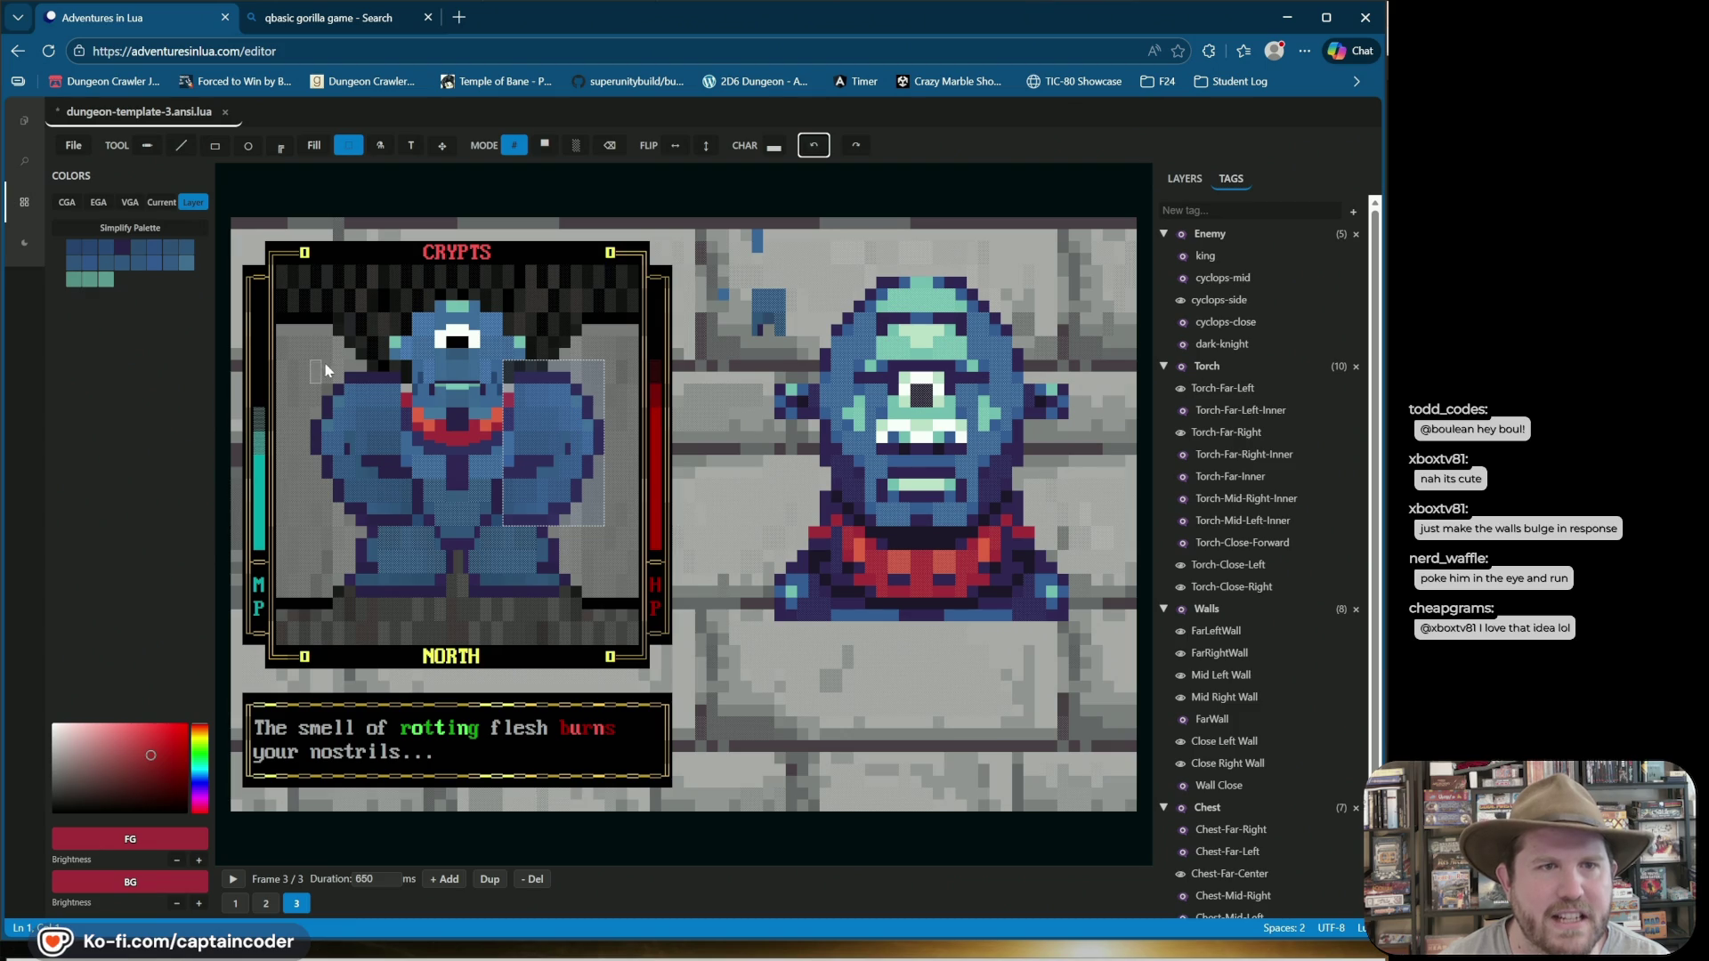
Shift the cyclops's right arm one cell left in frame 3.
mouse_move(312, 336)
left_mouse_down()
mouse_move(410, 501)
mouse_move(392, 481)
mouse_move(383, 501)
left_mouse_up()
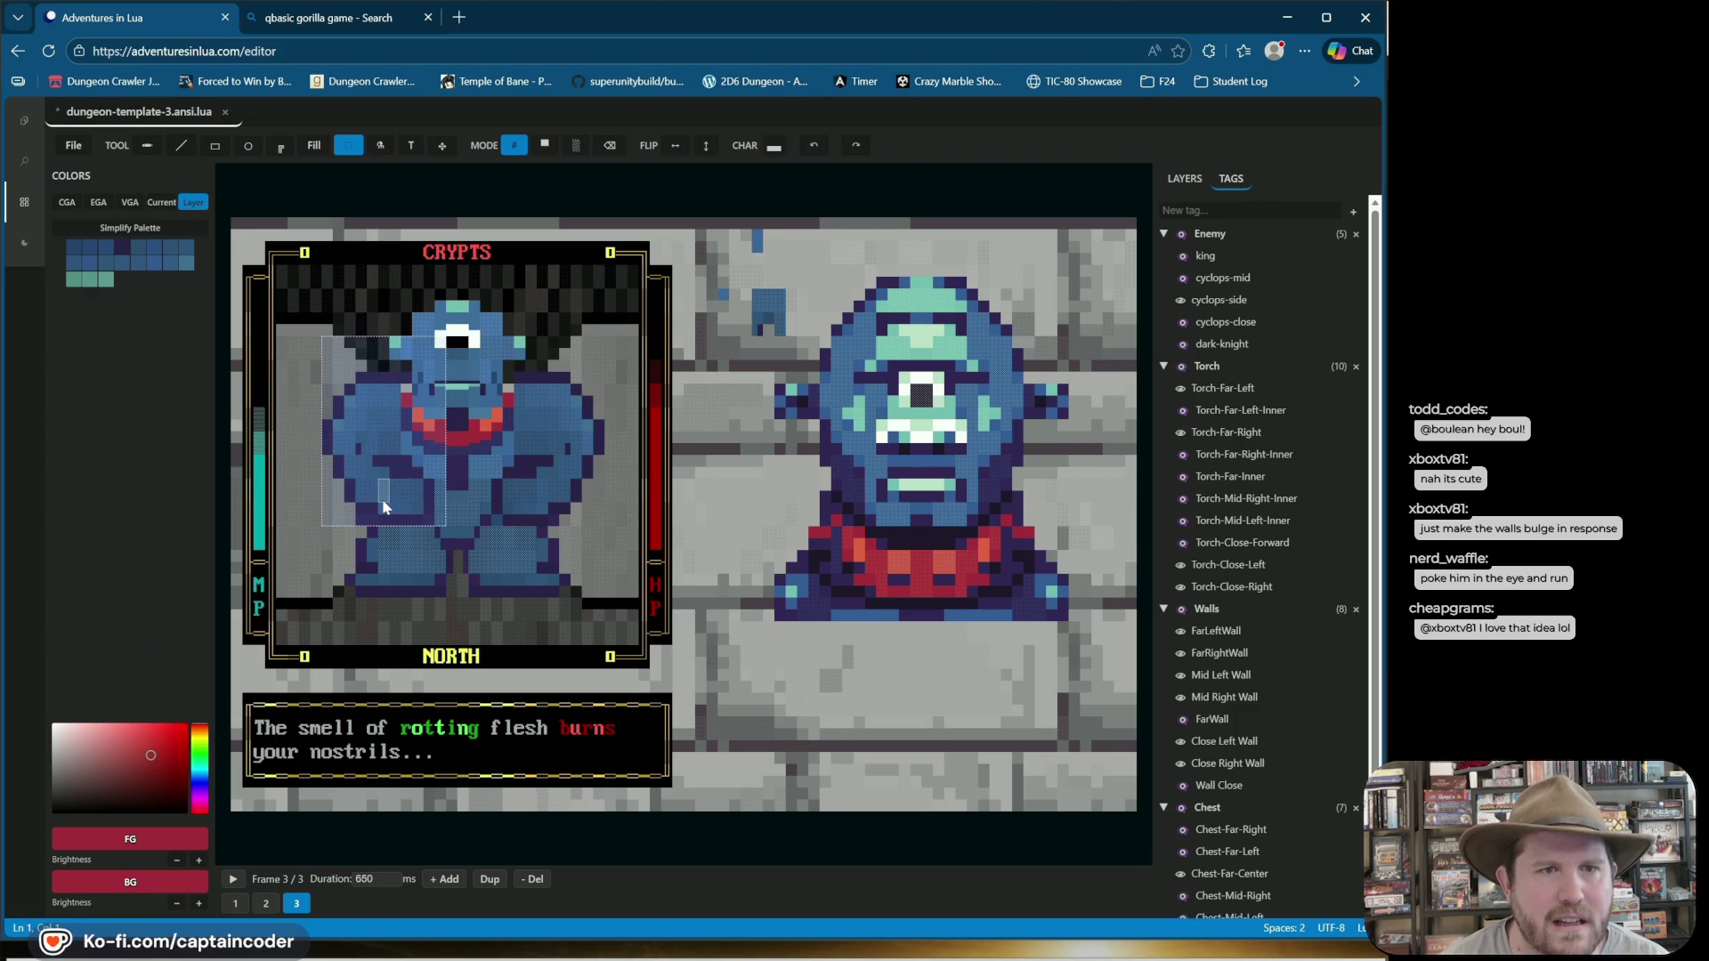
left_click(579, 358)
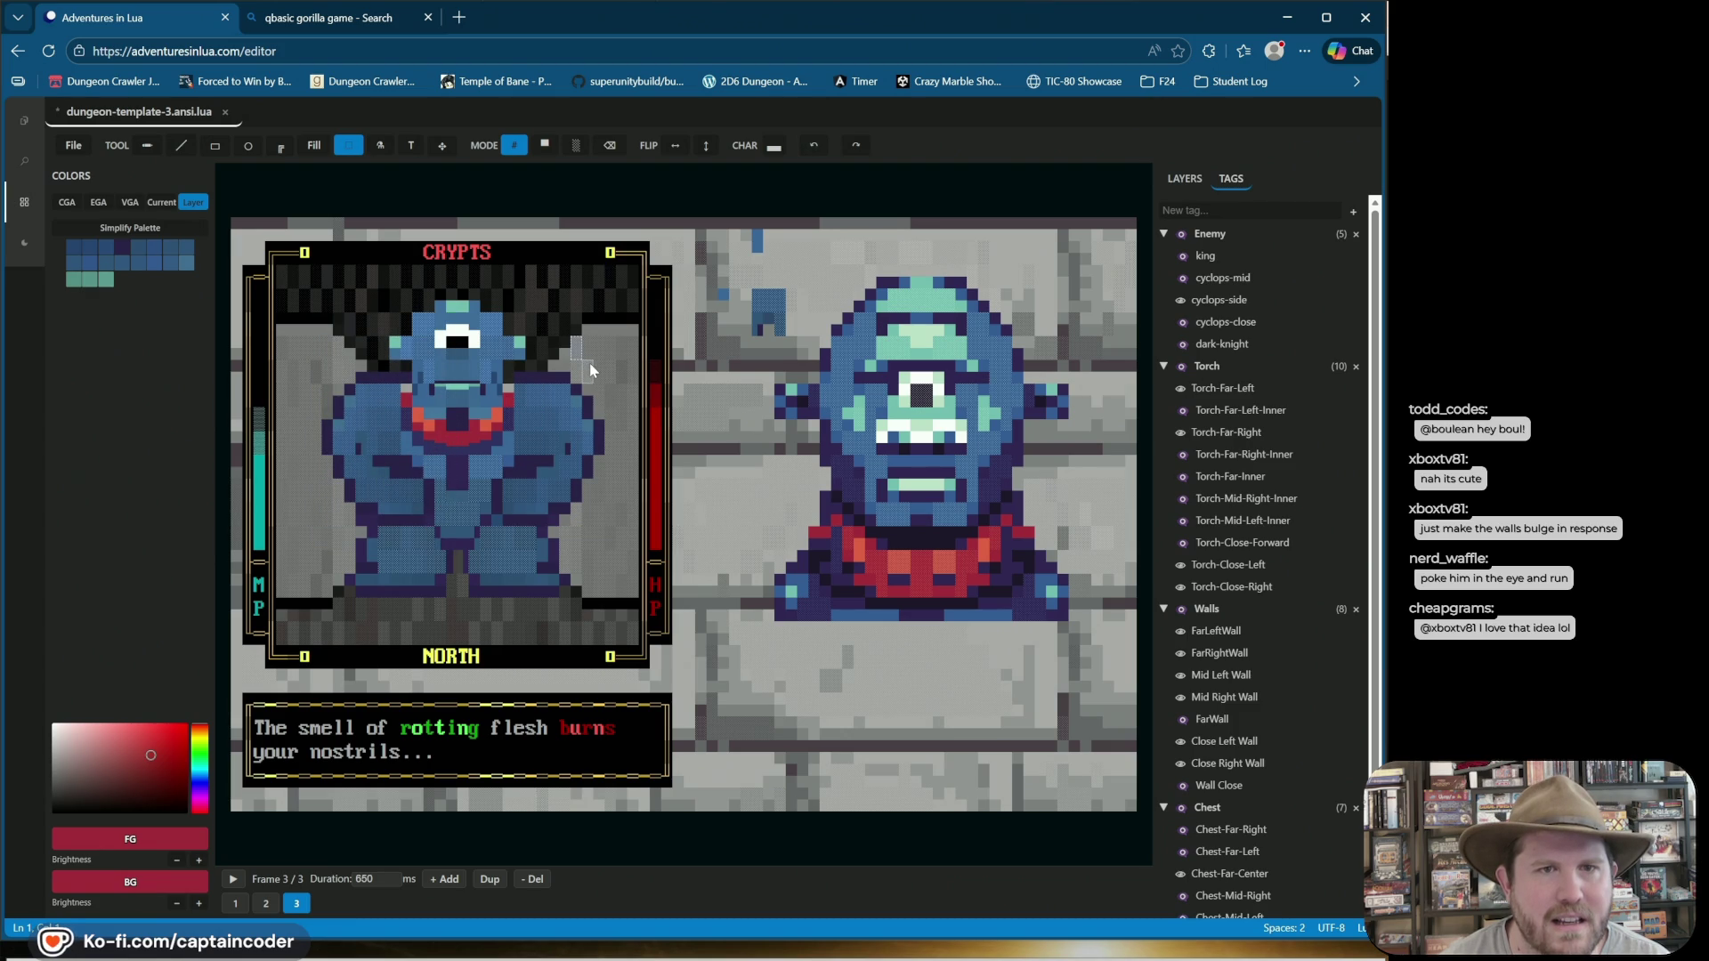
mouse_move(604, 360)
left_mouse_down()
mouse_move(532, 504)
mouse_move(493, 515)
left_mouse_up()
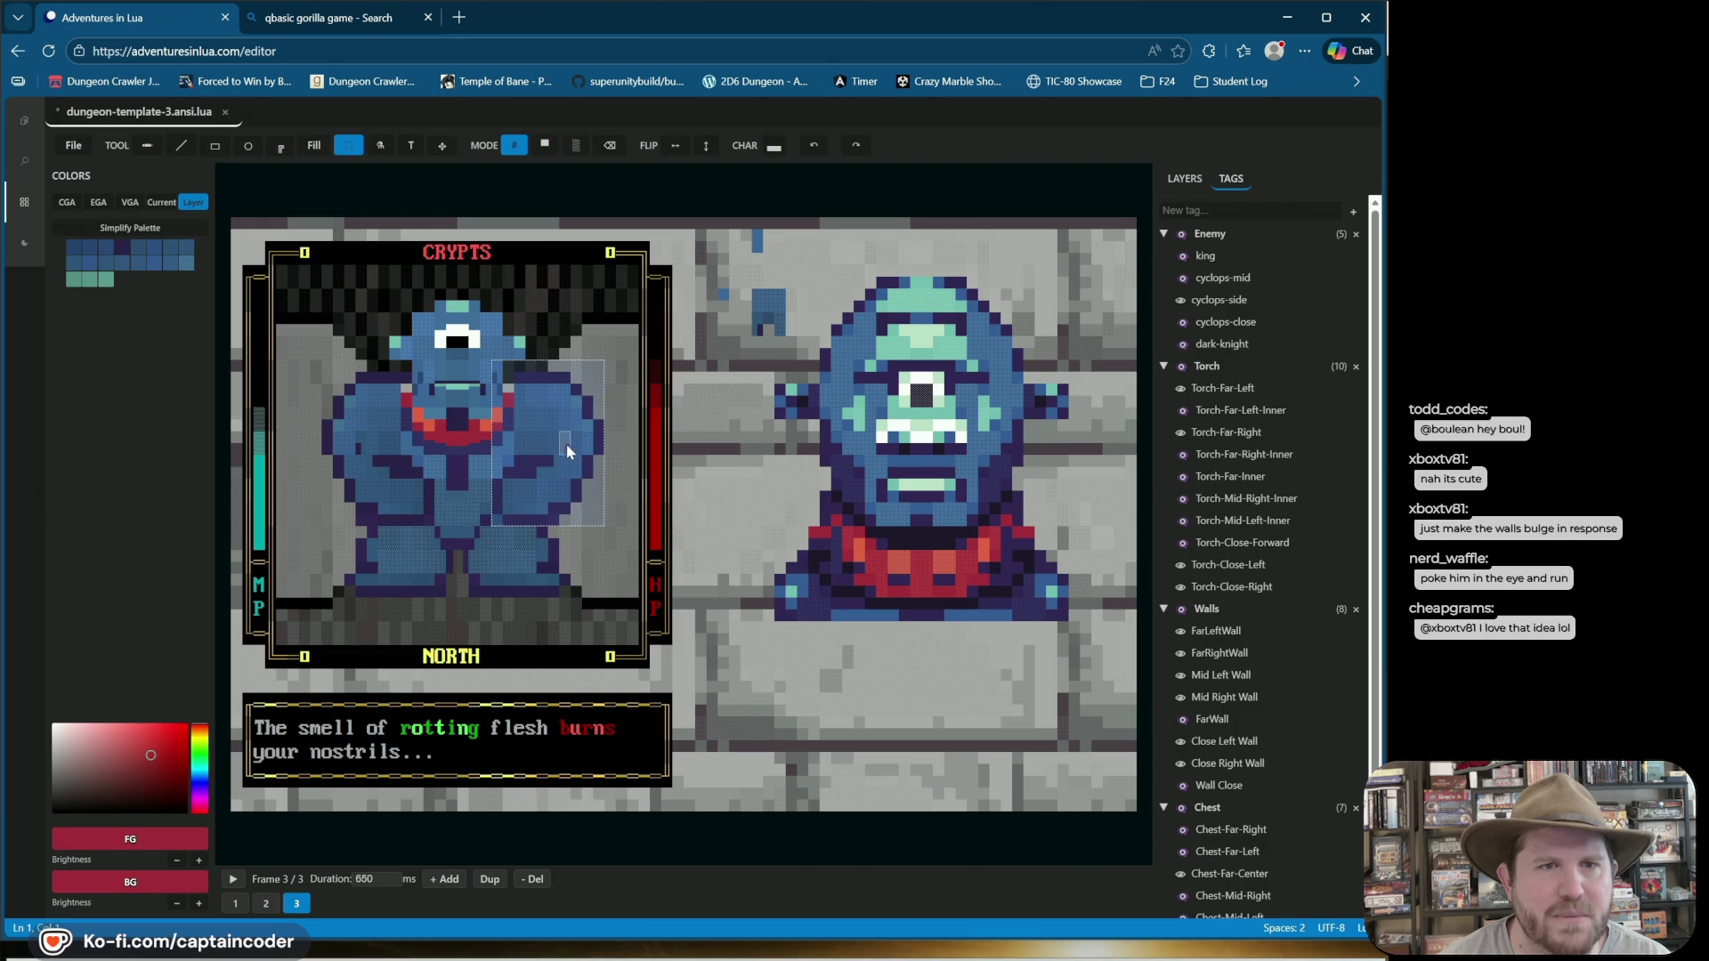
left_click_drag(565, 451, 550, 459)
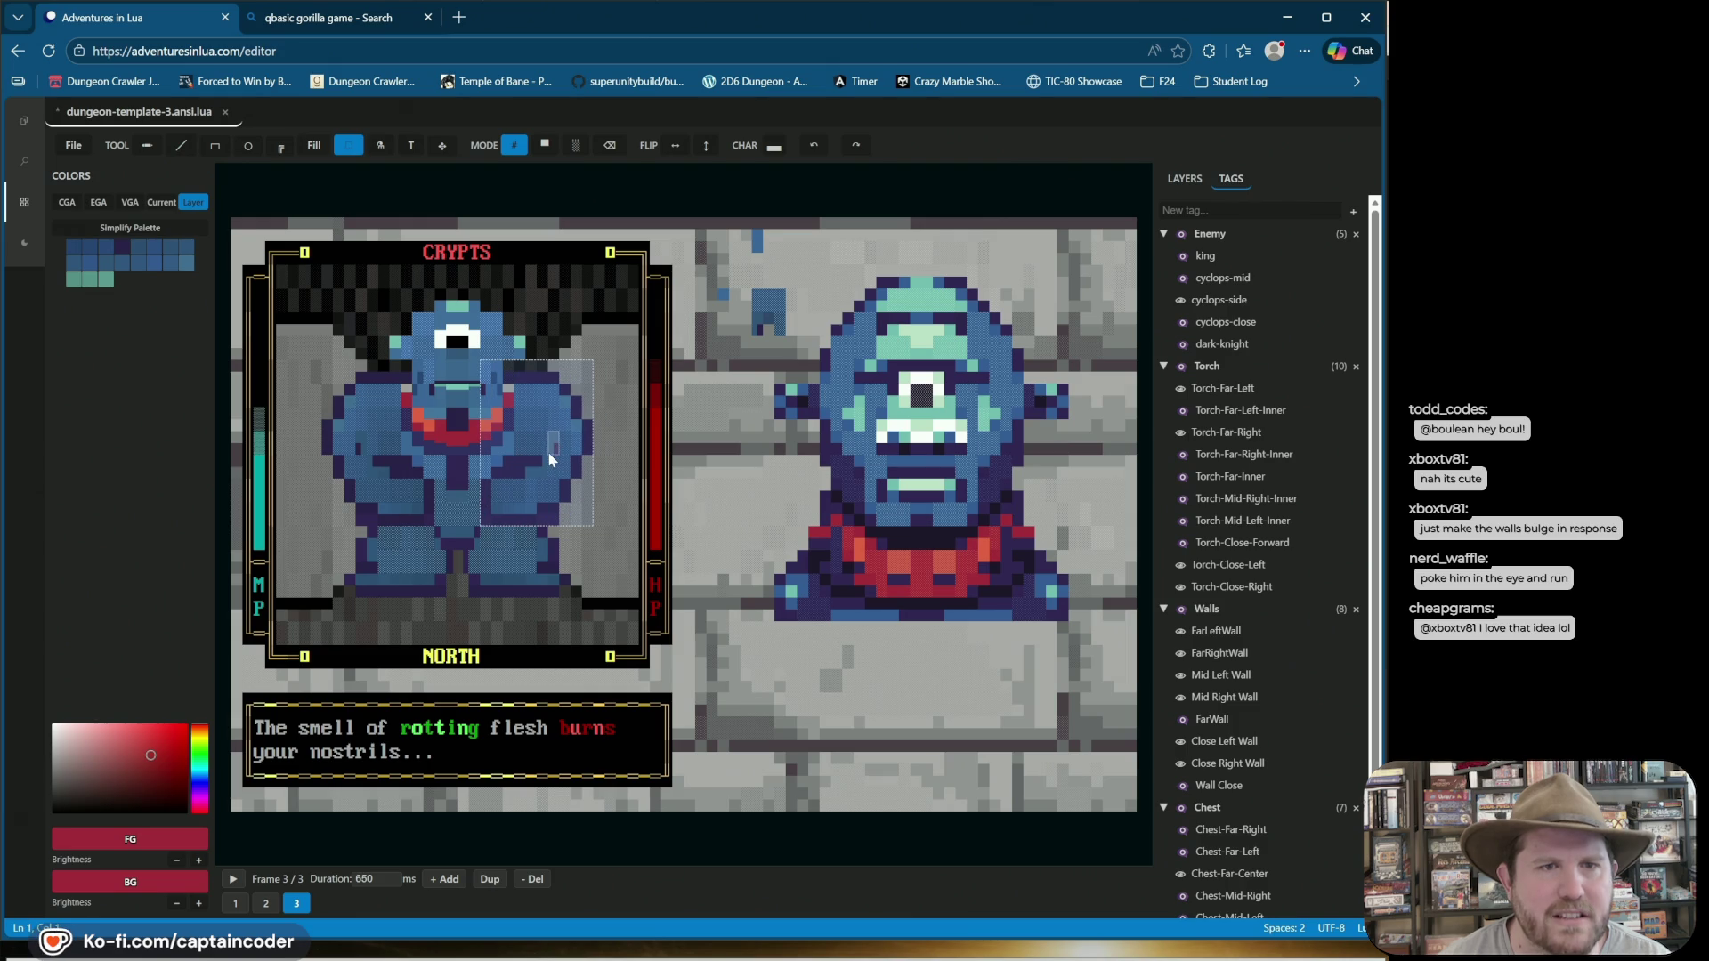
Compare frames 1 and 2, preview the animation, then return to frame 3.
left_click(236, 905)
left_click(265, 903)
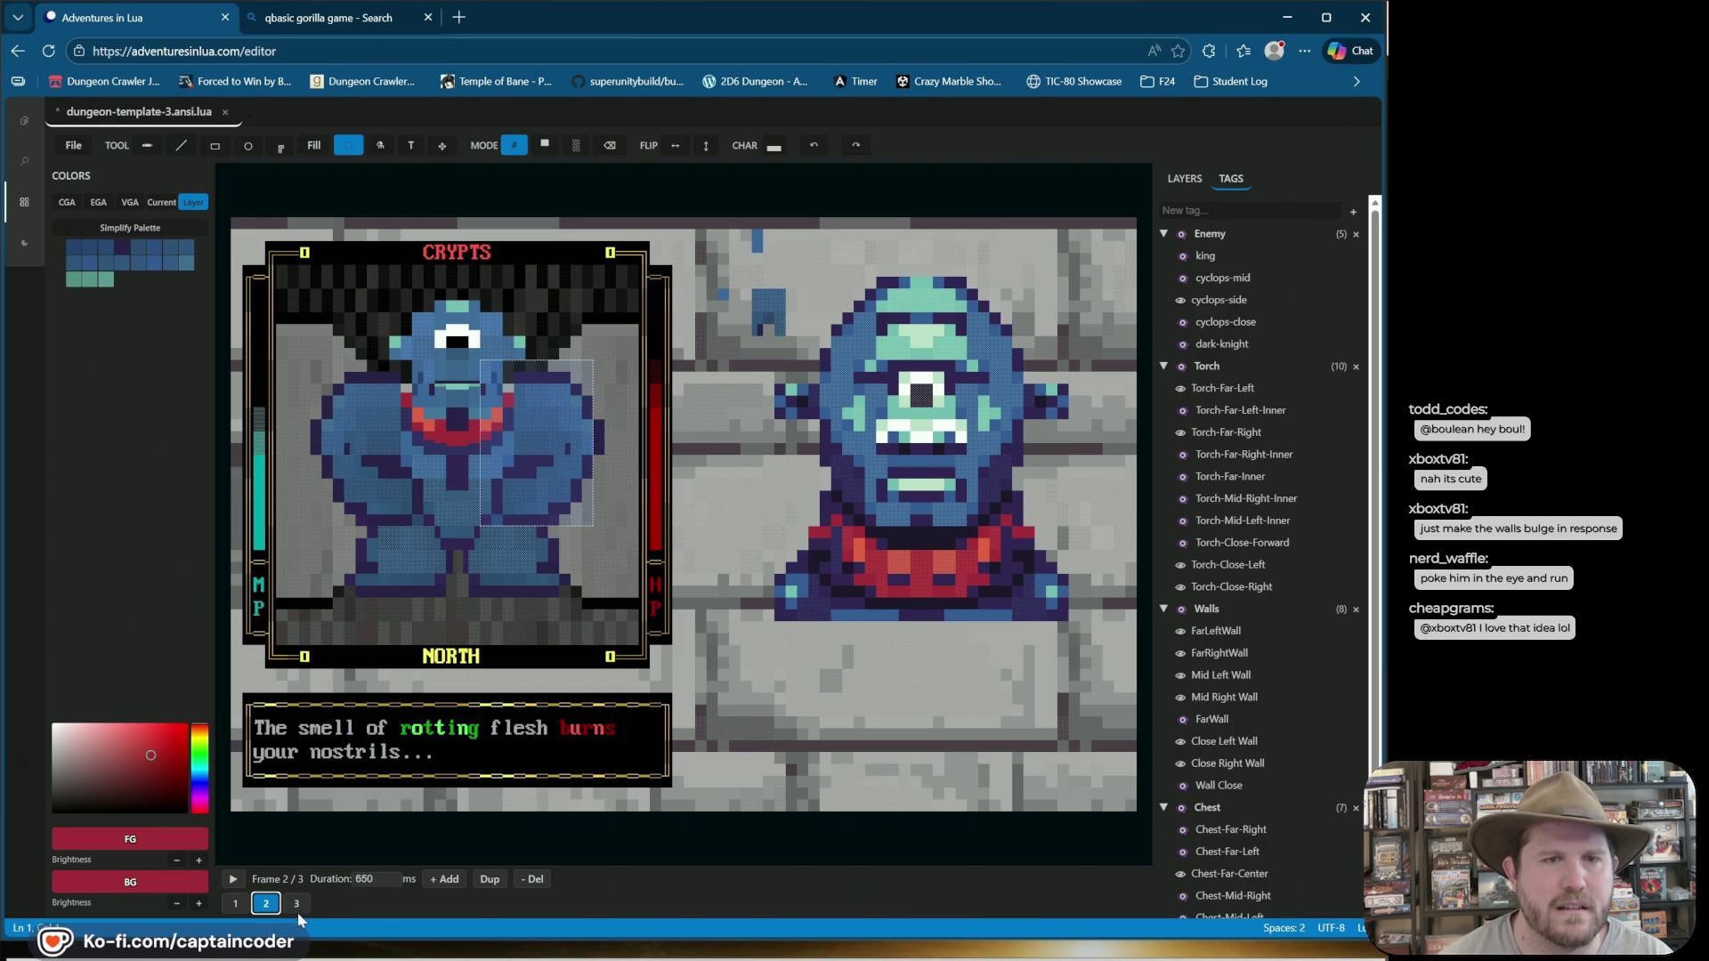
left_click(236, 904)
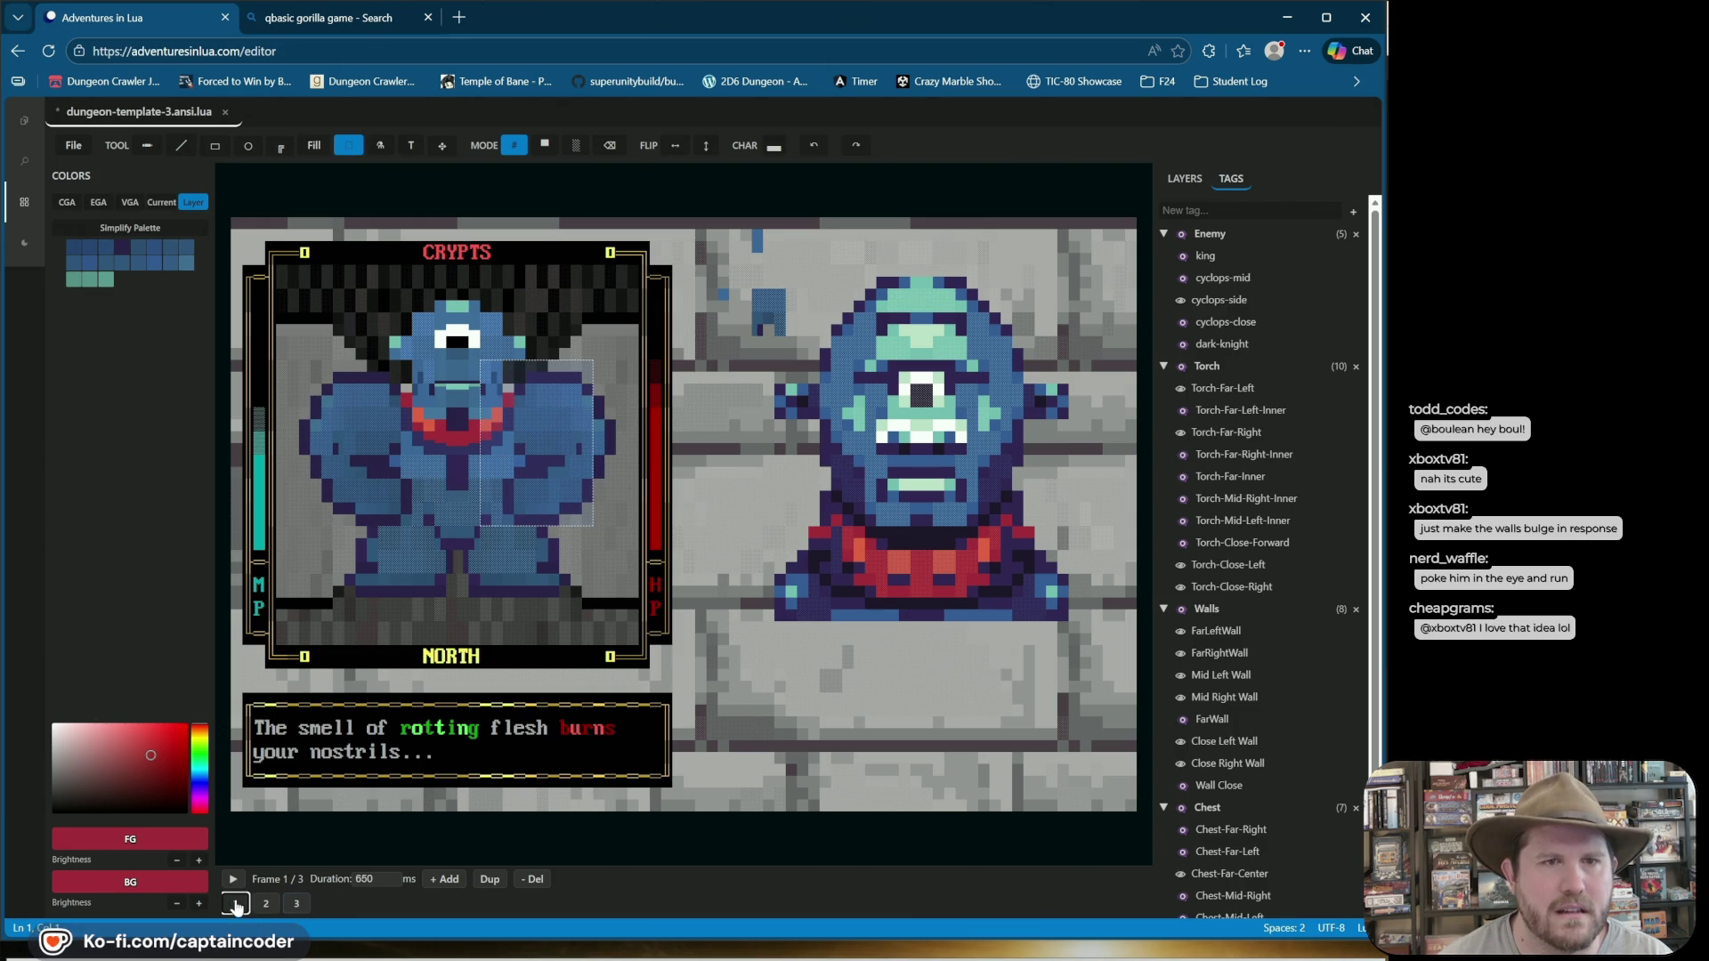
key("space")
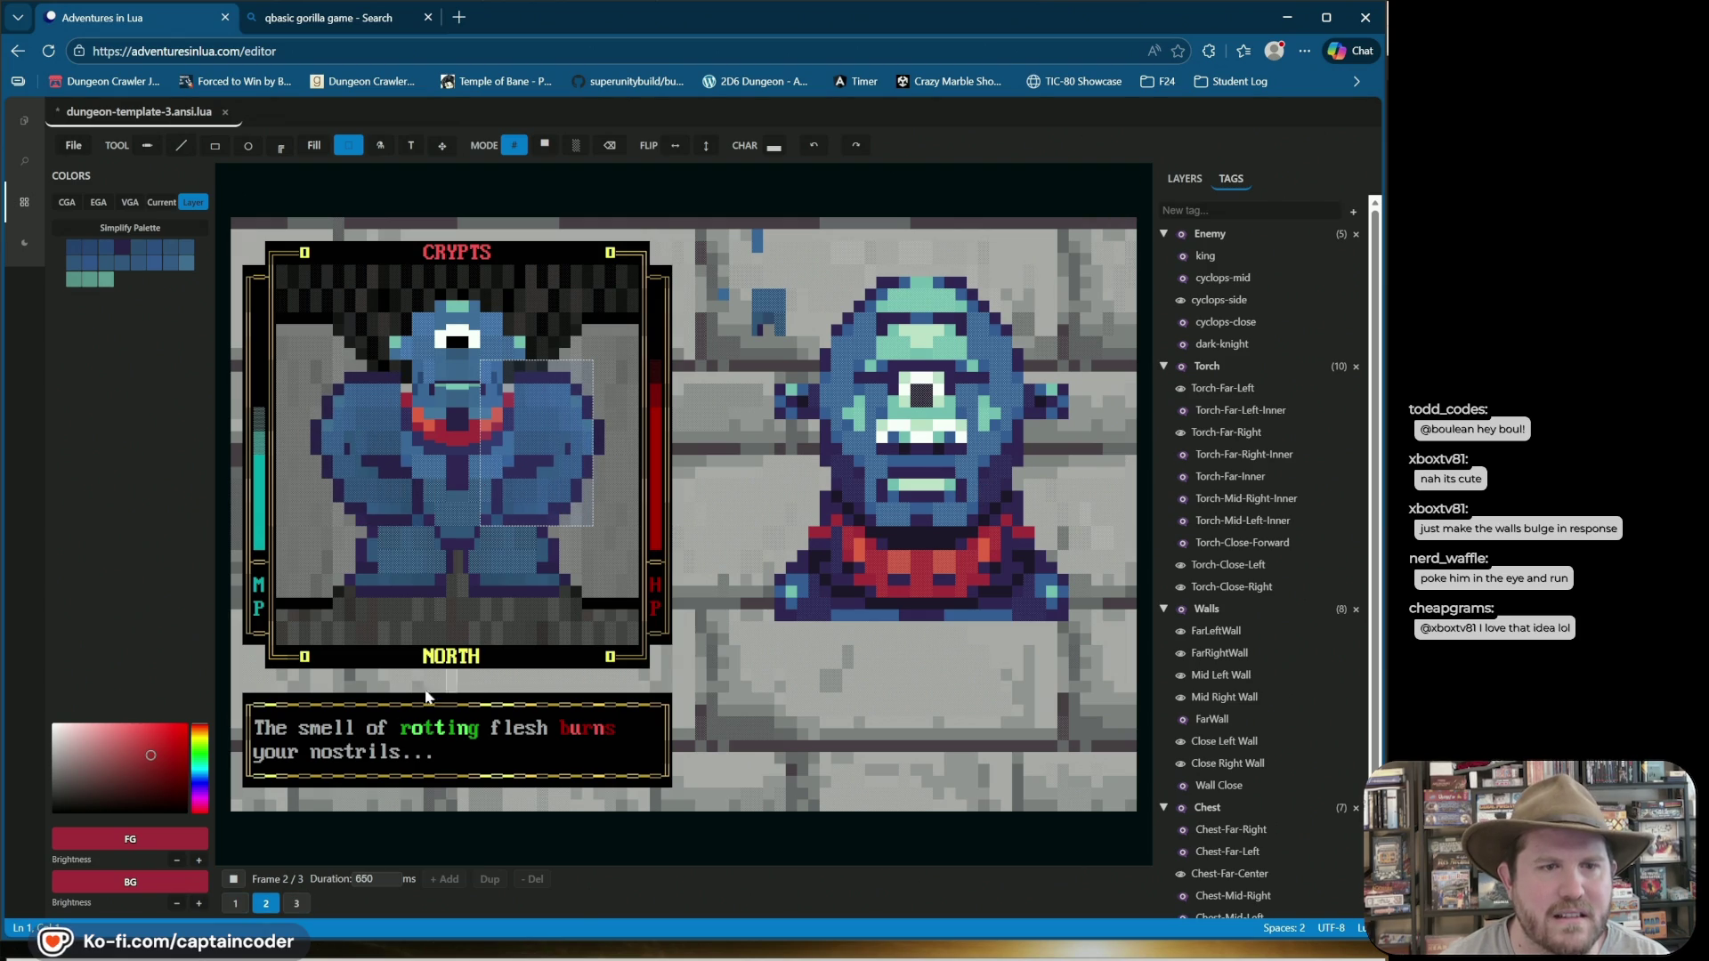
key("space")
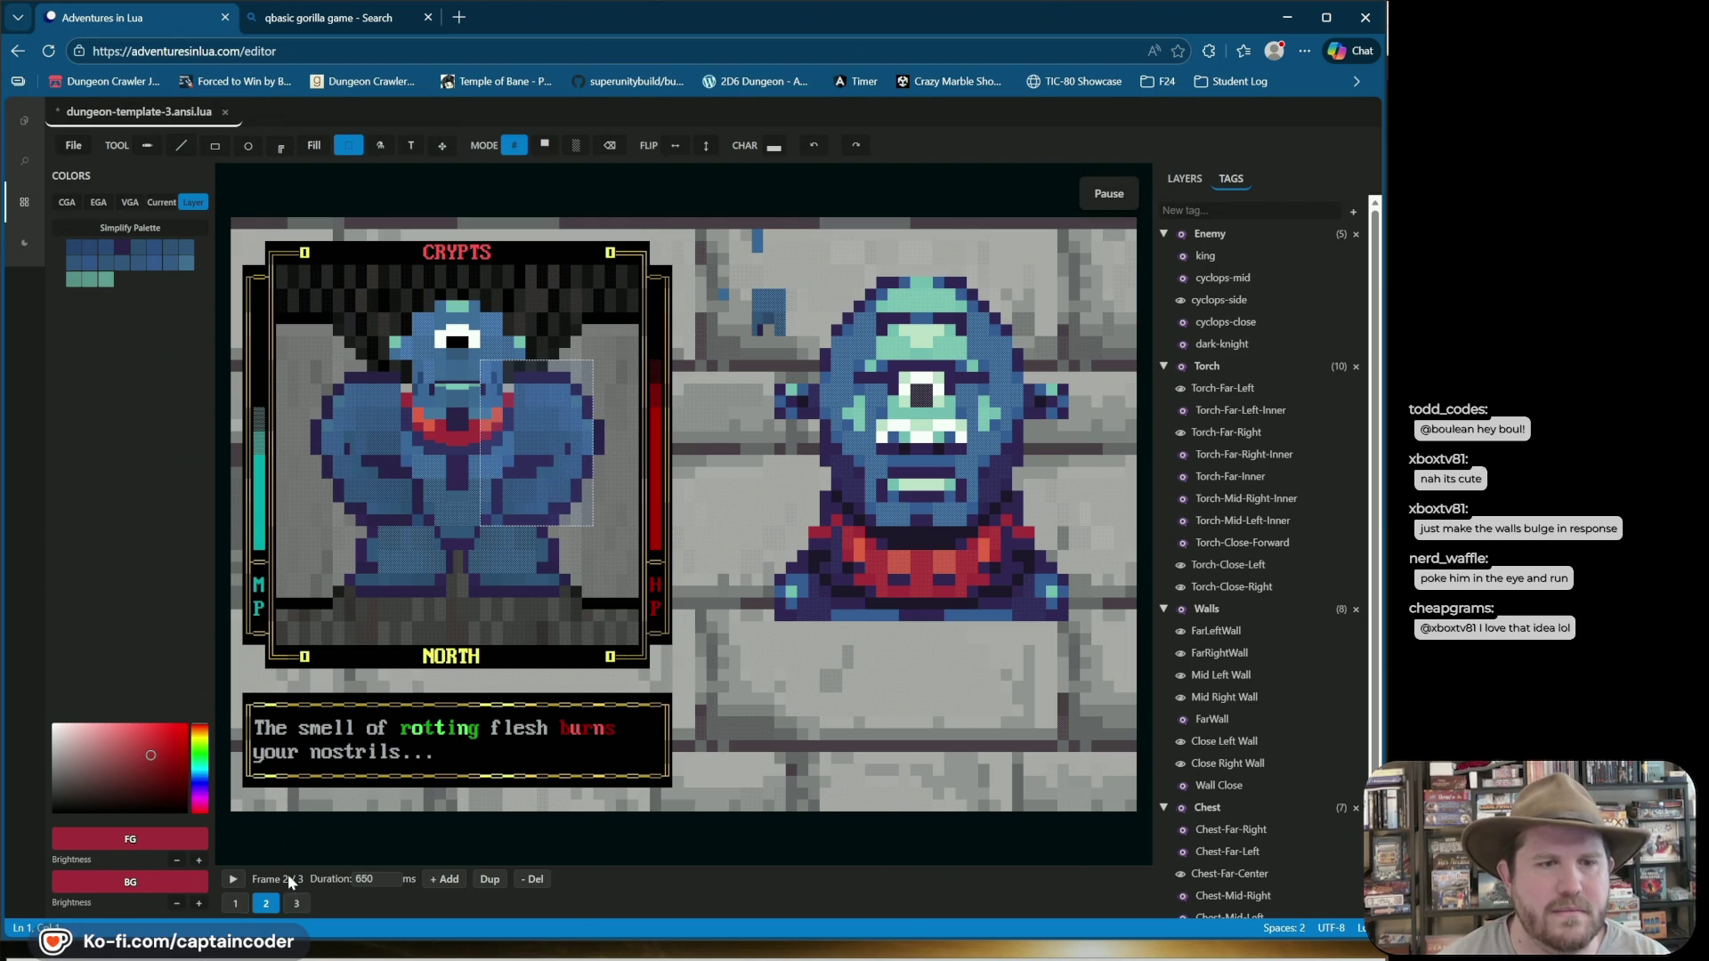
left_click(295, 905)
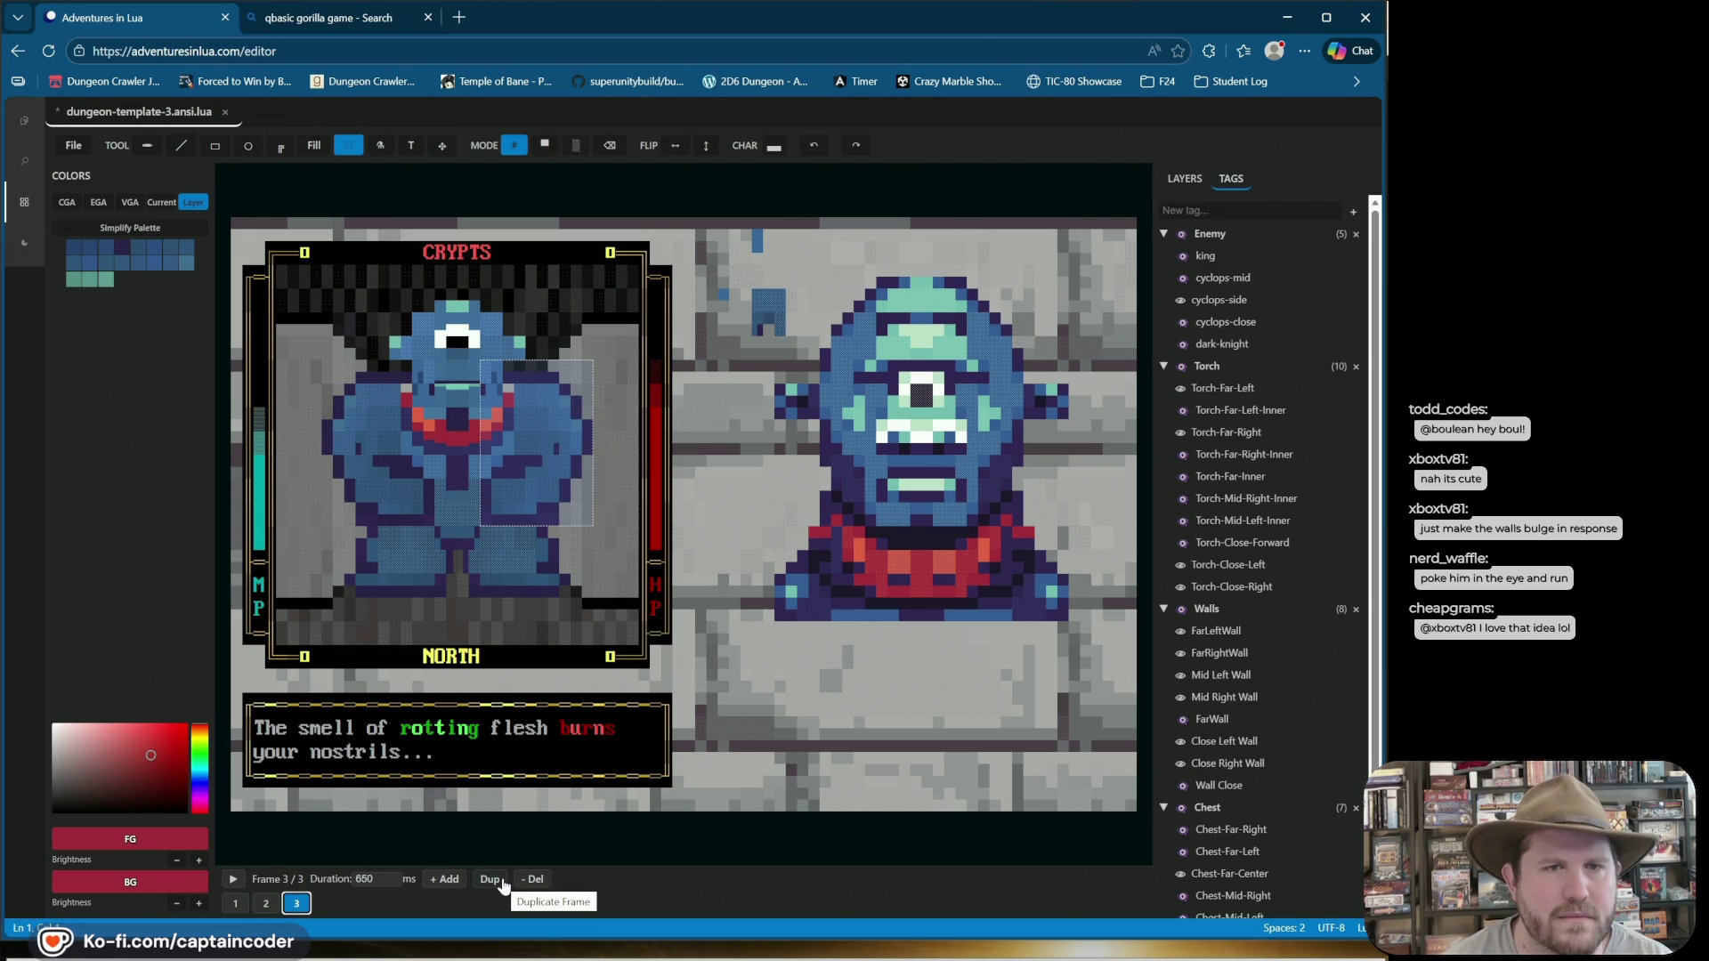
Duplicate frame 3 as frame 4 and raise the cyclops's left arm one cell.
left_click(502, 882)
left_click(413, 429)
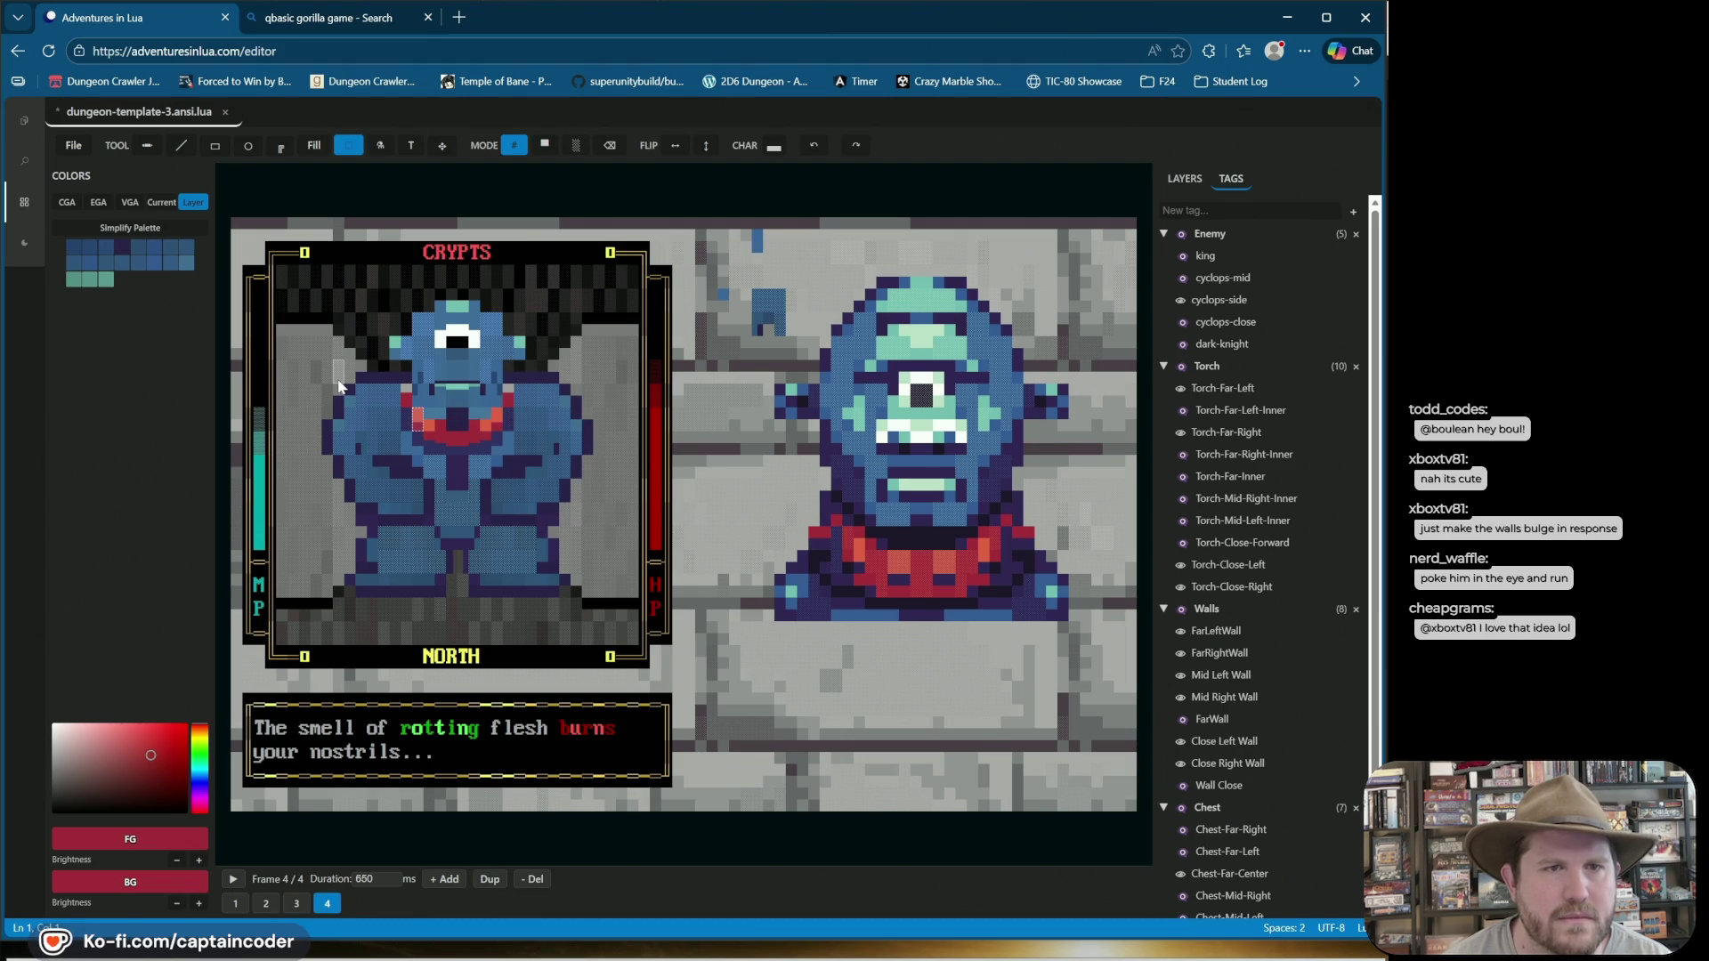
mouse_move(339, 395)
left_mouse_down()
mouse_move(426, 525)
mouse_move(415, 499)
mouse_move(409, 521)
left_mouse_up()
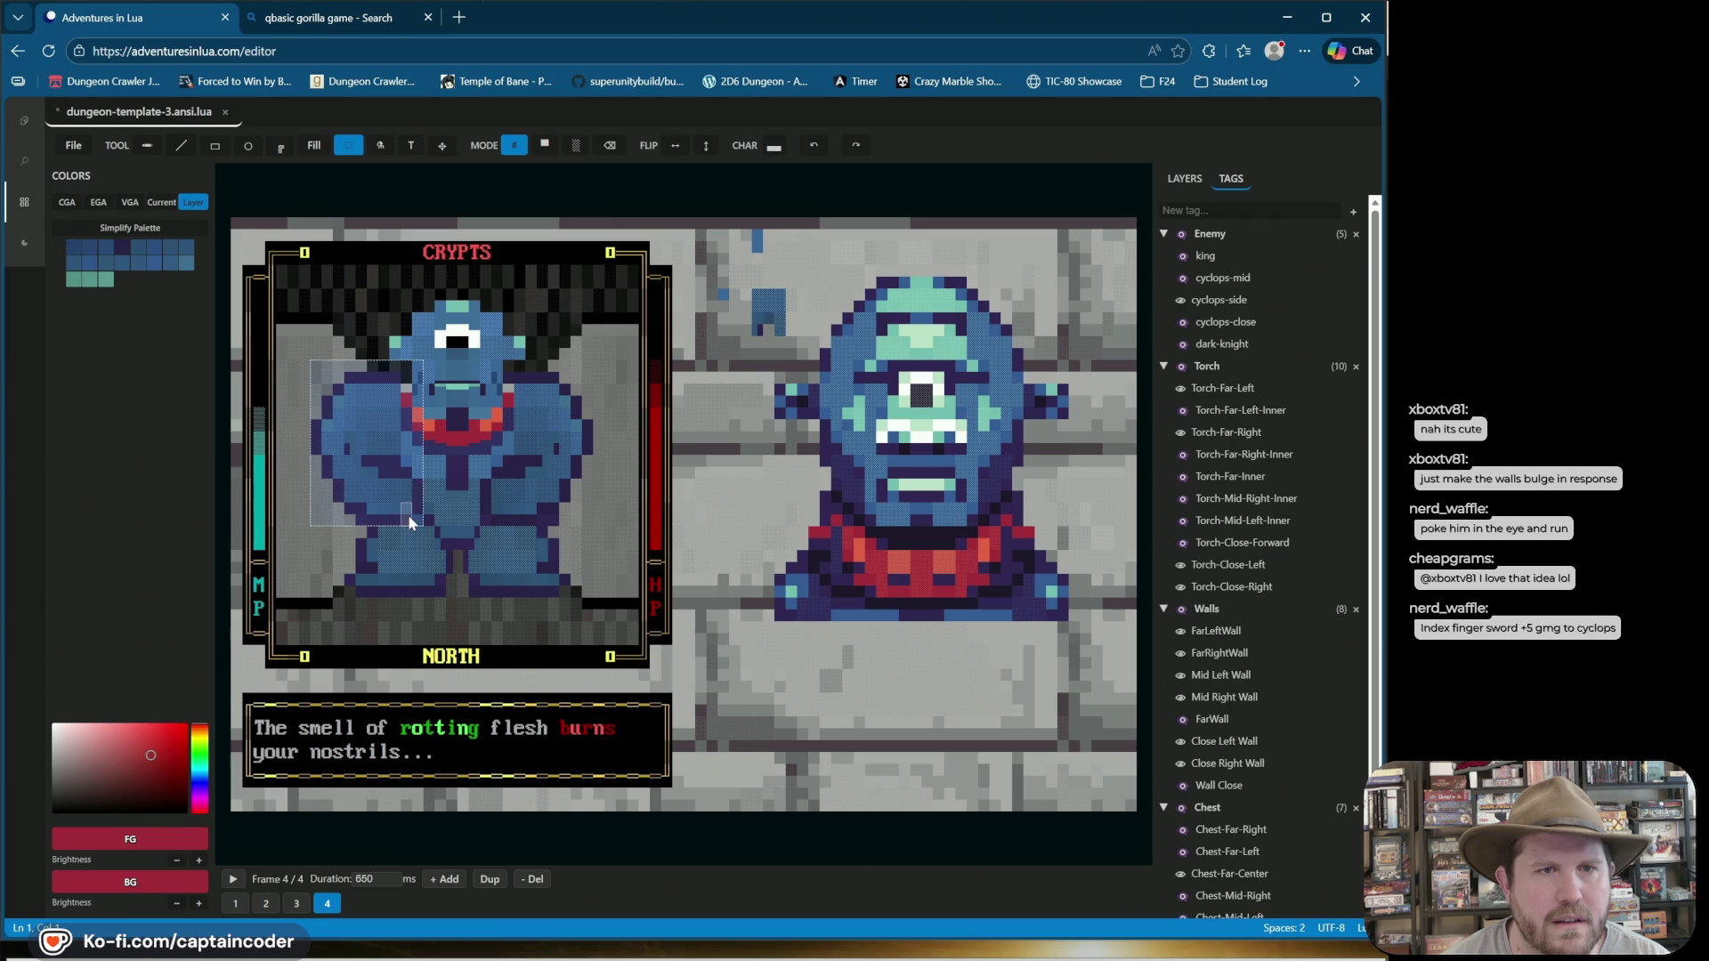
left_click_drag(495, 362, 589, 521)
left_click(482, 363)
mouse_move(474, 361)
left_mouse_down()
mouse_move(568, 505)
mouse_move(613, 525)
left_mouse_up()
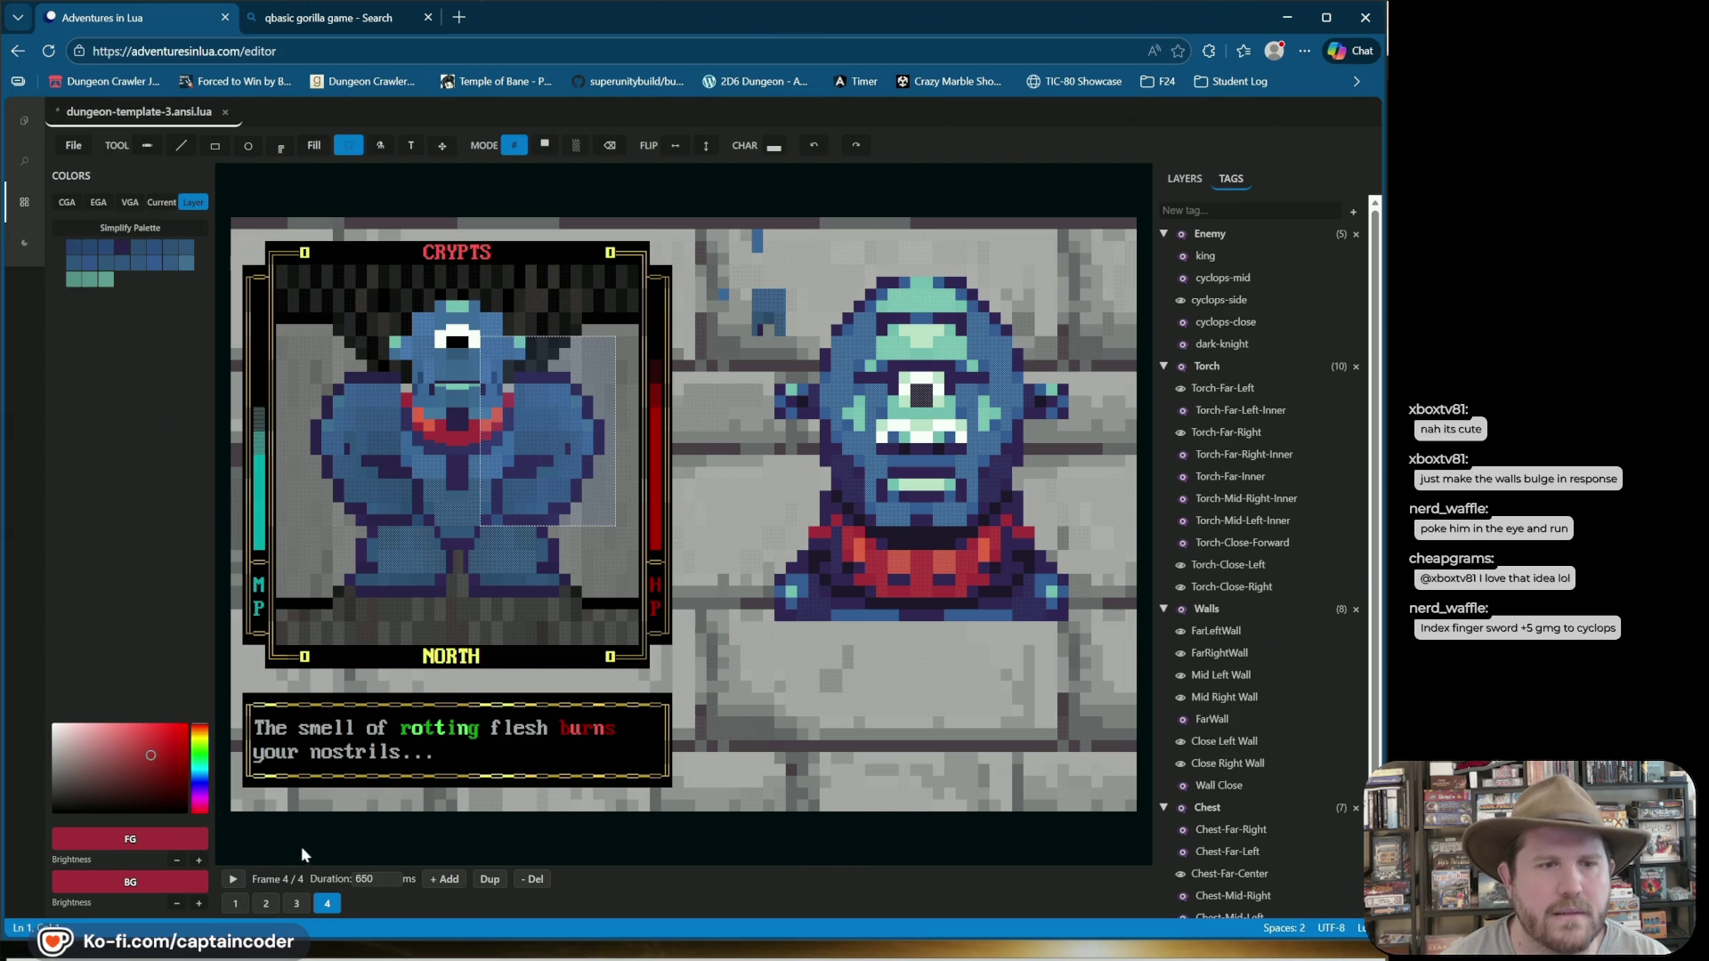
Play and then stop the four-frame cyclops animation preview.
left_click(233, 880)
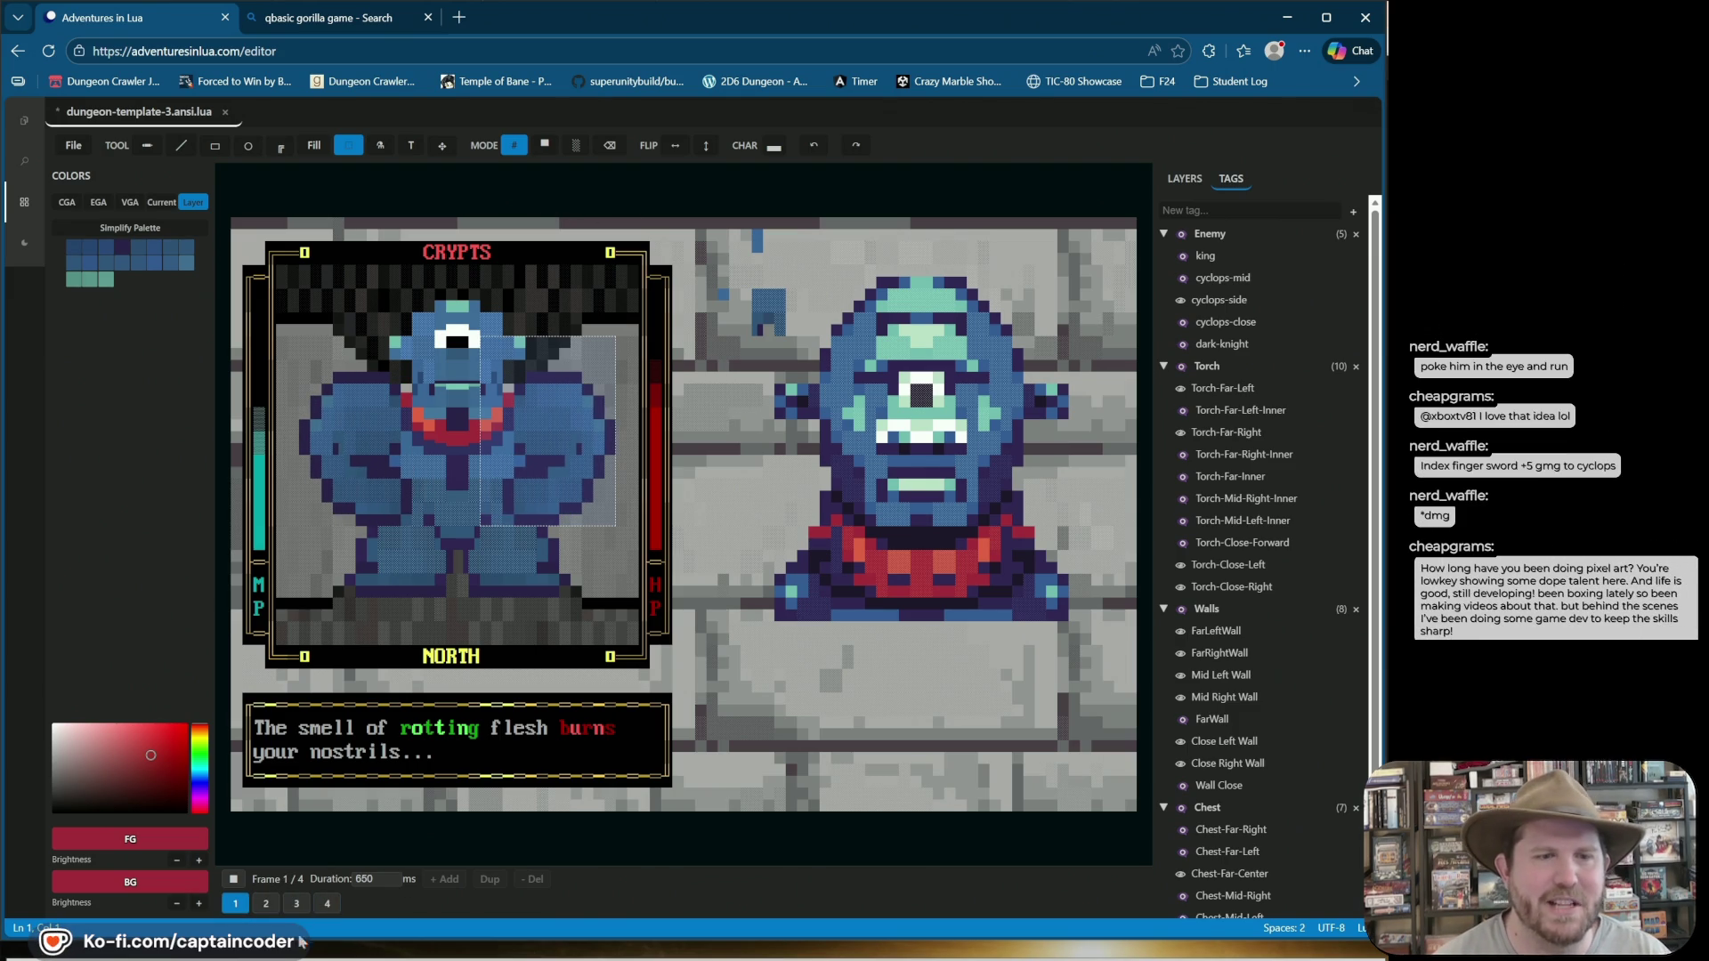
left_click(233, 879)
left_click(770, 604)
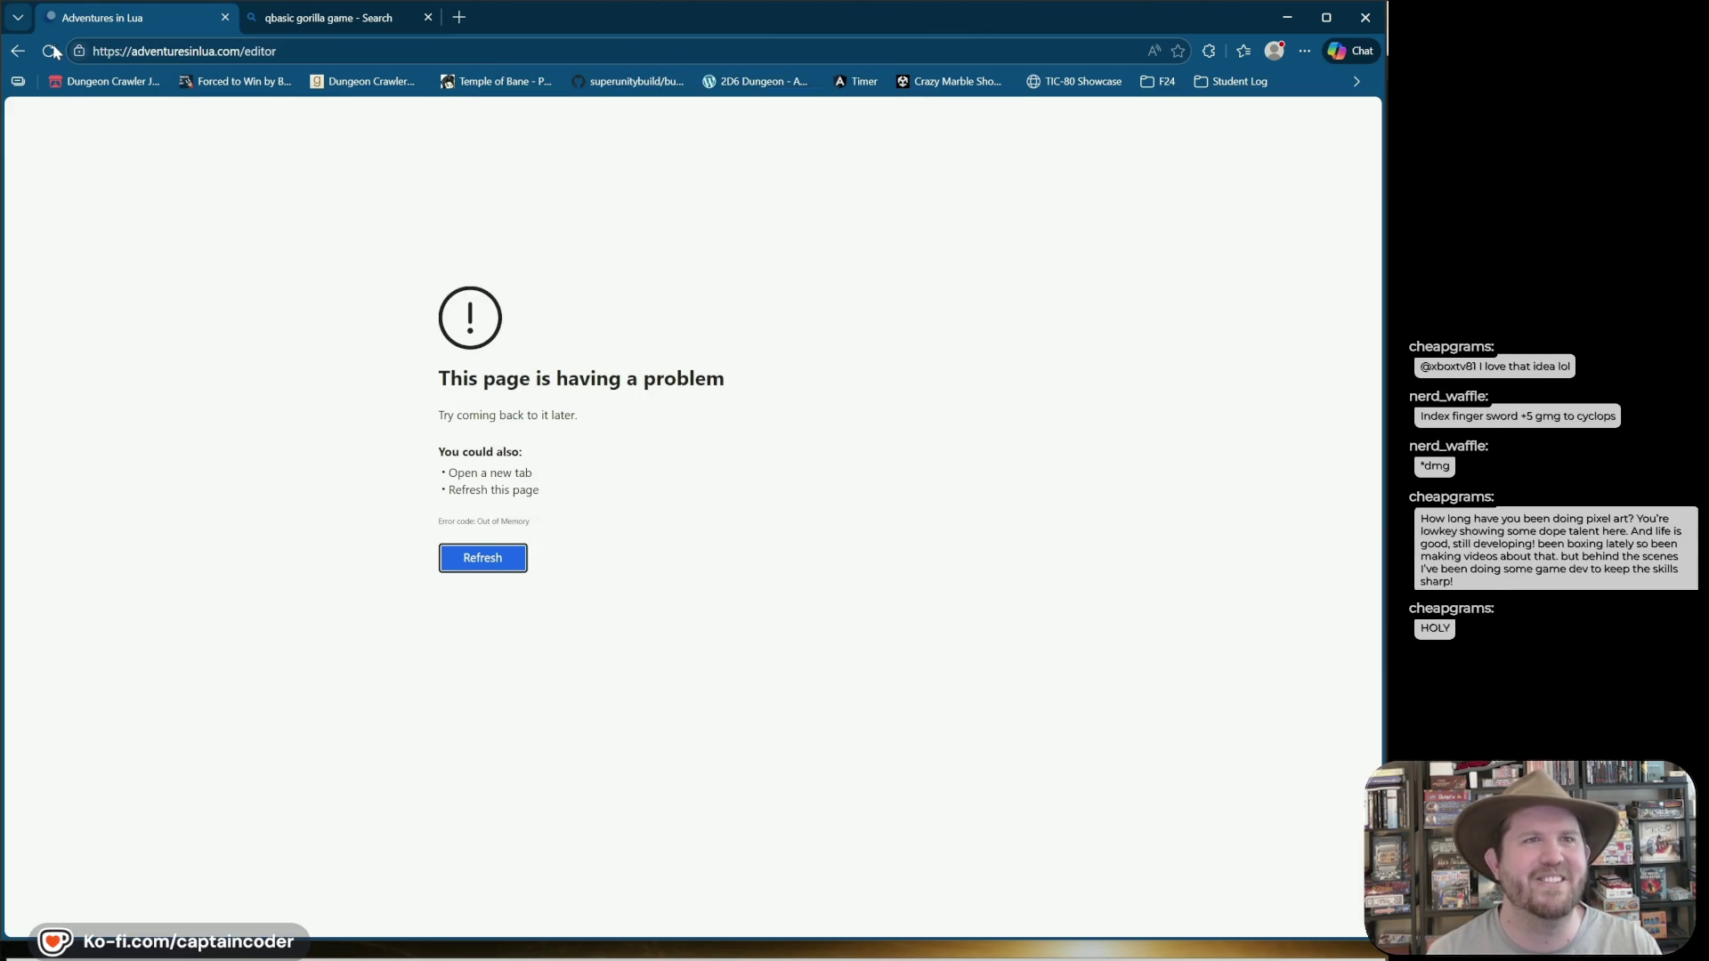
Answer the 'This page isn't responding' prompt so the editor reloads with its frames intact.
left_click(50, 51)
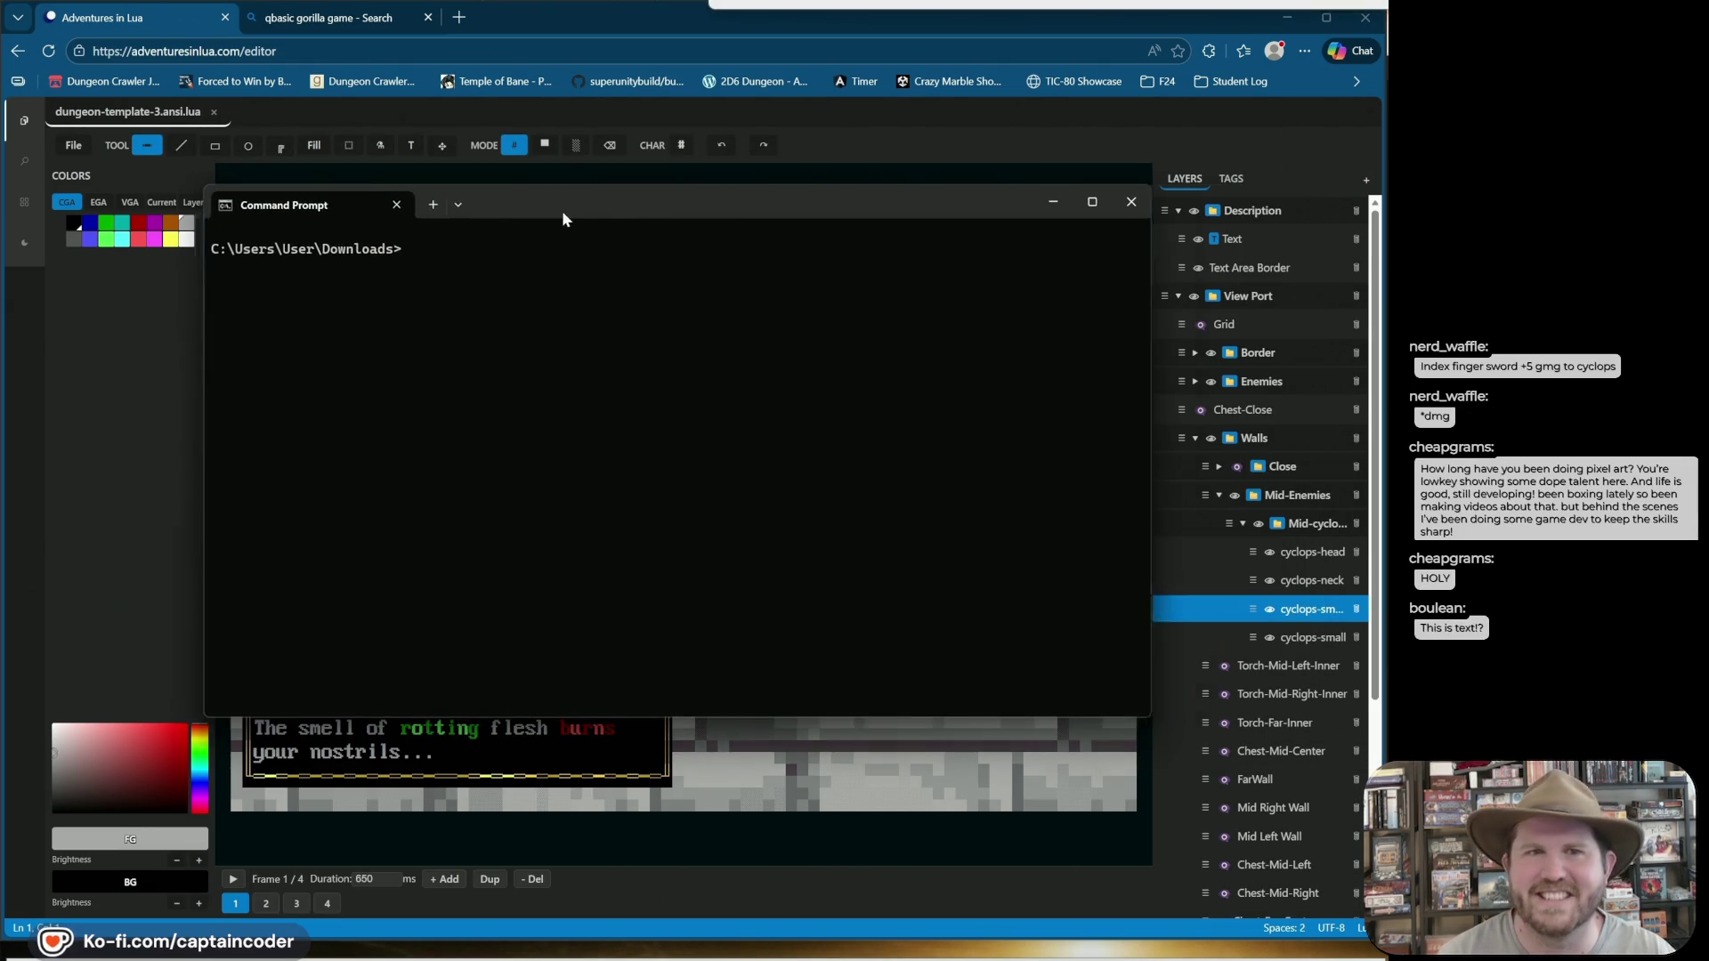
Run bash dungeon-template-3.sh to play the cyclops scene, then stop it with Ctrl+C.
type("bash dungeon-template-3.sh")
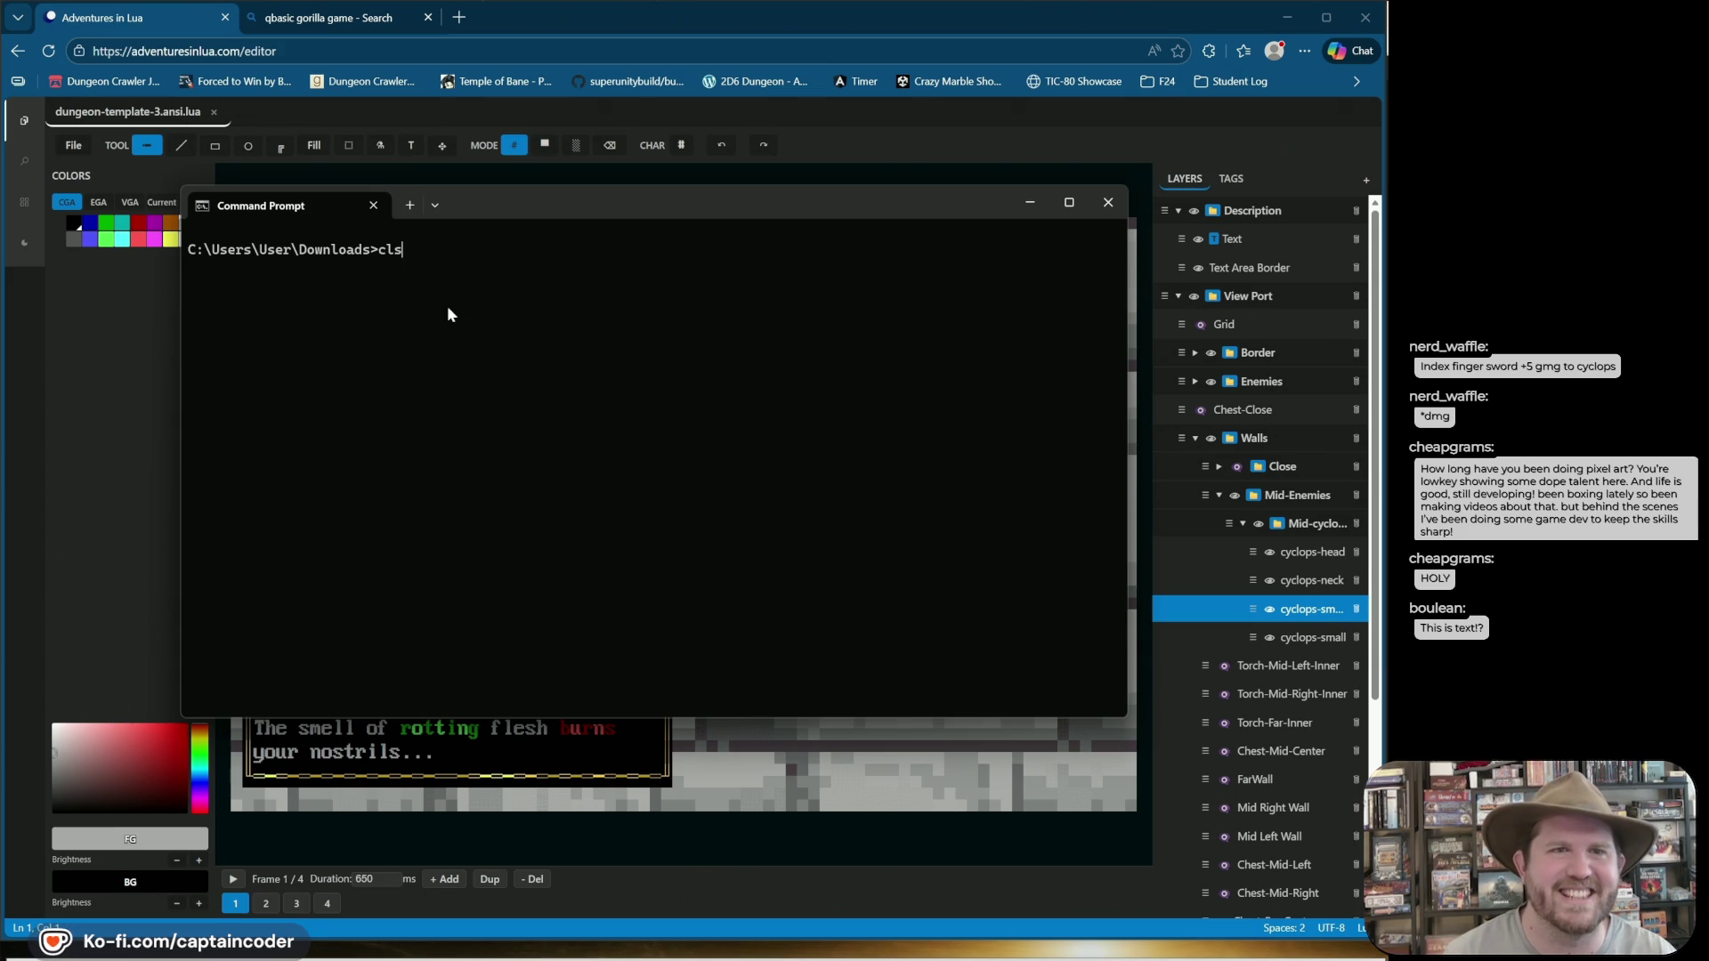
key("Return")
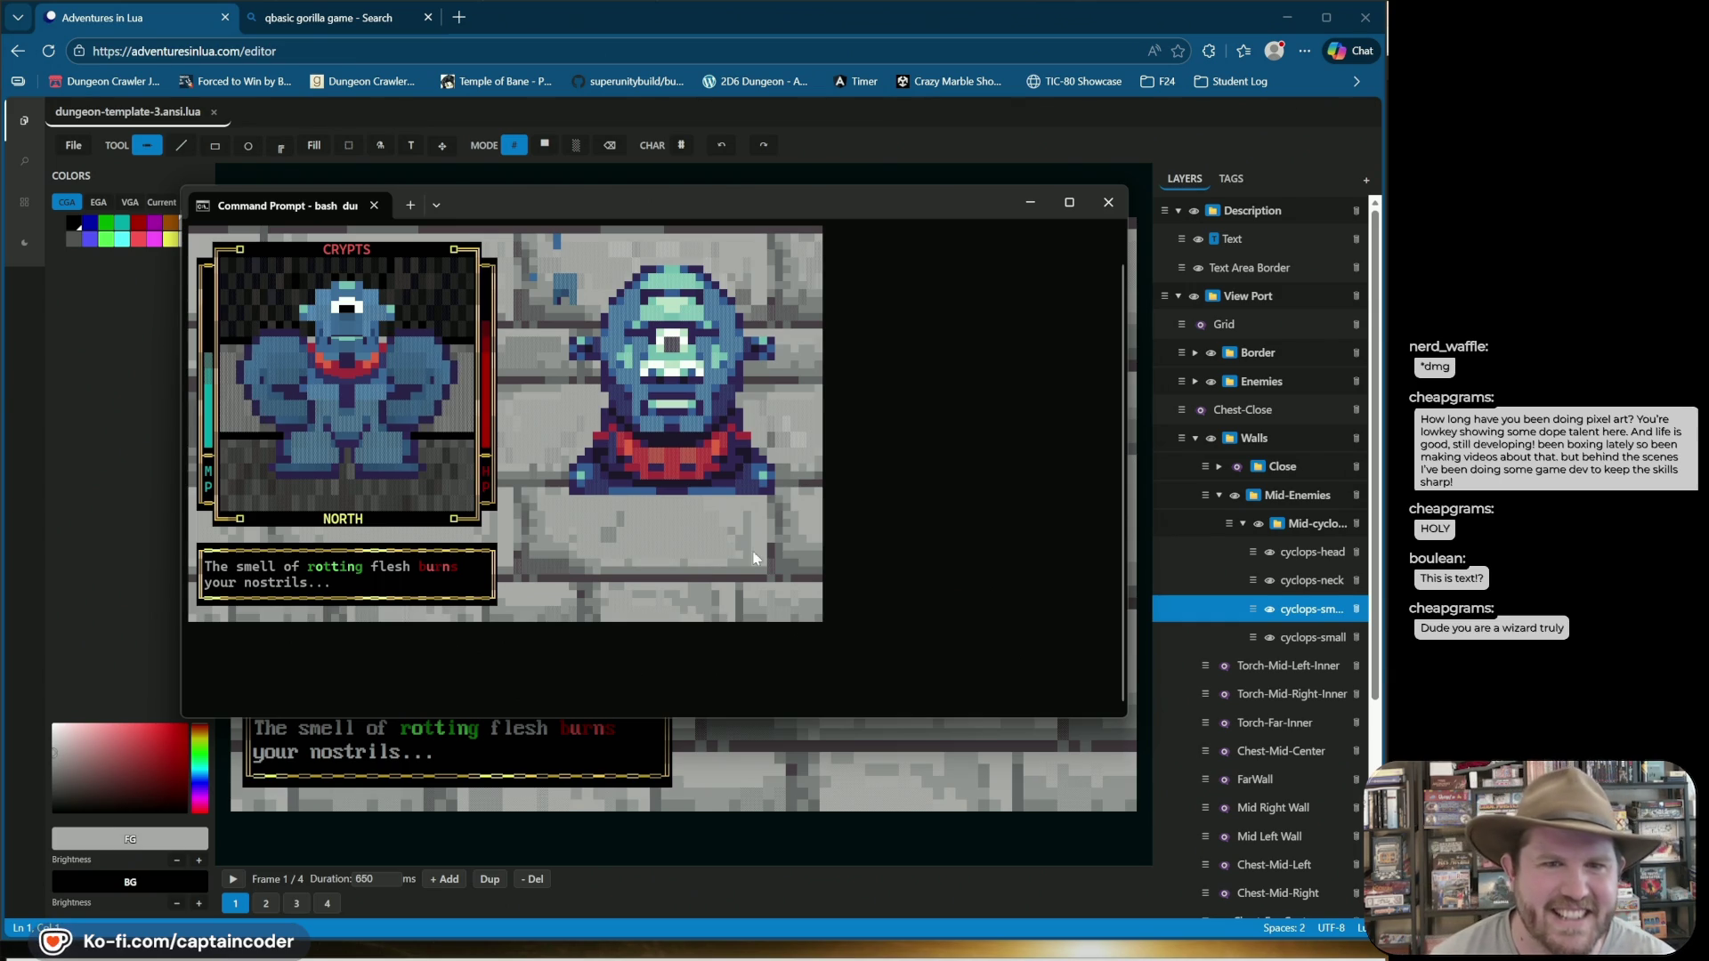
mouse_move(222, 285)
left_mouse_down()
mouse_move(360, 296)
mouse_move(235, 302)
mouse_move(440, 307)
left_mouse_up()
key("ctrl+c")
key("ctrl+c")
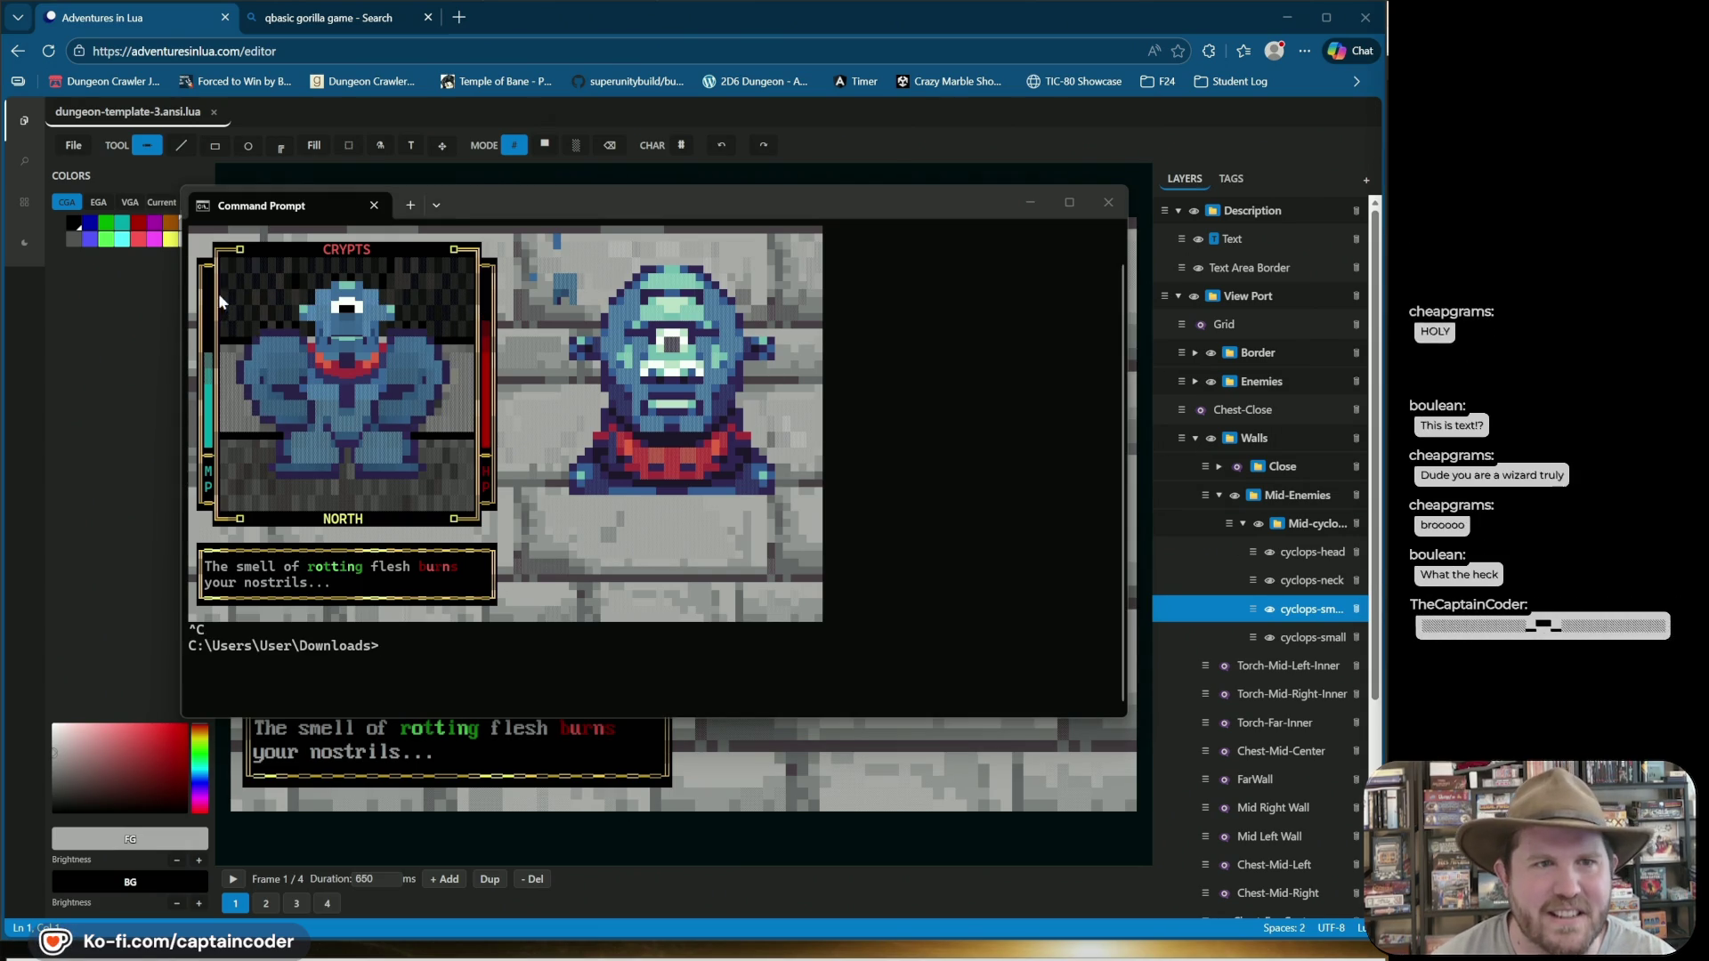
Copy several rows of the terminal's cyclops art, then switch back to the editor.
left_click_drag(219, 312, 468, 324)
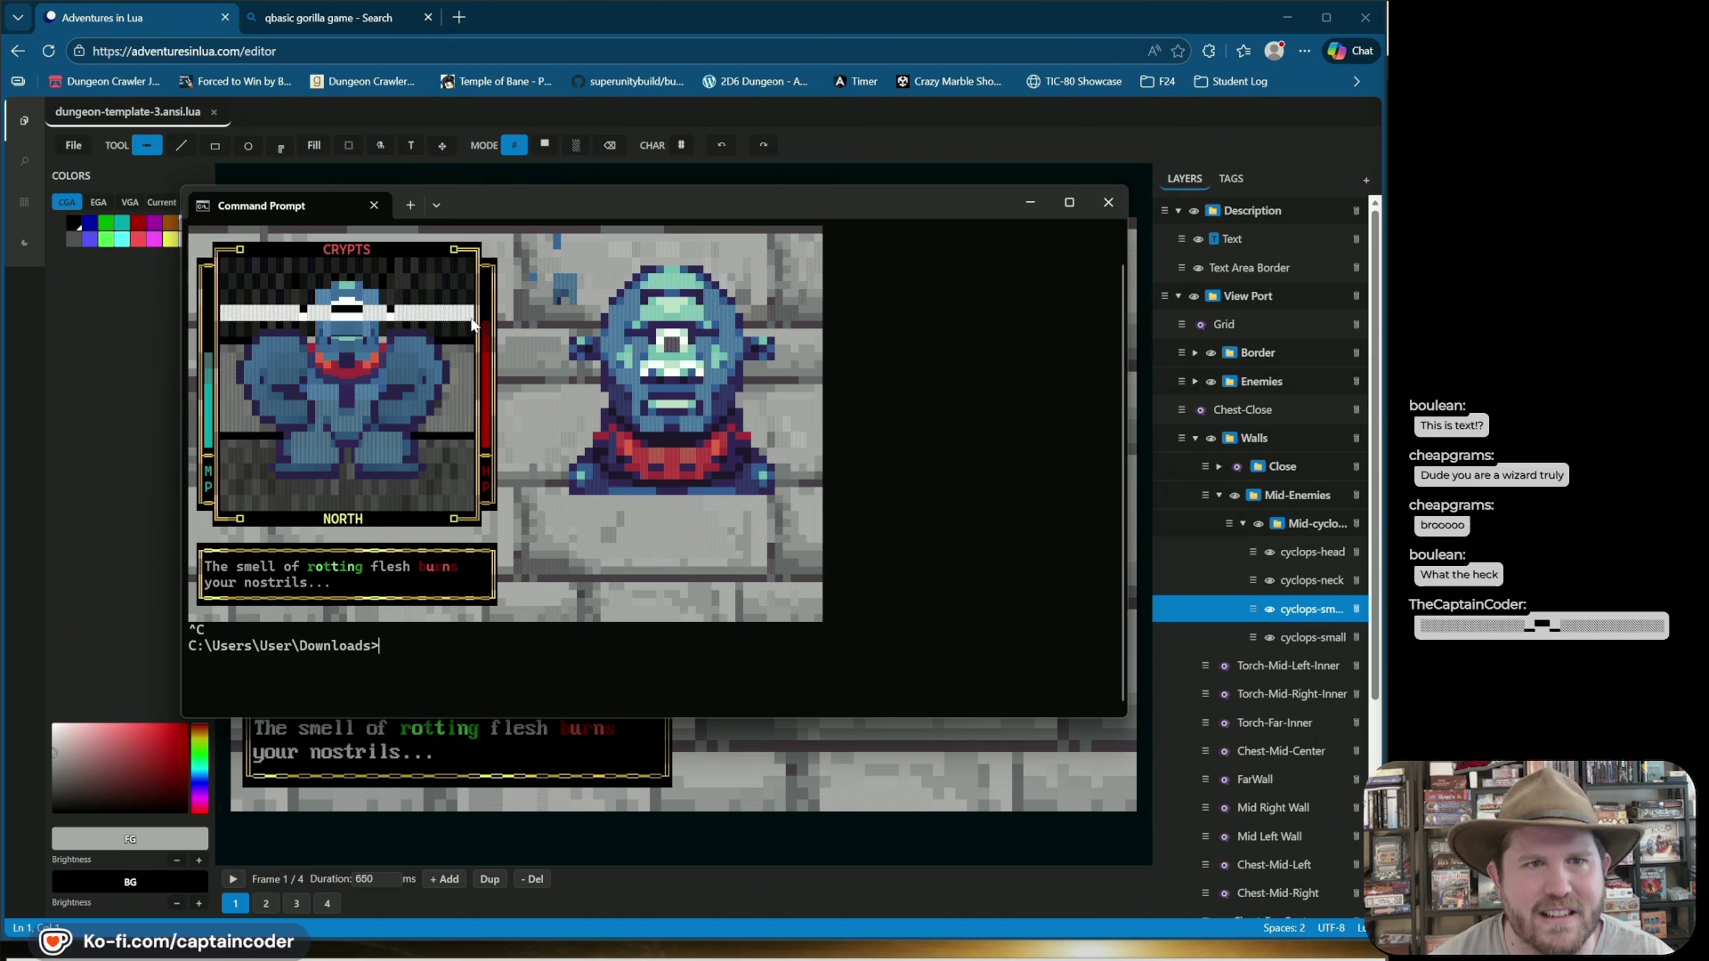
key("ctrl+c")
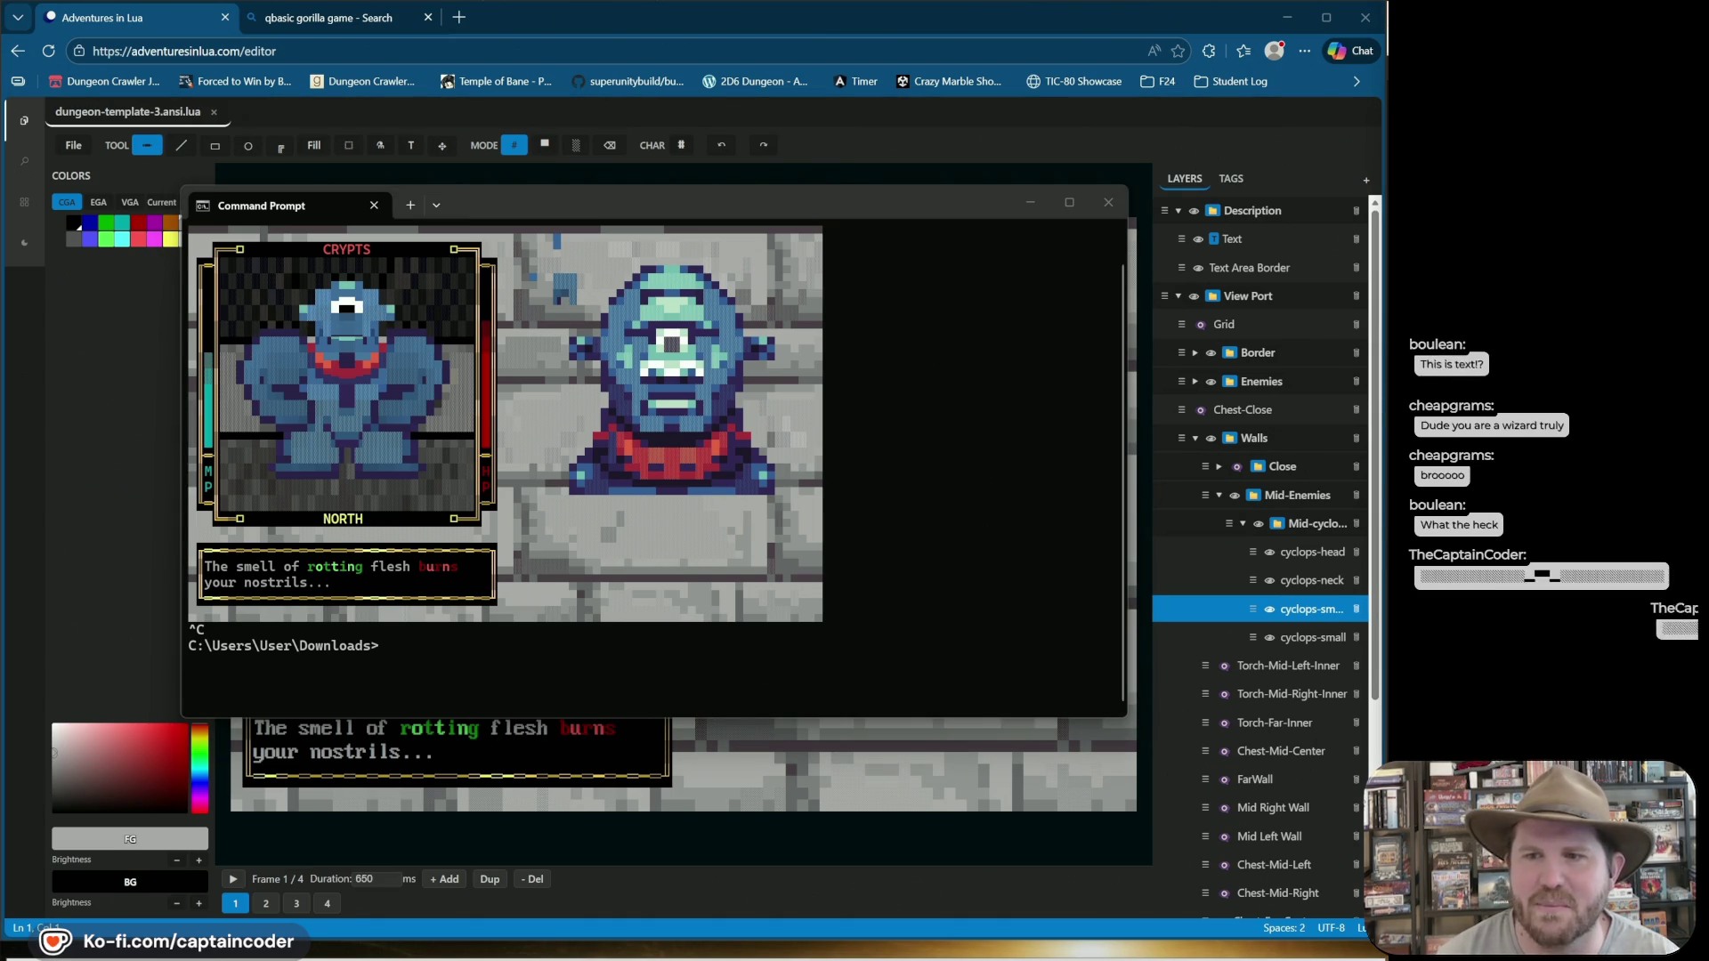
left_click(228, 332)
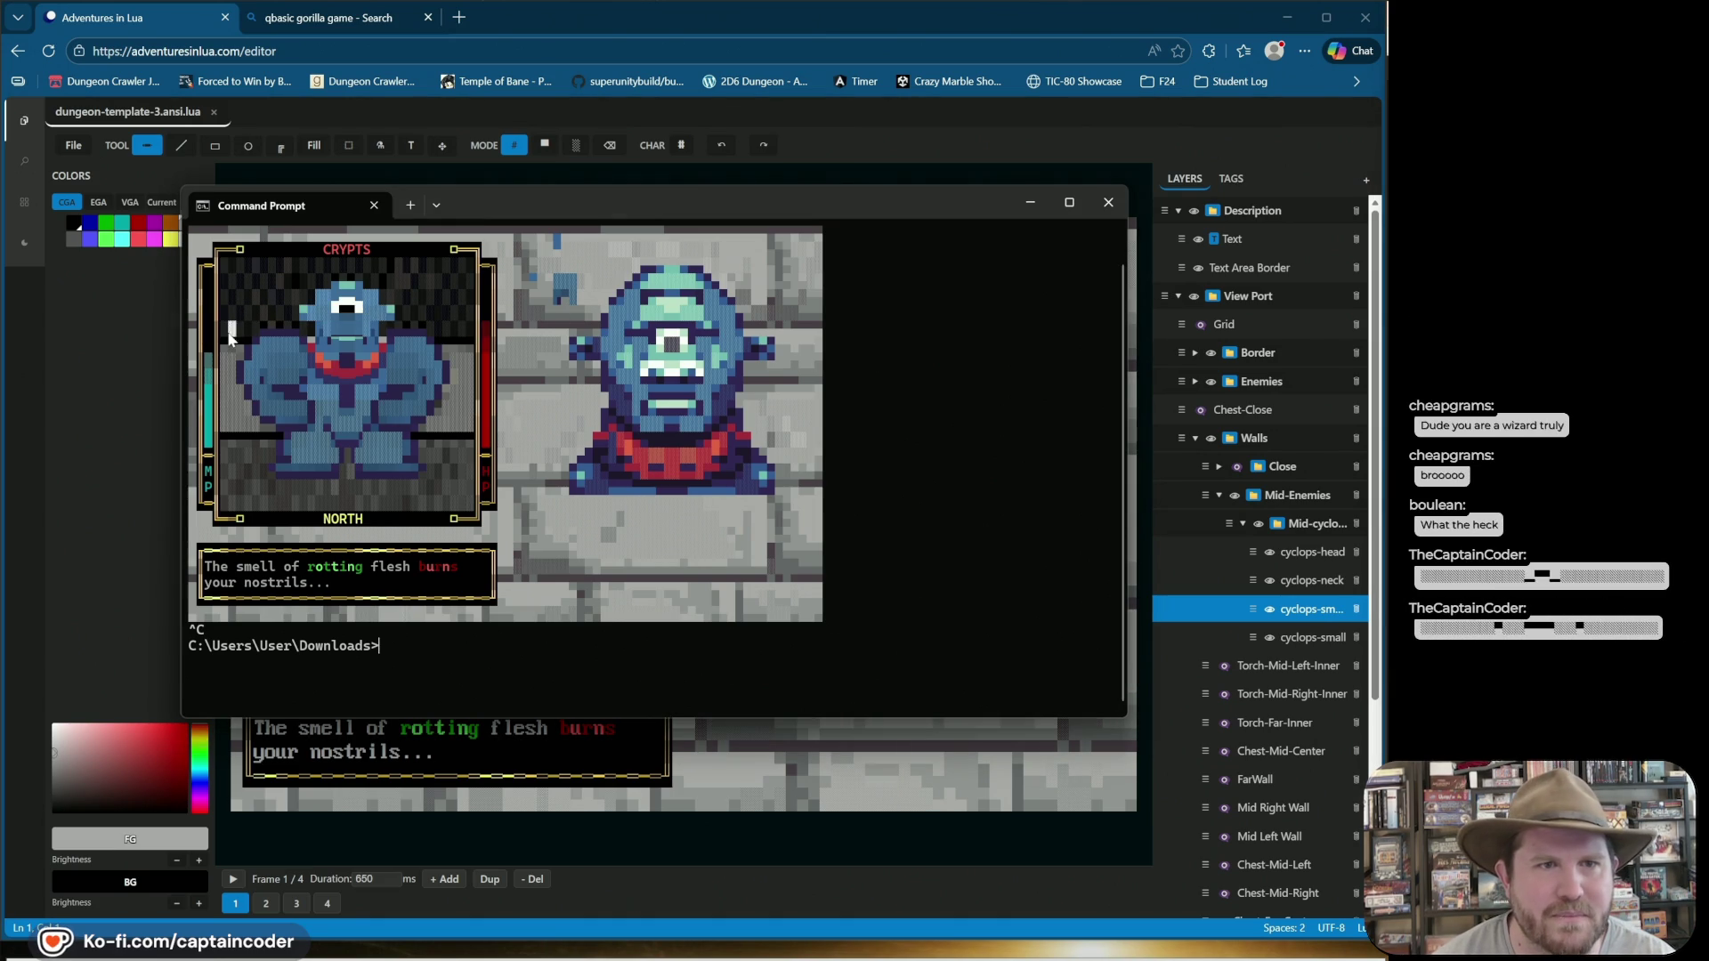
left_click_drag(229, 336, 224, 327)
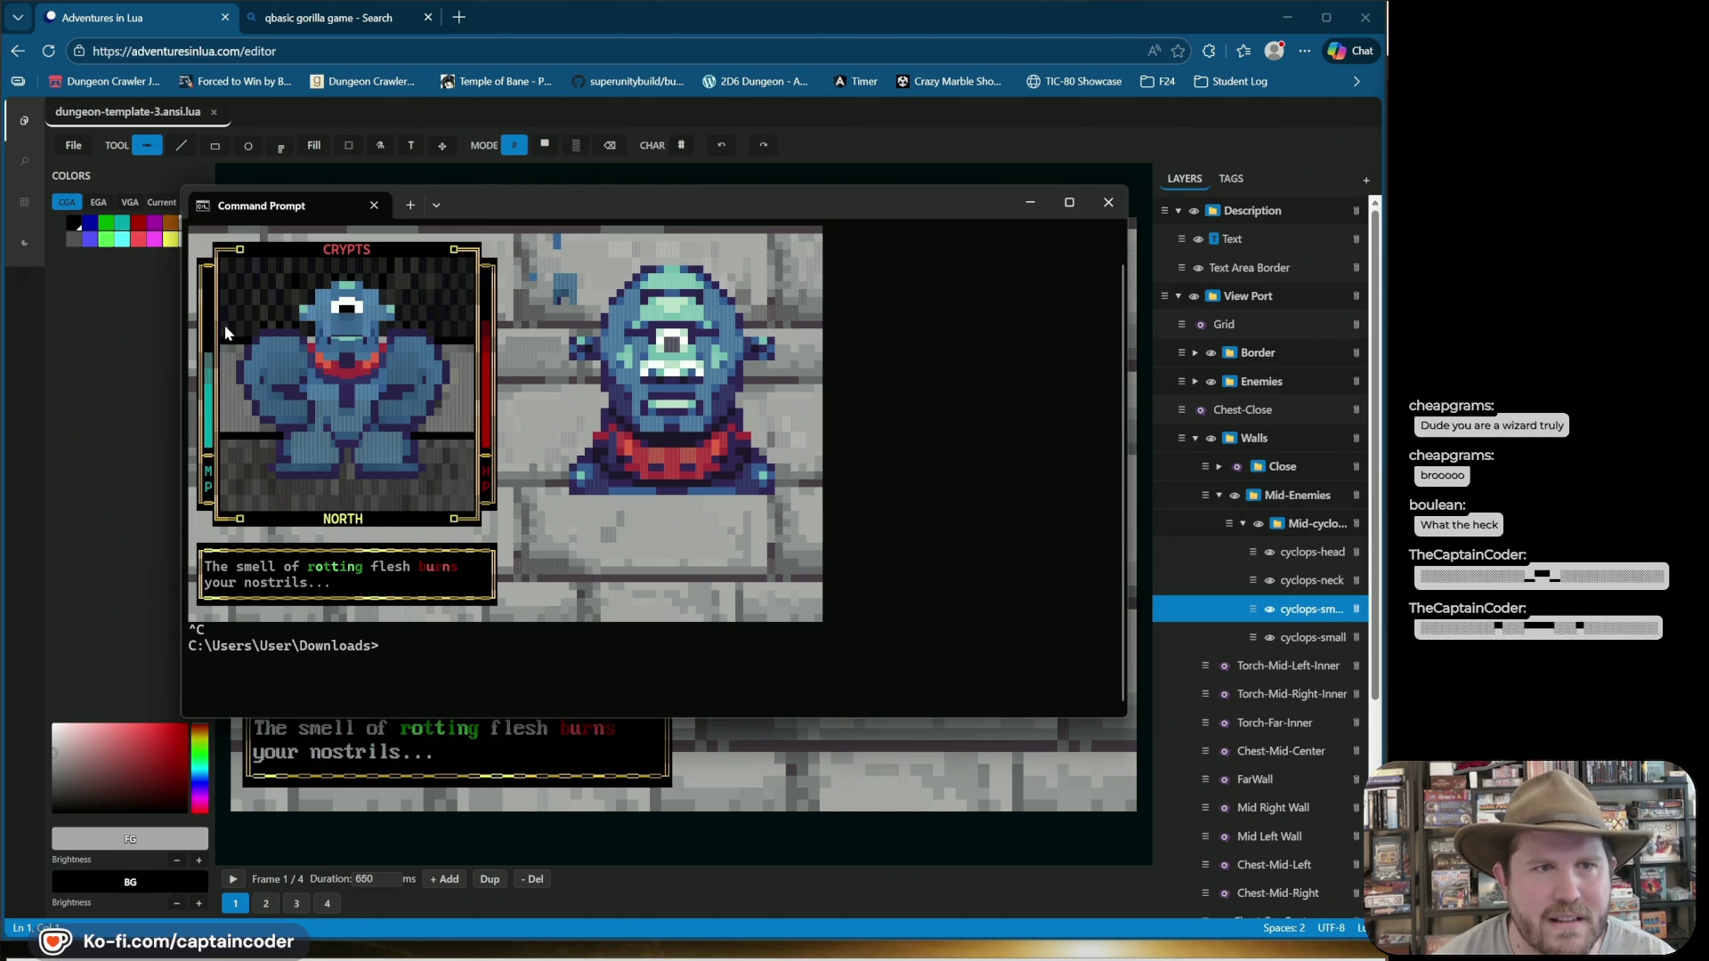
left_click_drag(330, 331, 472, 332)
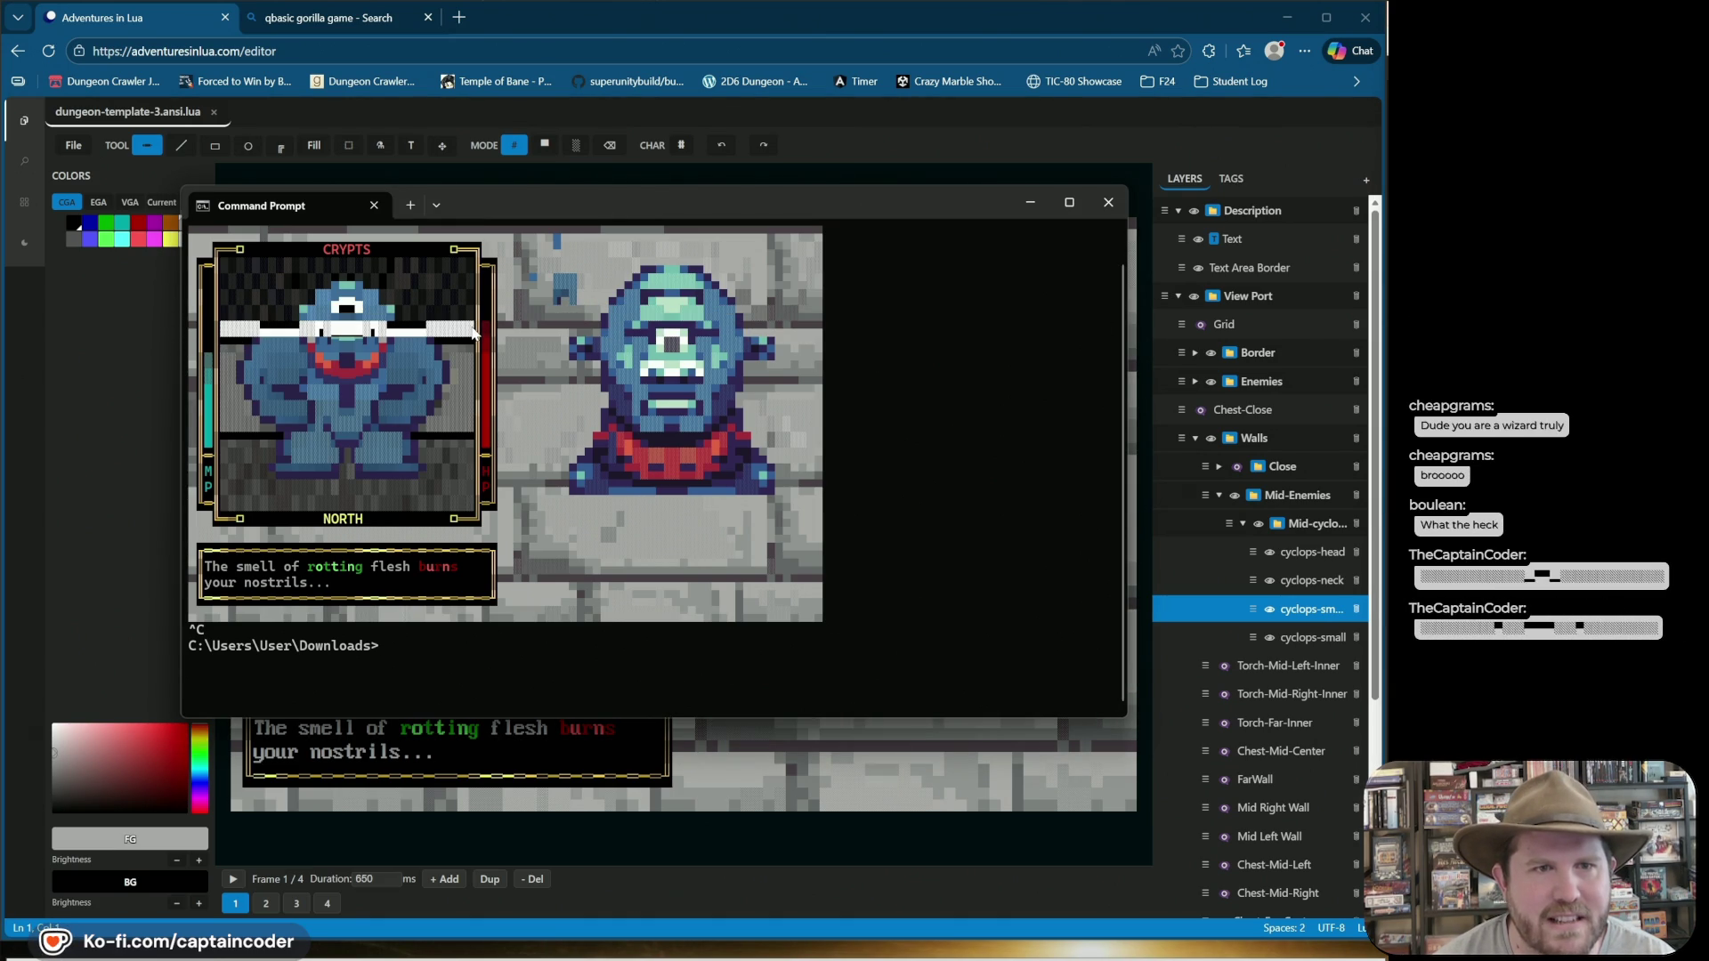
right_click(473, 332)
key("Return")
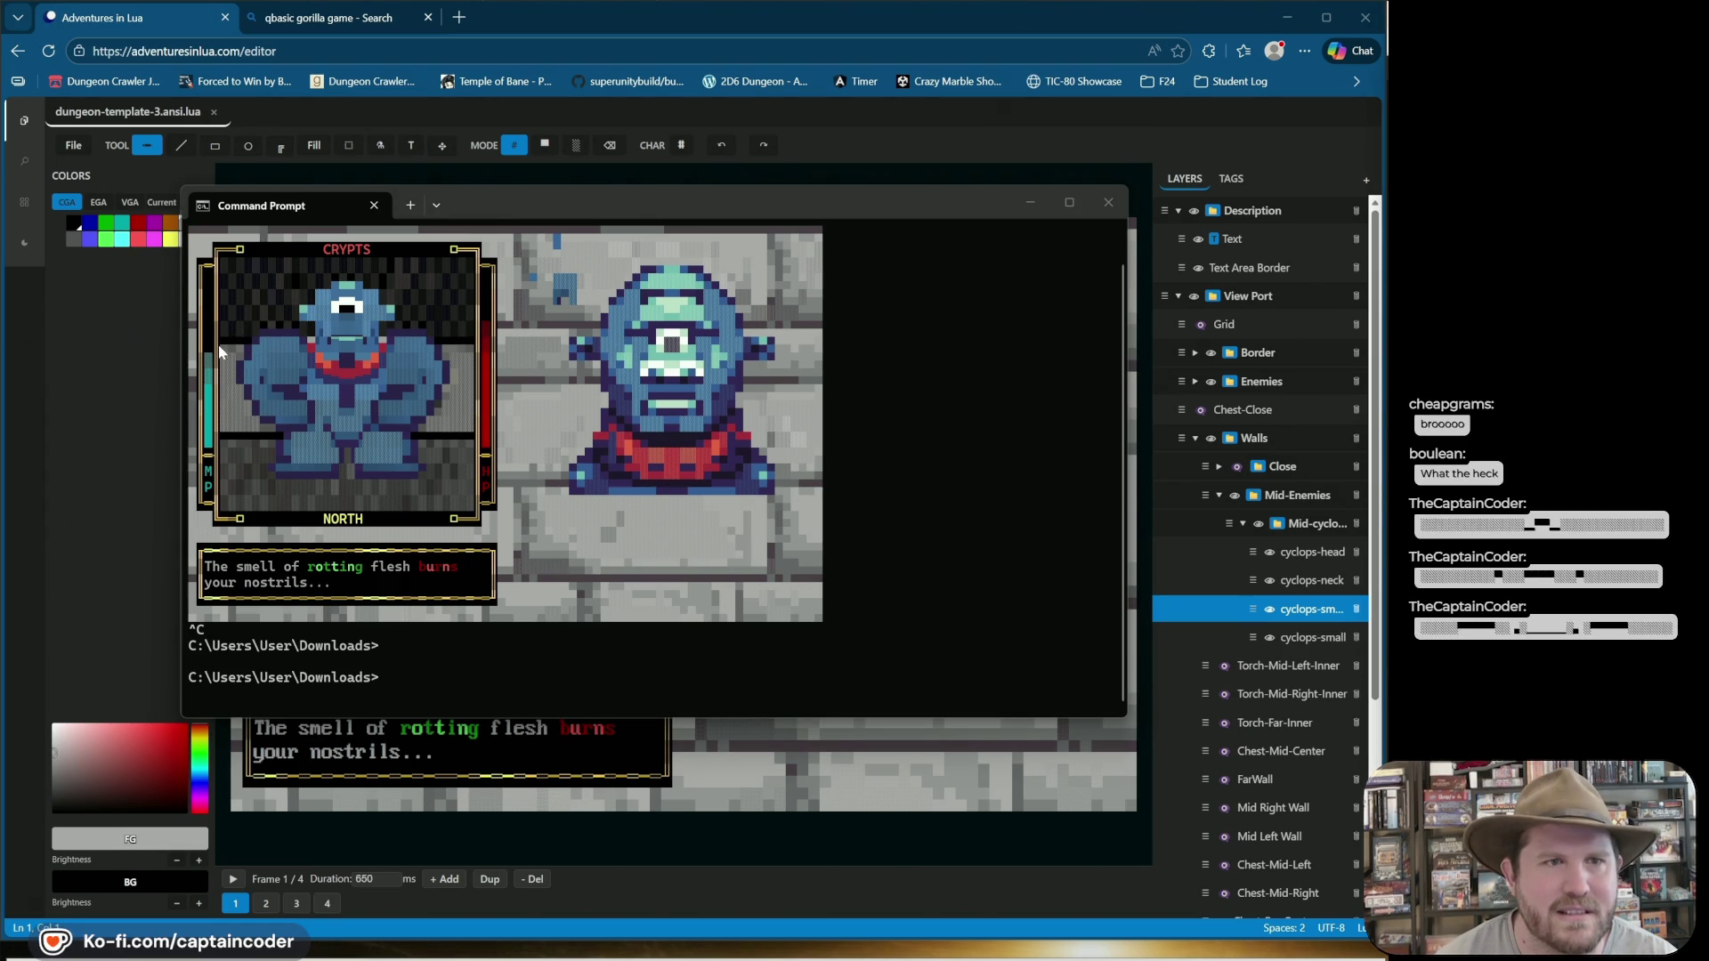
left_click_drag(230, 332, 424, 331)
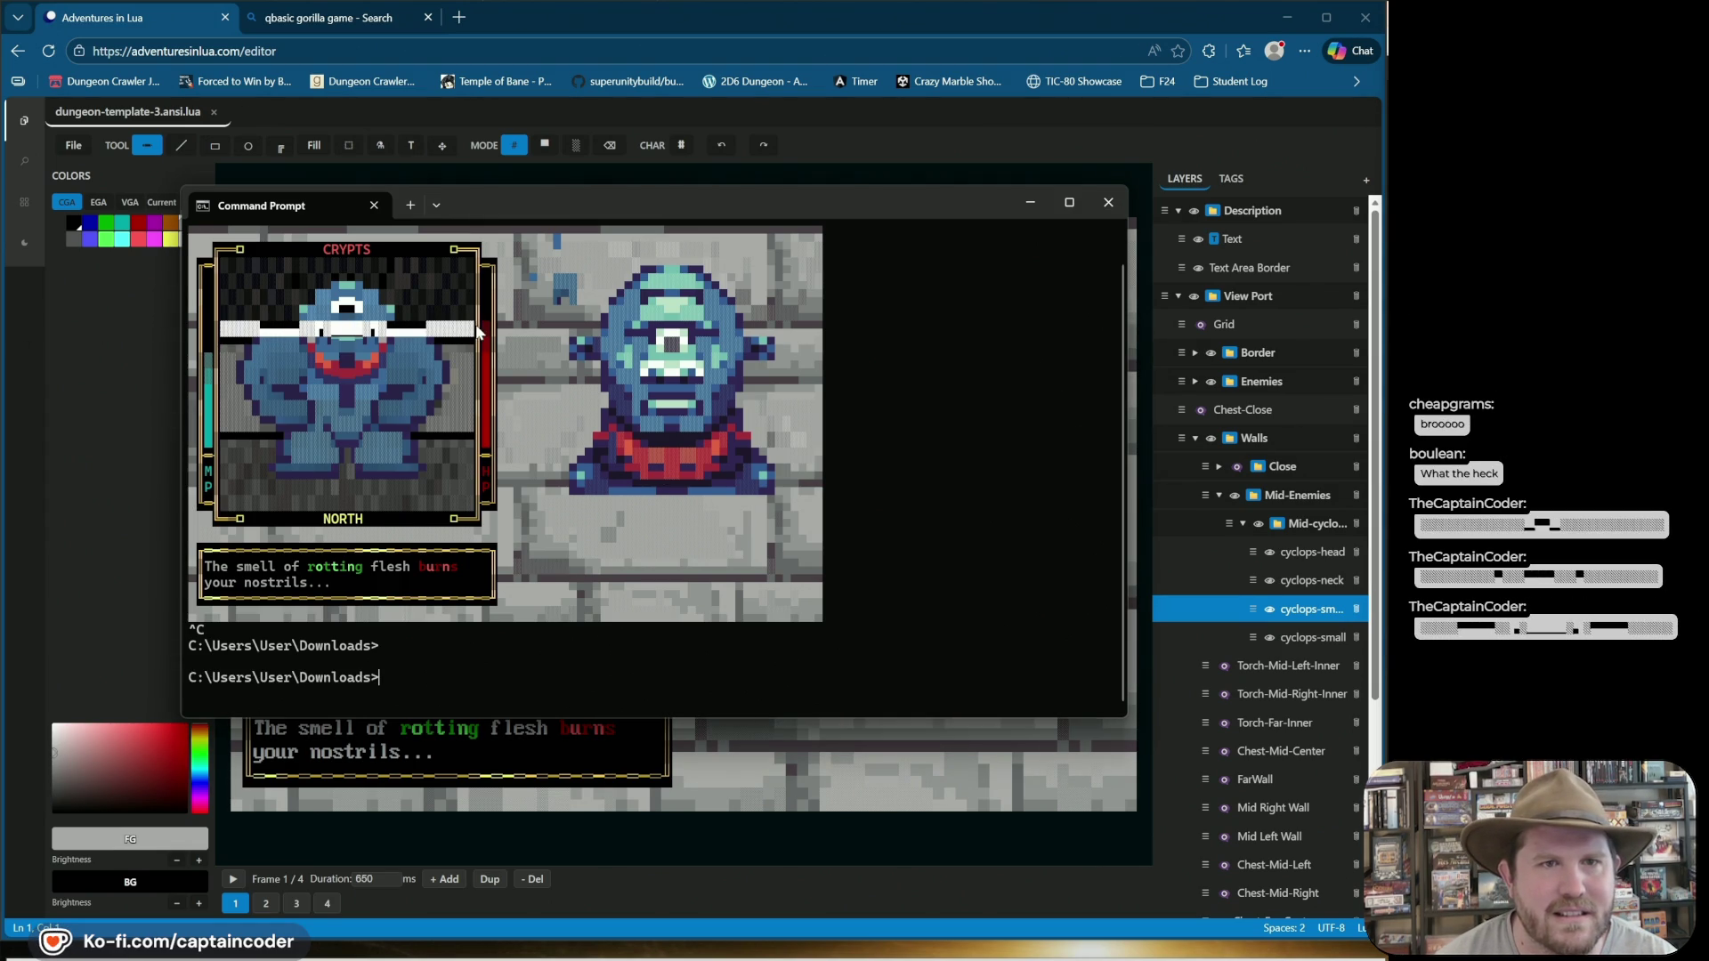
key("ctrl+c")
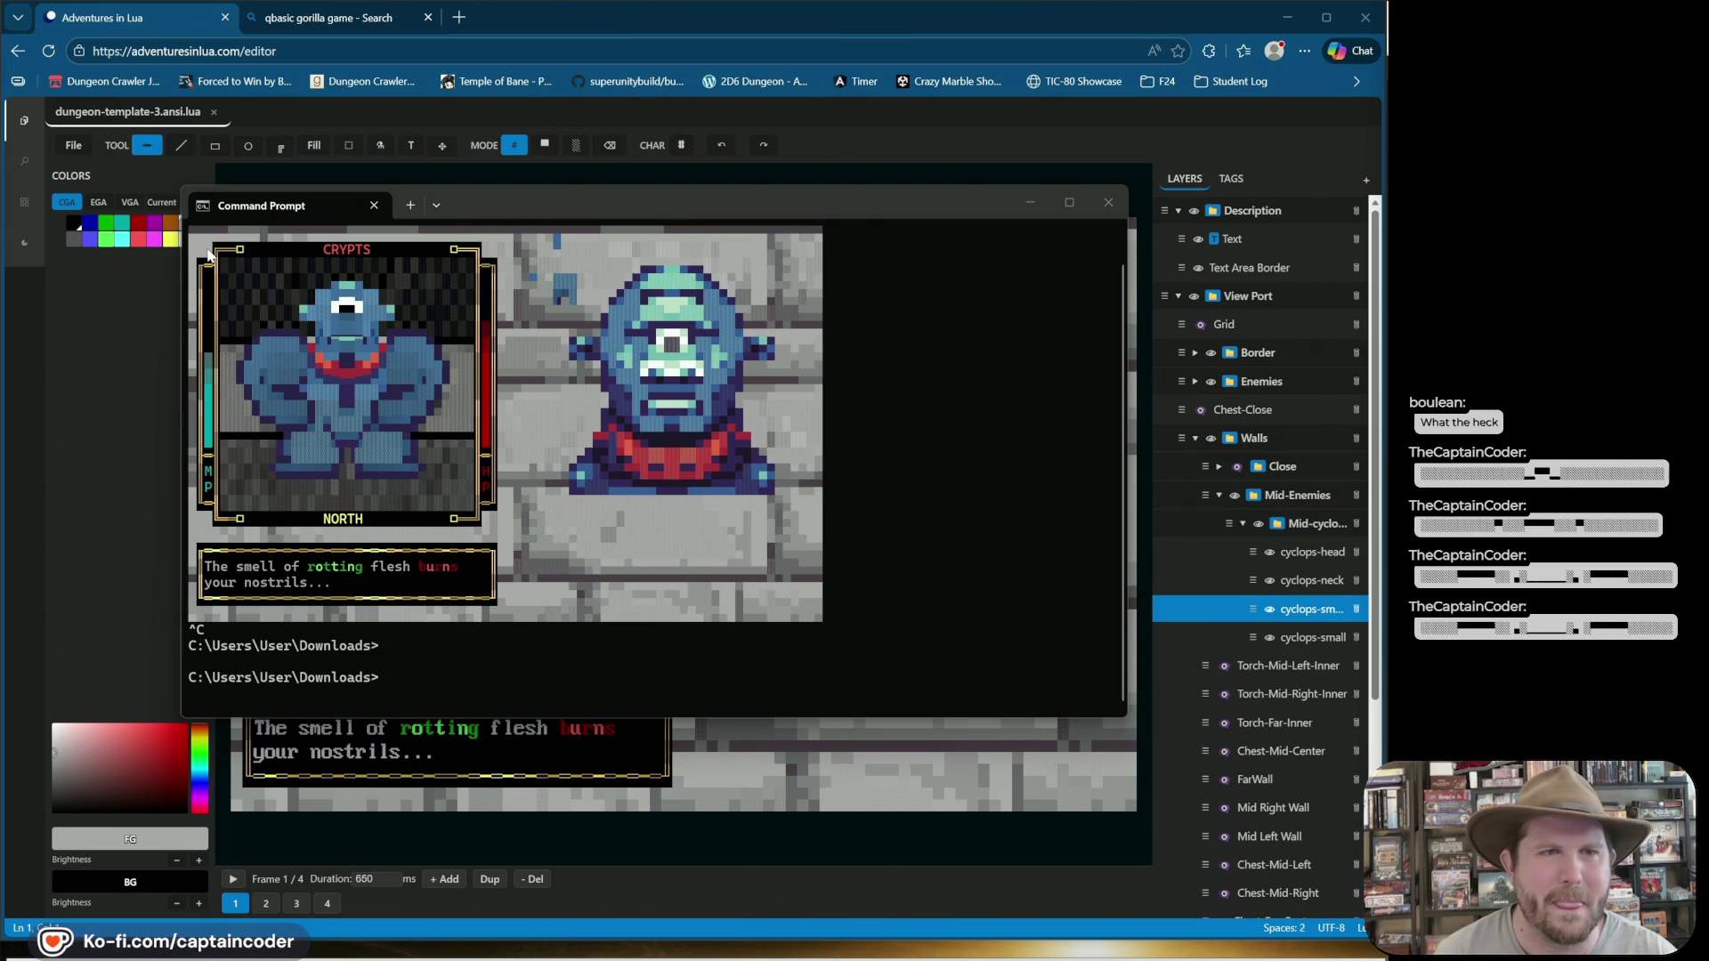
left_click(549, 197)
key("alt+Tab")
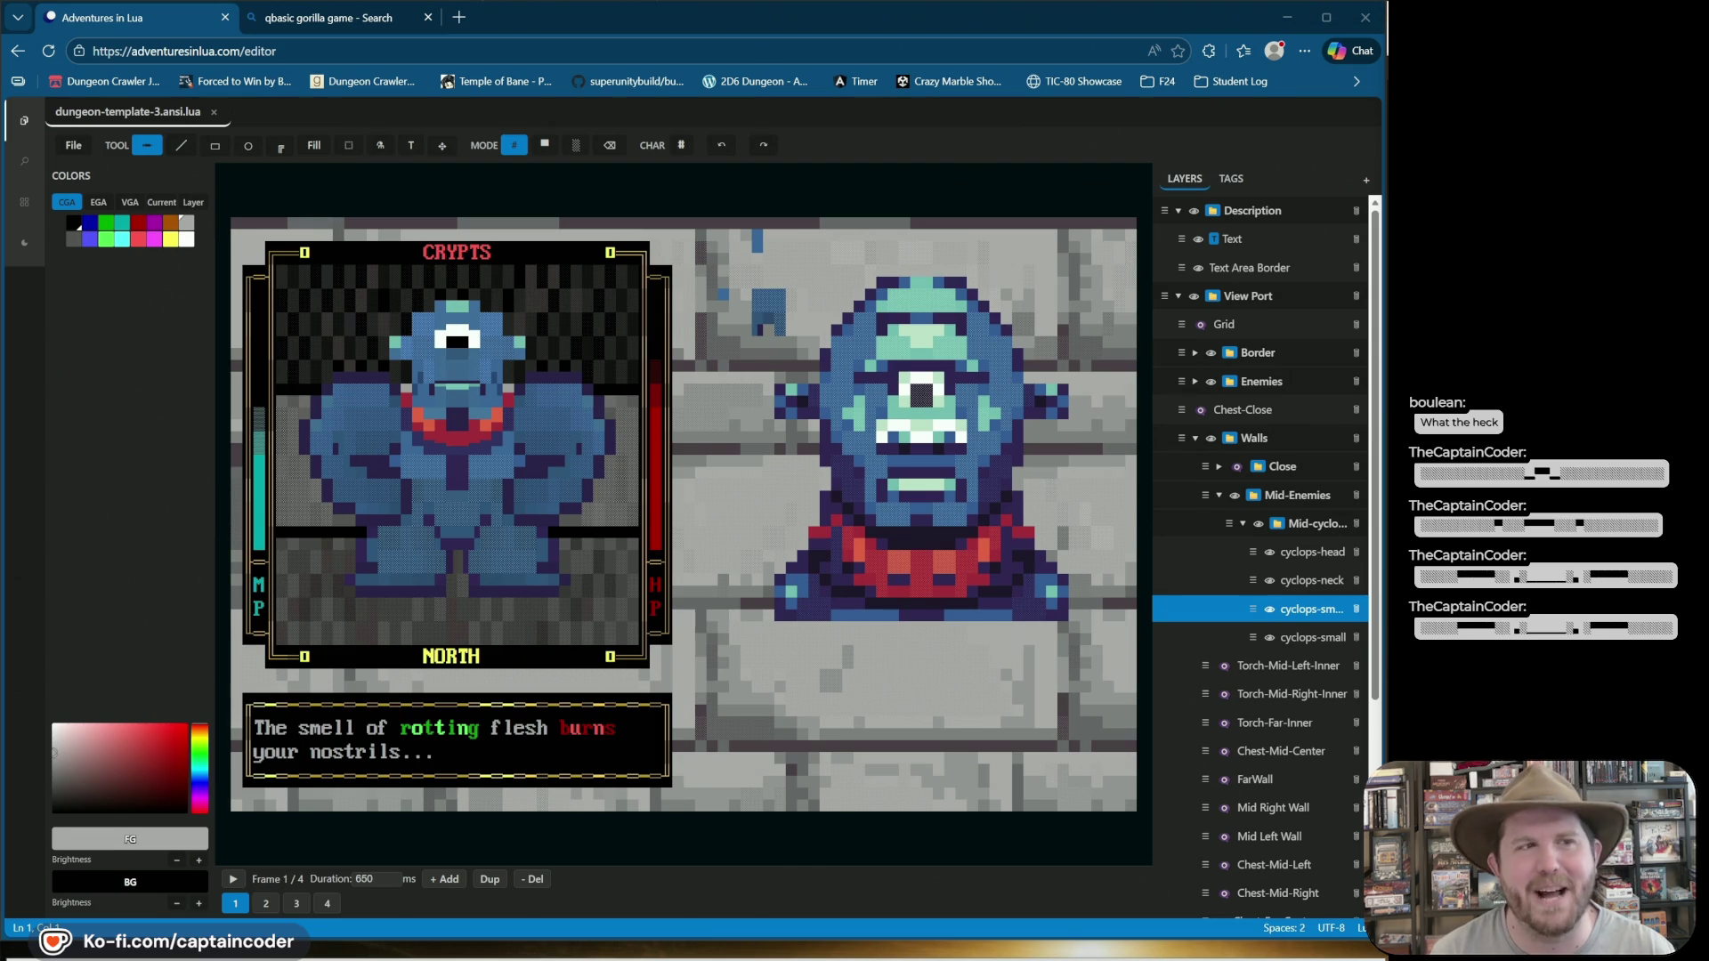
Select the area above and over the cyclops head with the rectangle tool, then deselect it.
mouse_move(846, 190)
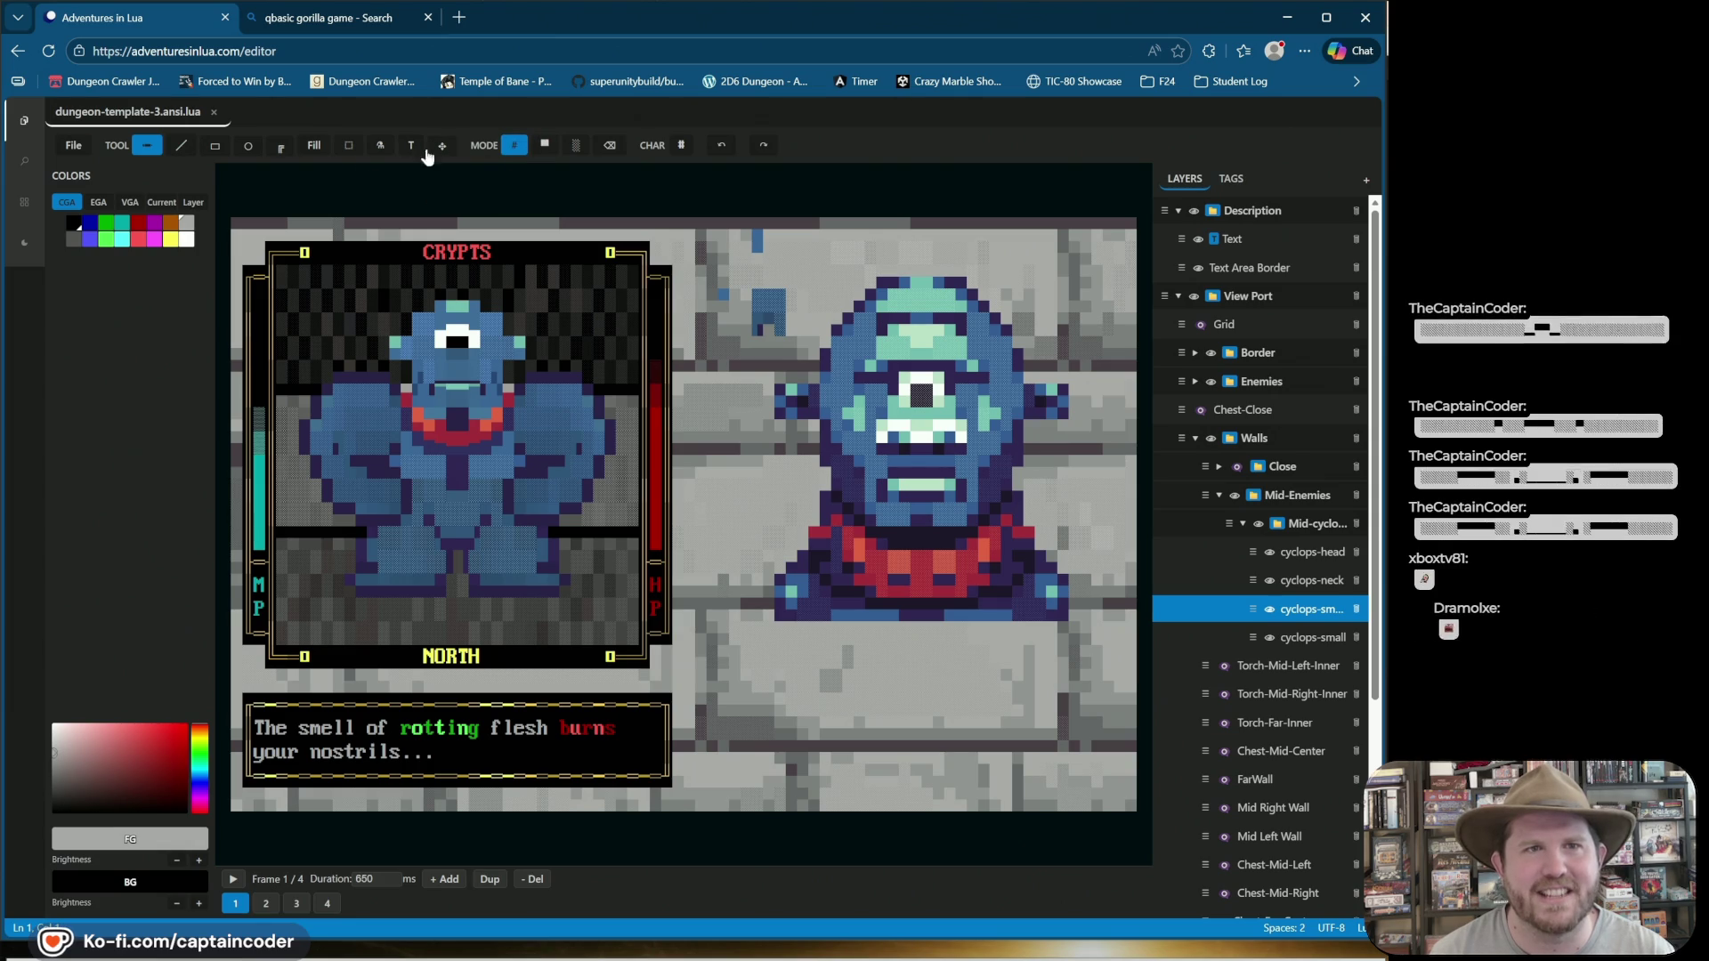
left_click(348, 145)
left_click_drag(392, 301, 517, 299)
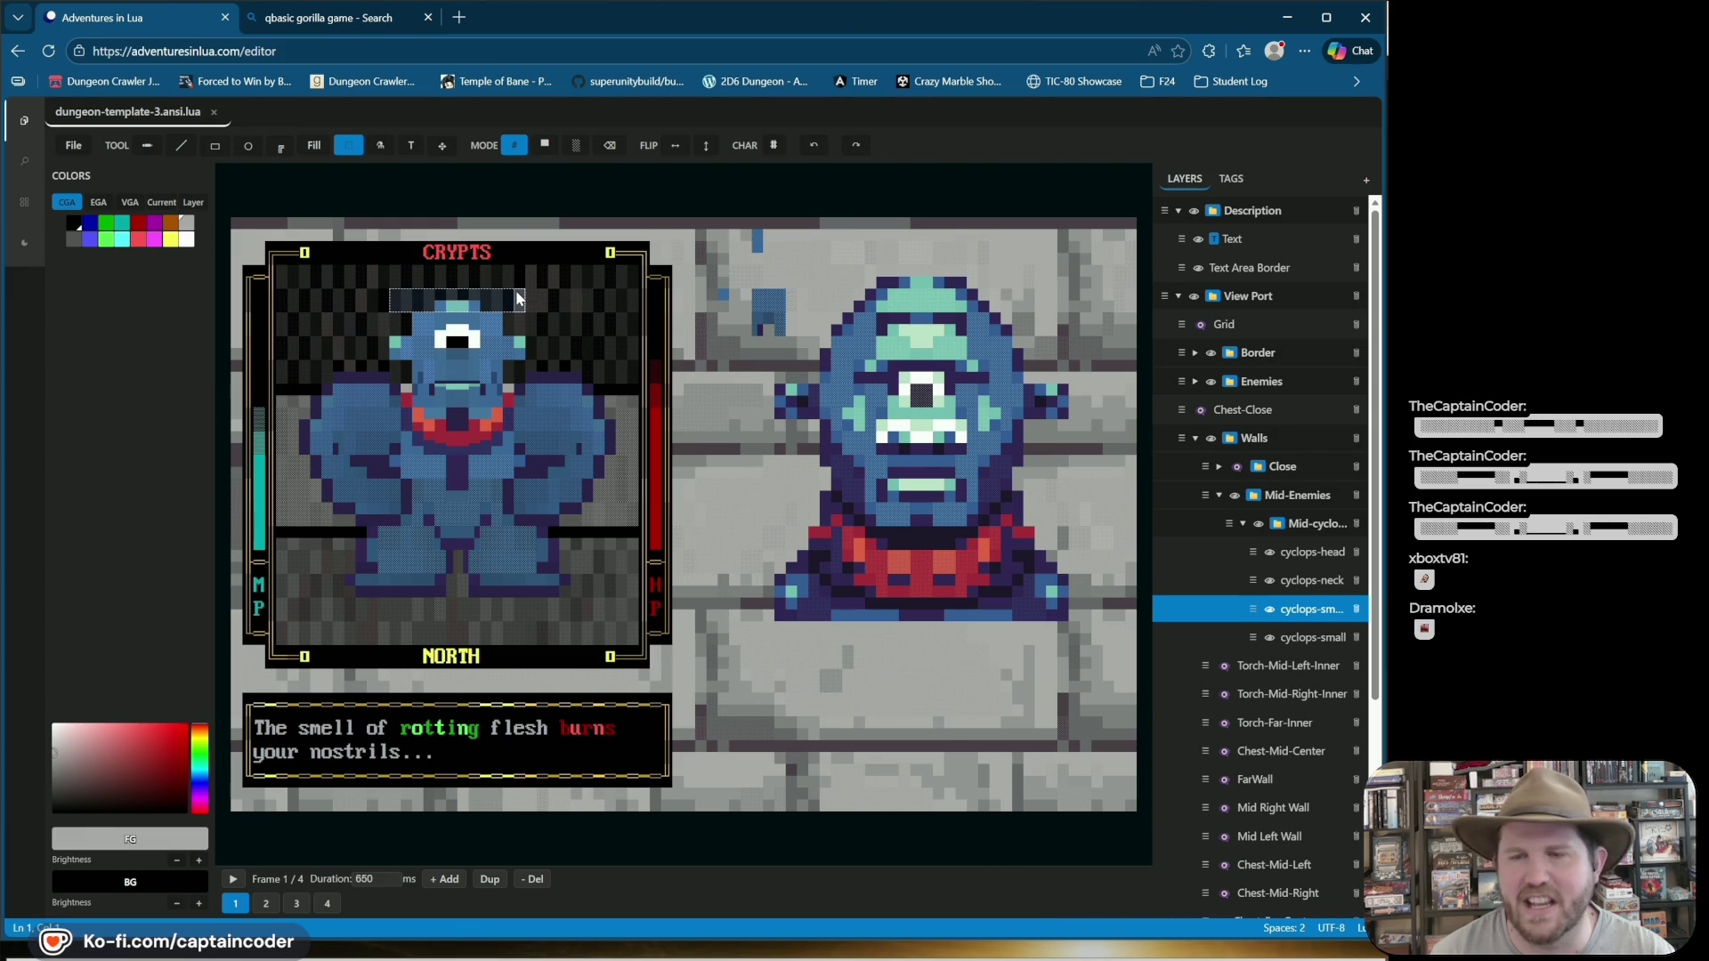
left_click_drag(517, 323, 521, 412)
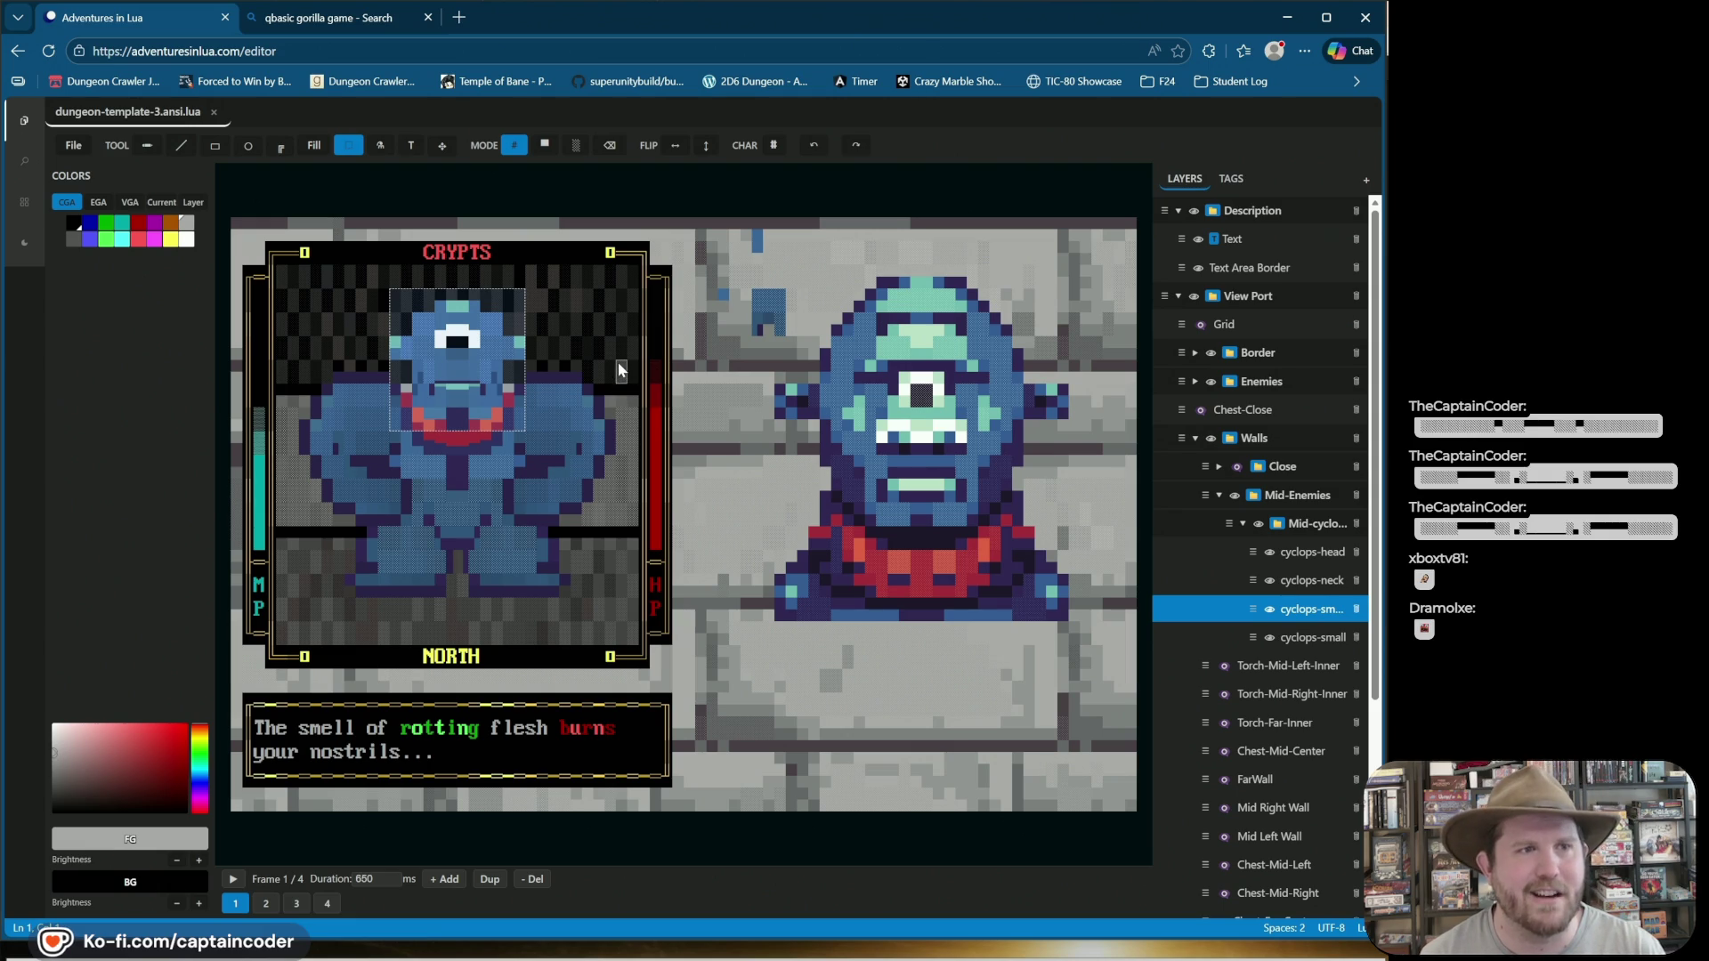
left_click(568, 339)
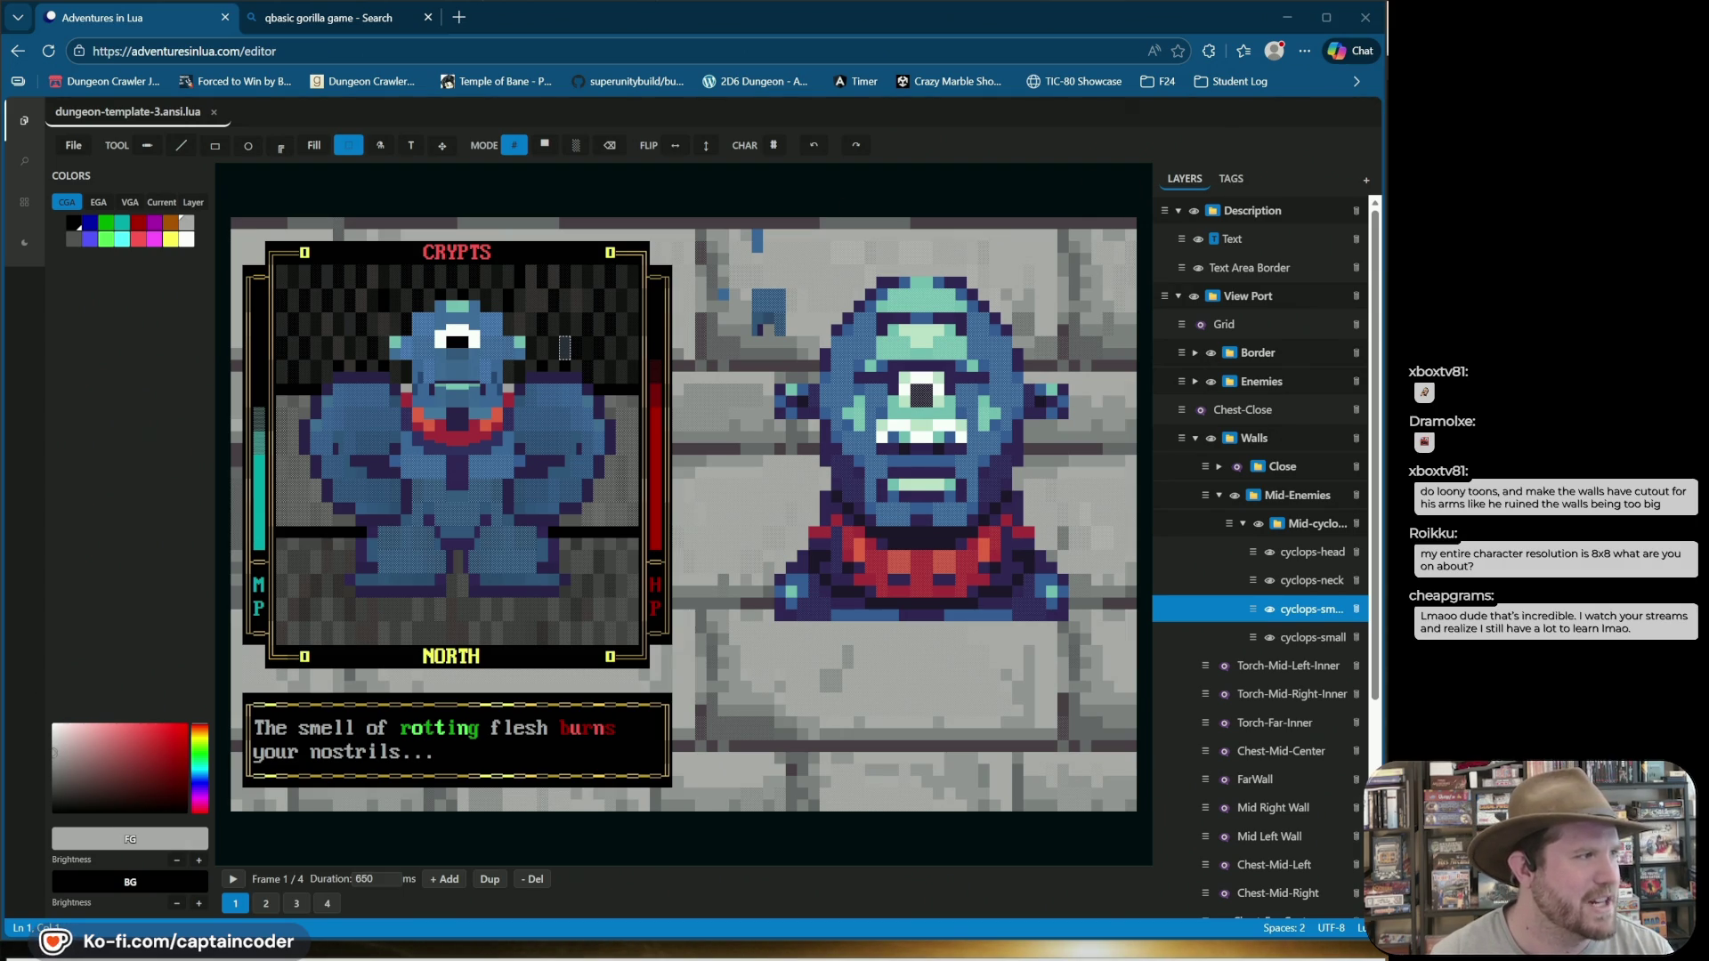
left_click(838, 297)
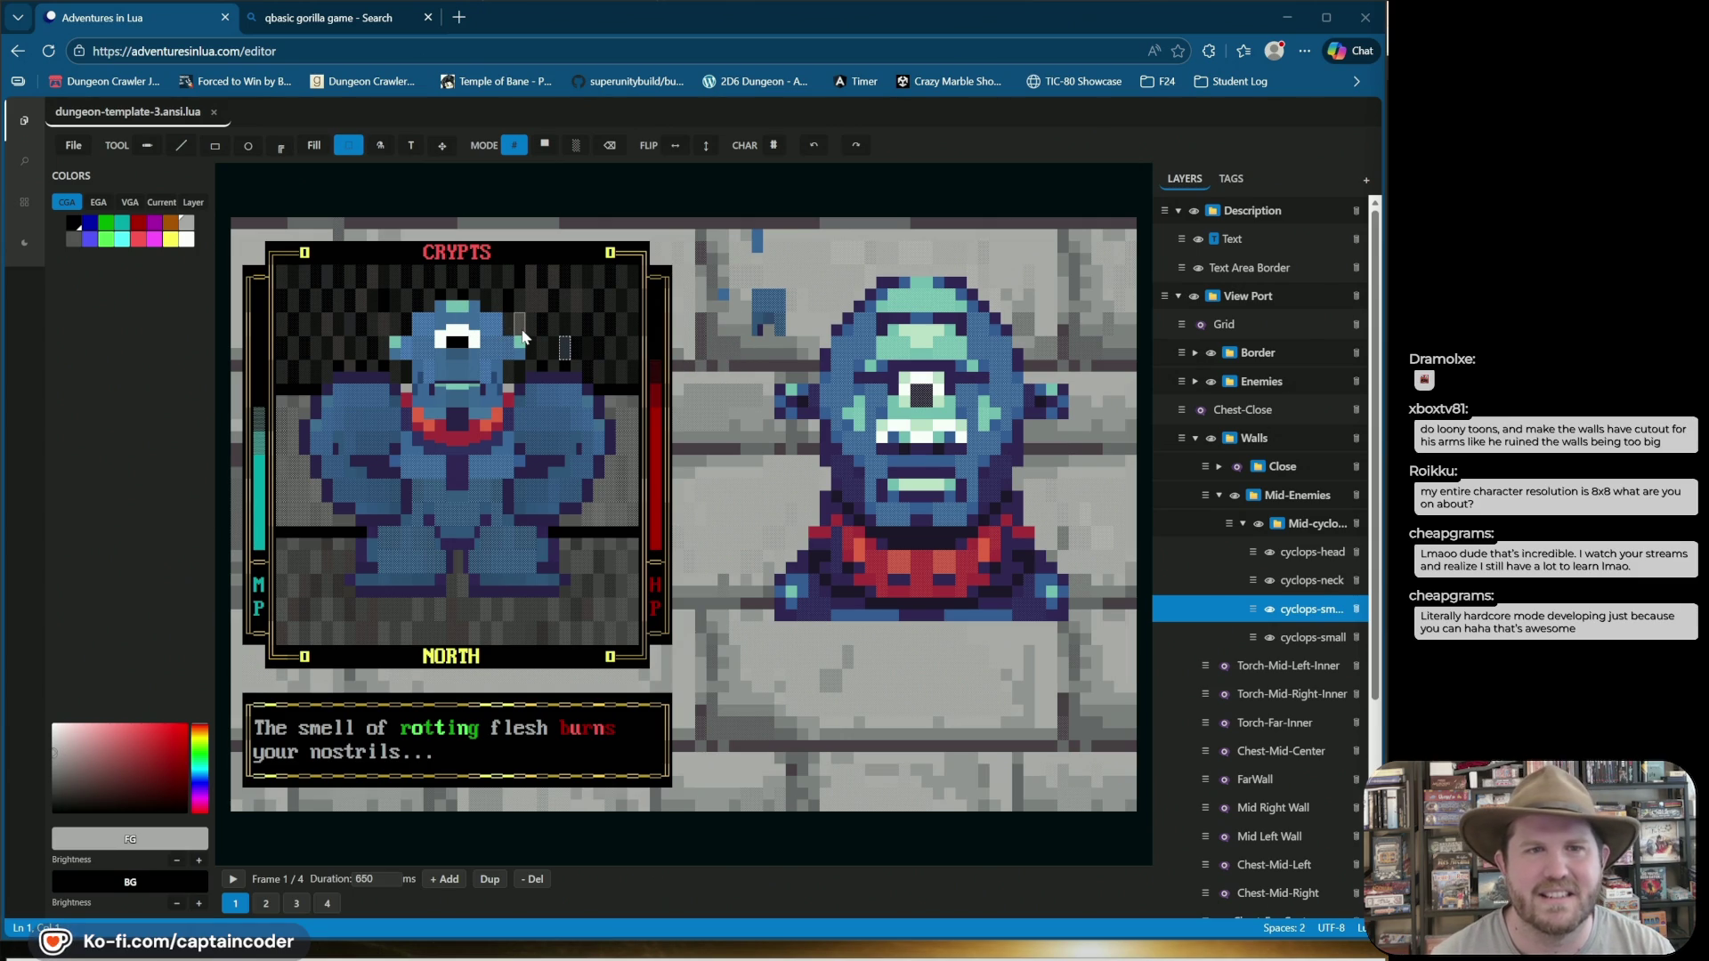
key("ctrl+s")
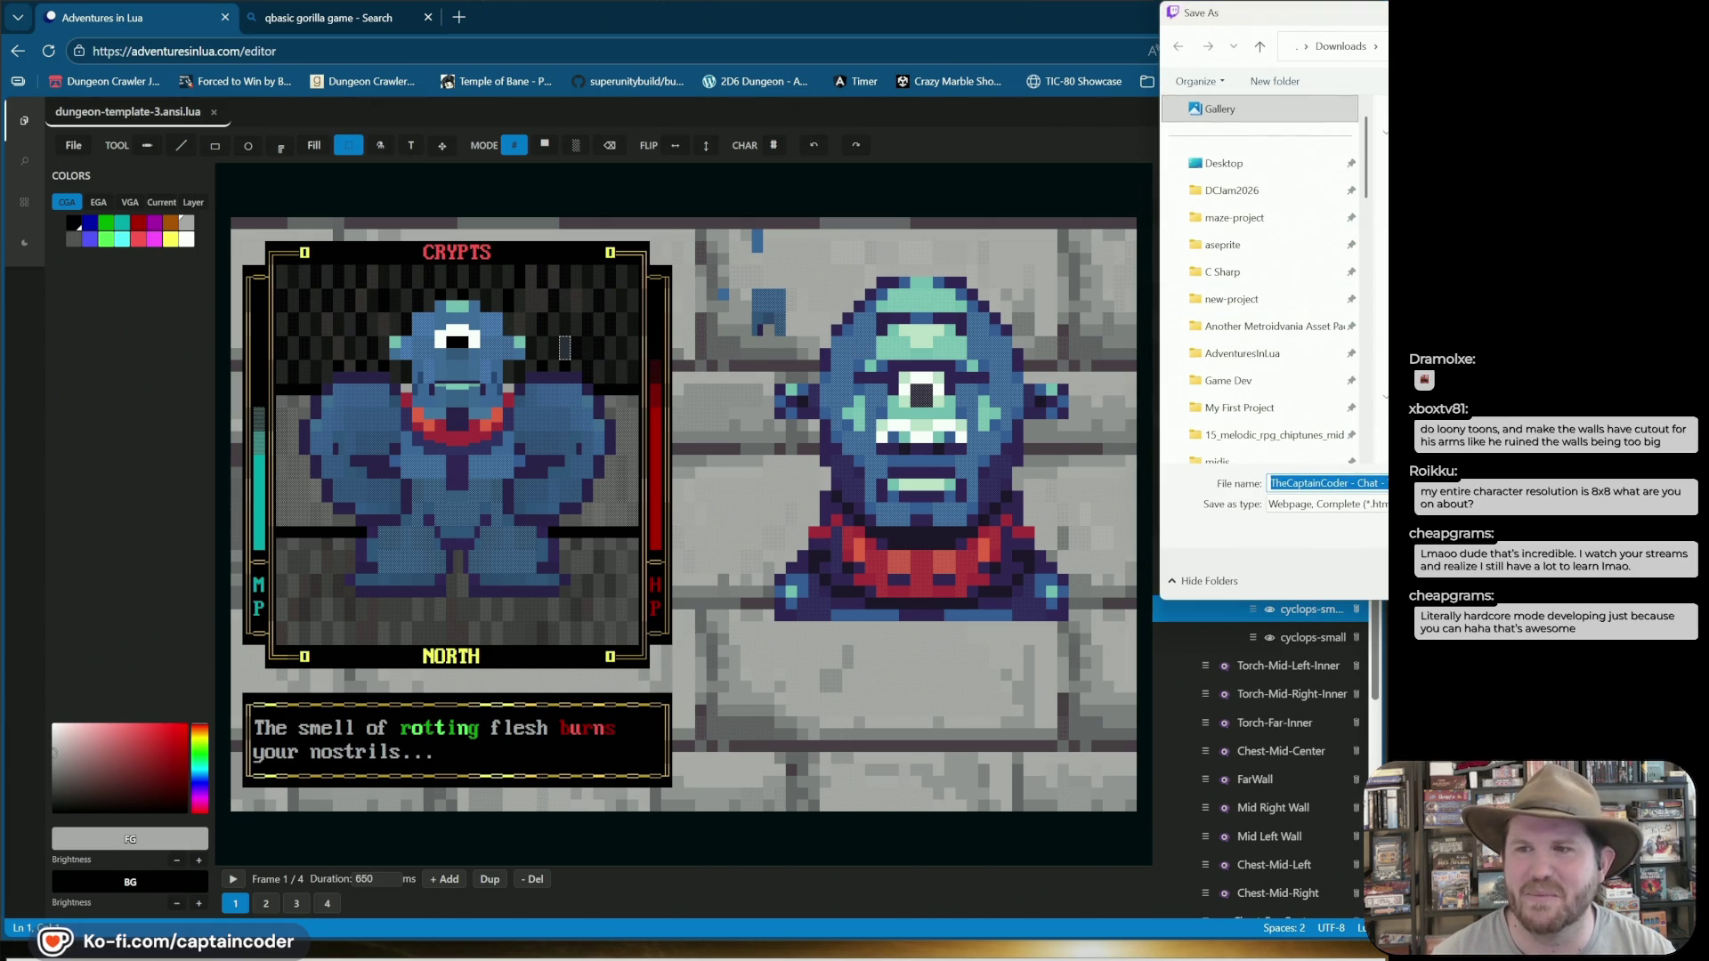
key("Escape")
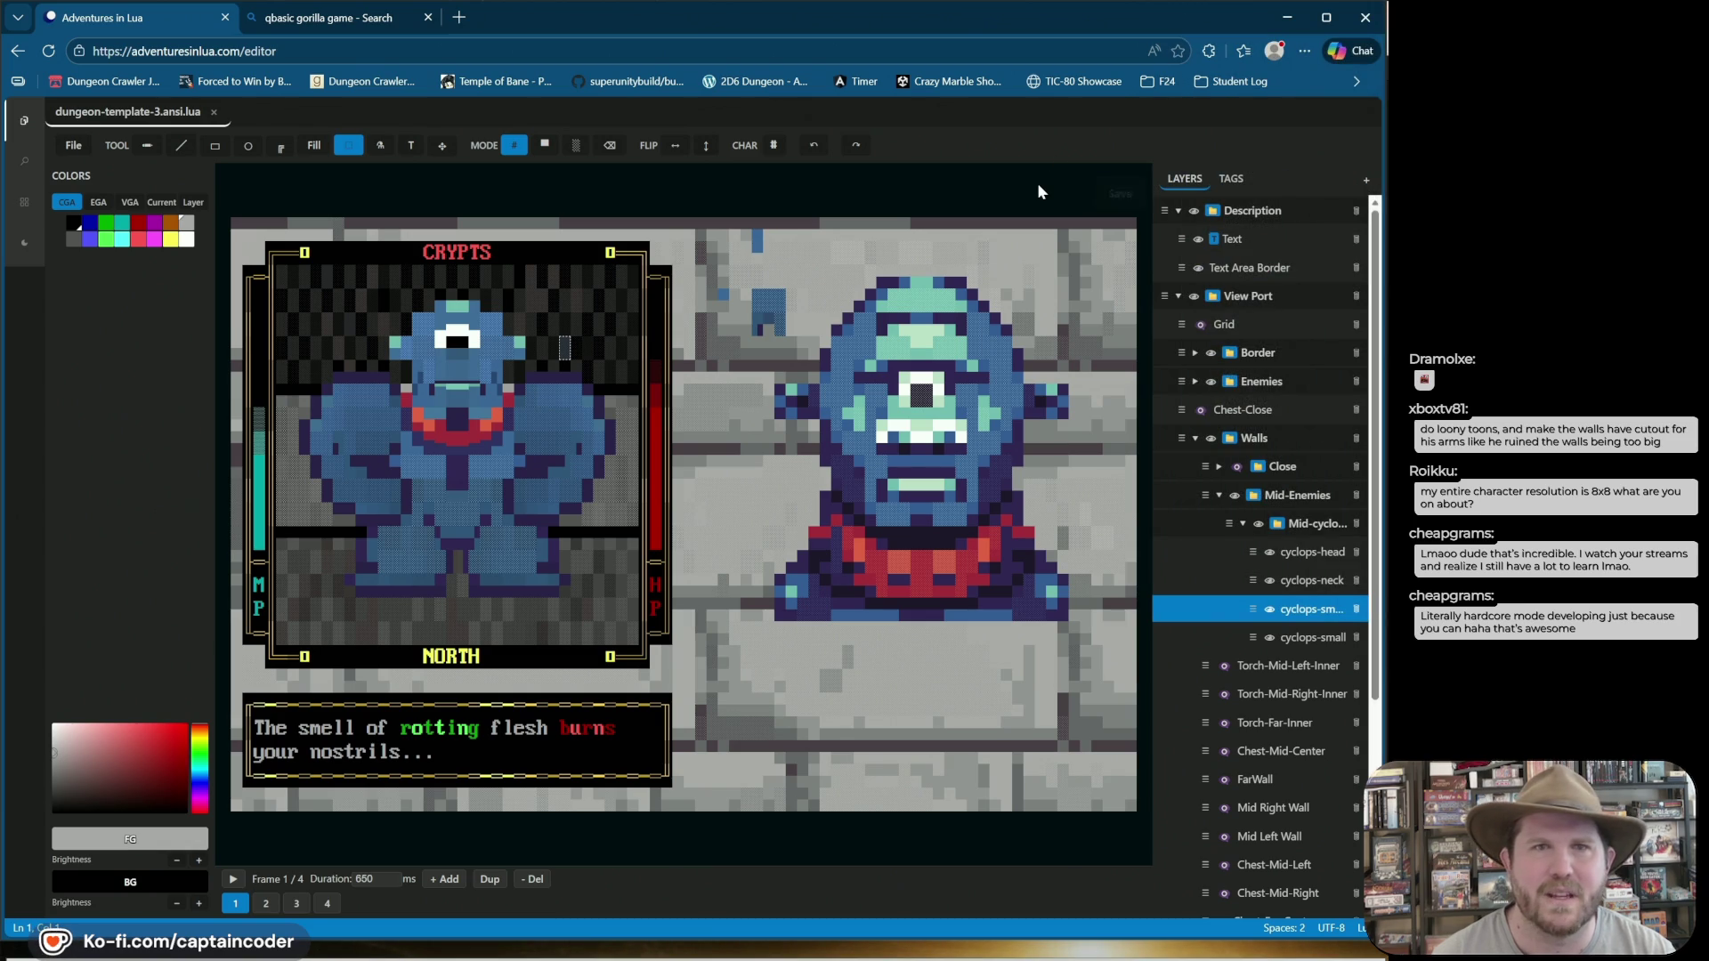